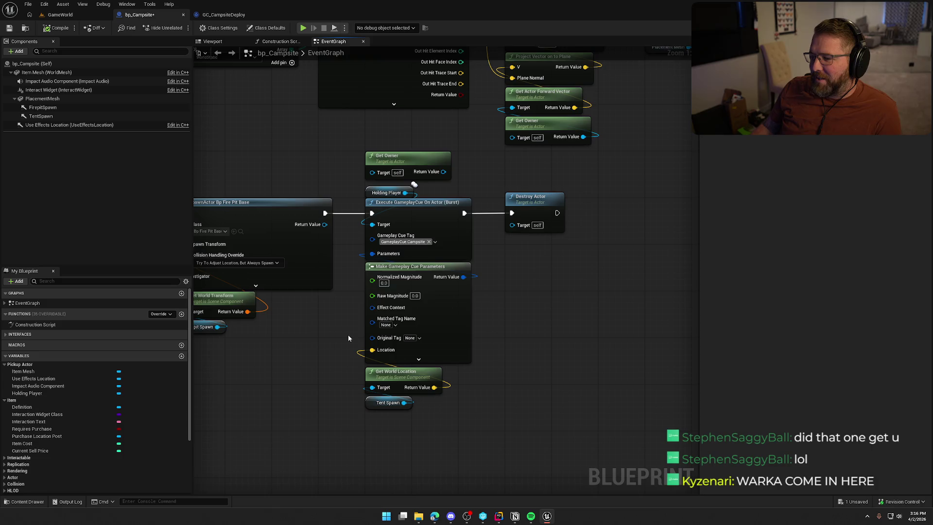
Step: Wire Get Owner's Return Value into the Execute GameplayCue Target pin in bp_Campsite's EventGraph
{"action": "mouse_move", "coordinate": [348, 334]}
{"action": "left_mouse_down"}
{"action": "mouse_move", "coordinate": [390, 315]}
{"action": "mouse_move", "coordinate": [345, 308]}
{"action": "left_mouse_up"}
{"action": "mouse_move", "coordinate": [495, 433]}
{"action": "left_mouse_down"}
{"action": "mouse_move", "coordinate": [374, 233]}
{"action": "mouse_move", "coordinate": [364, 128]}
{"action": "left_mouse_up"}
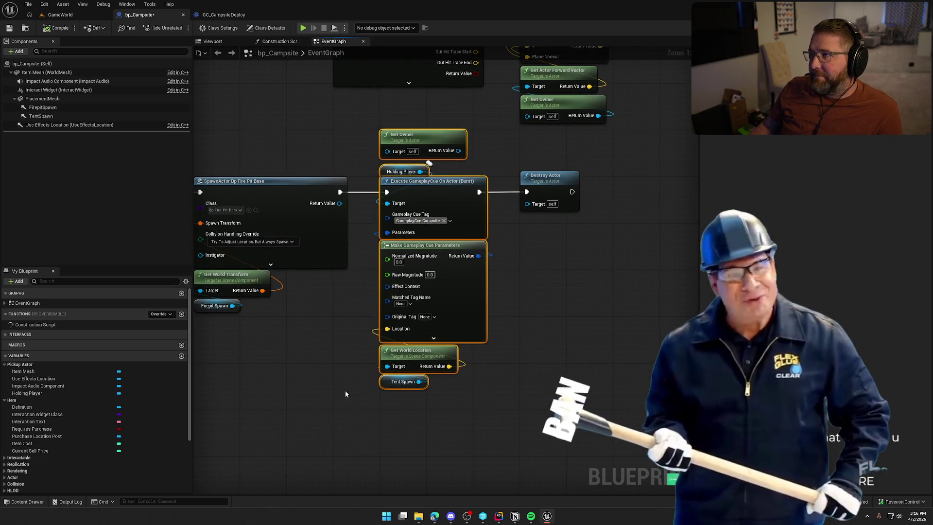
{"action": "left_click", "coordinate": [330, 315]}
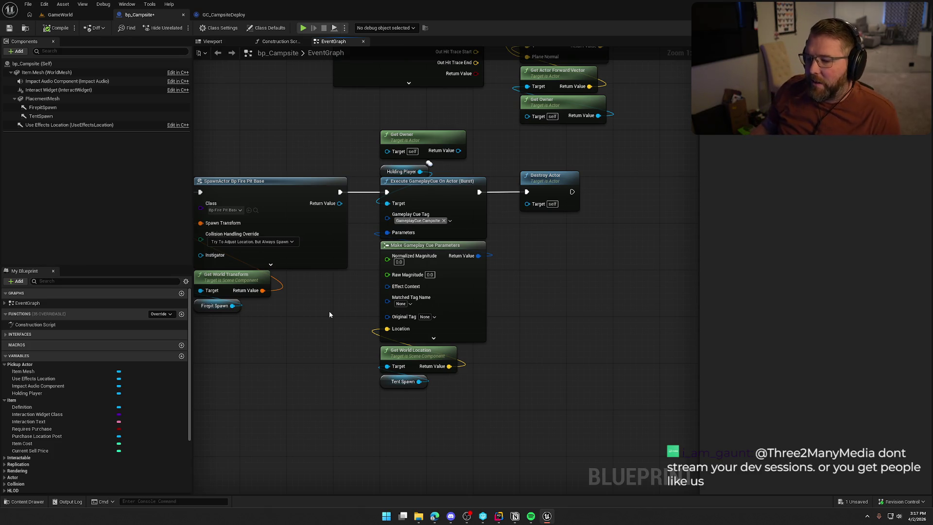
{"action": "left_click_drag", "start_coordinate": [329, 312], "coordinate": [389, 306]}
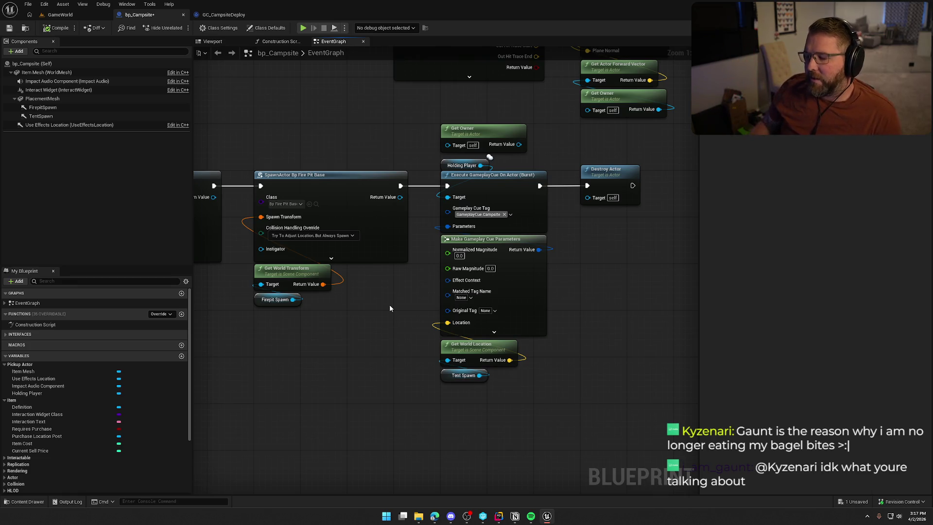
{"action": "left_click_drag", "start_coordinate": [389, 308], "coordinate": [363, 314]}
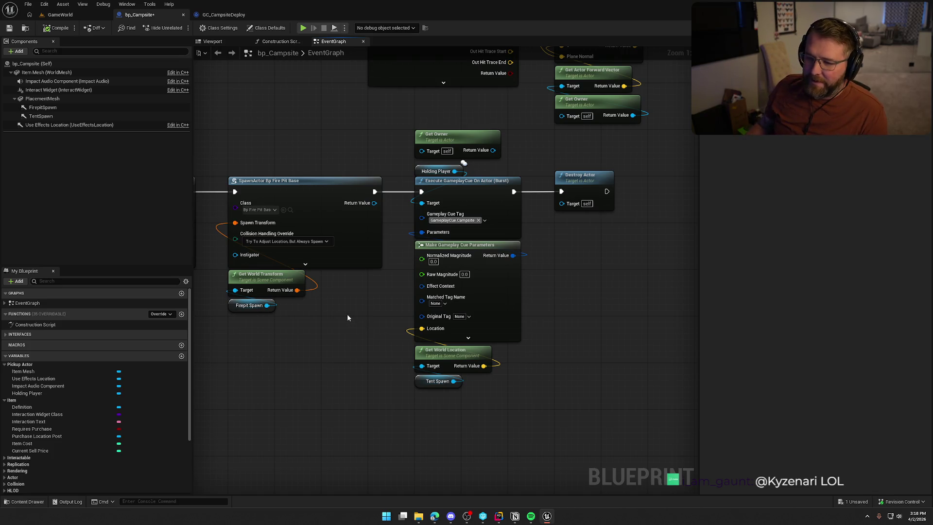
{"action": "left_click_drag", "start_coordinate": [347, 314], "coordinate": [356, 317]}
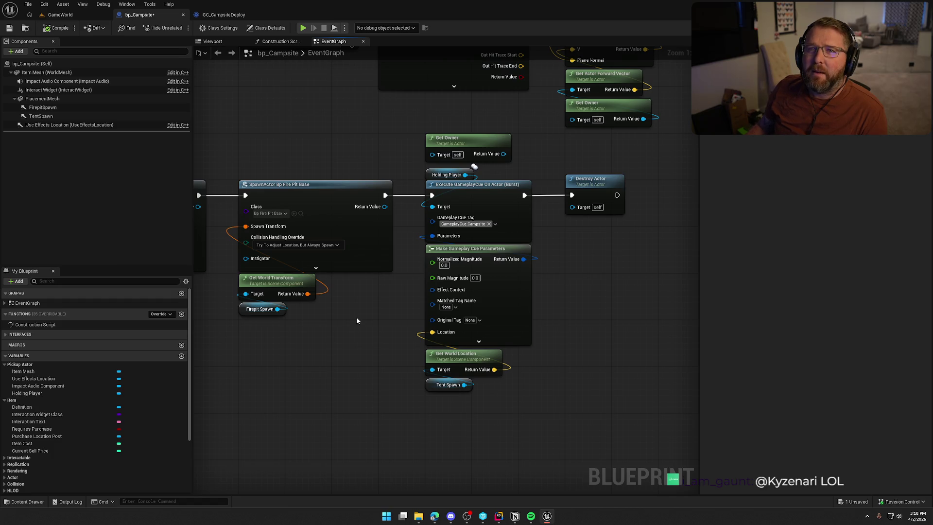
{"action": "left_click_drag", "start_coordinate": [503, 154], "coordinate": [428, 208]}
{"action": "left_click", "coordinate": [55, 14]}
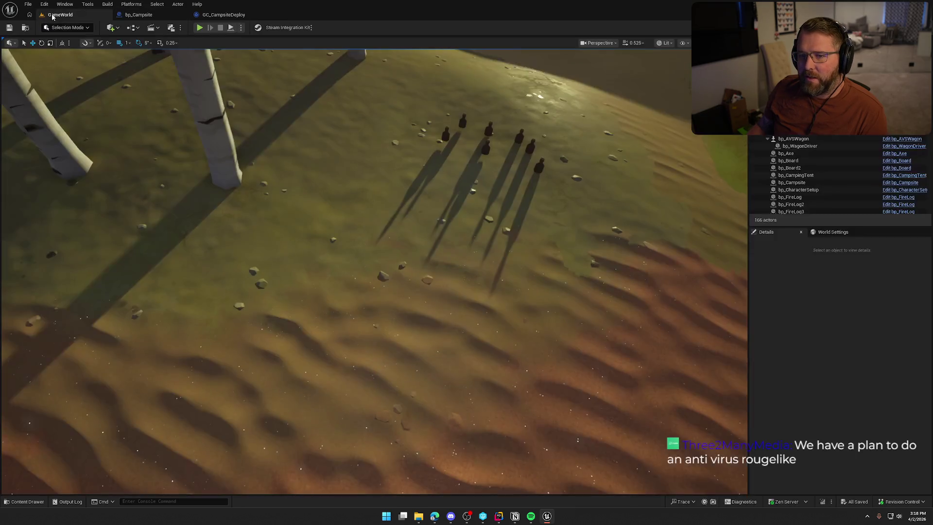
Step: Play-test the level in the editor until GameplayCue.Campsite reports Executed
{"action": "key", "text": "alt+p"}
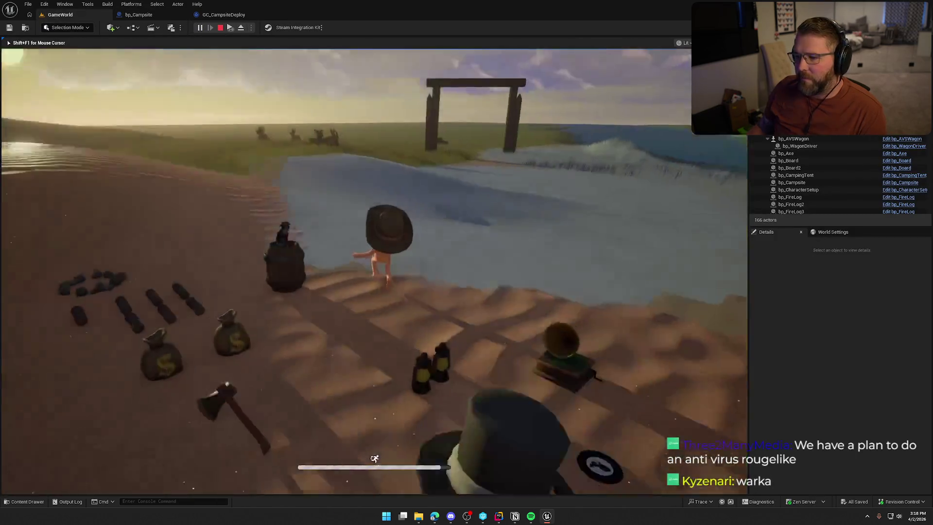
{"action": "key", "text": "super"}
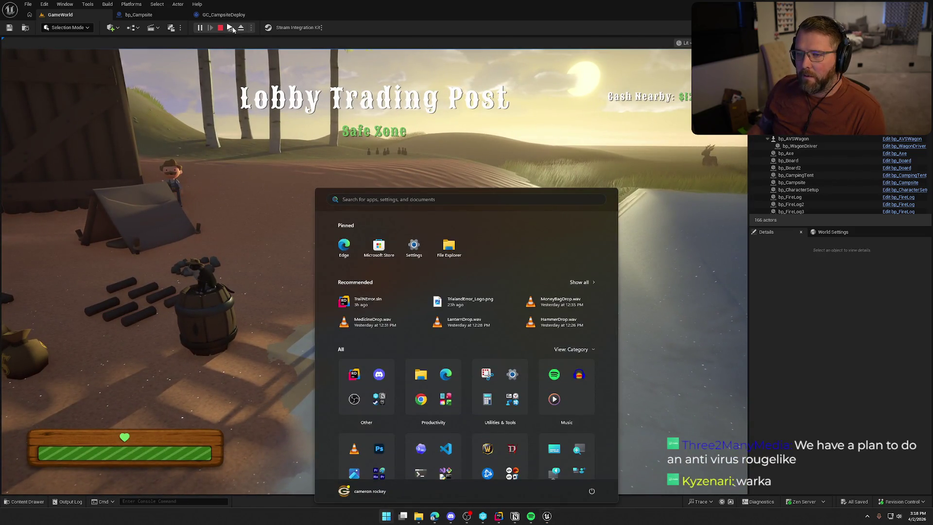
{"action": "key", "text": "Escape"}
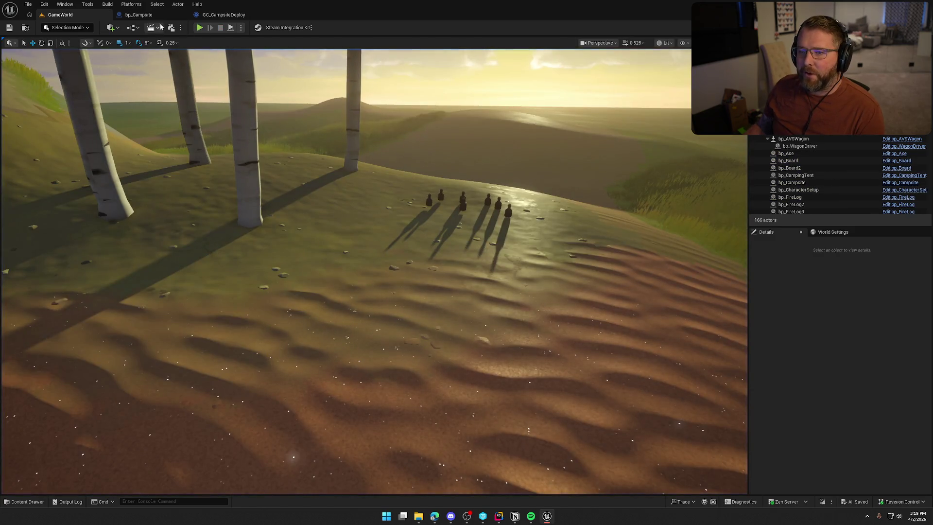
{"action": "left_click", "coordinate": [139, 14]}
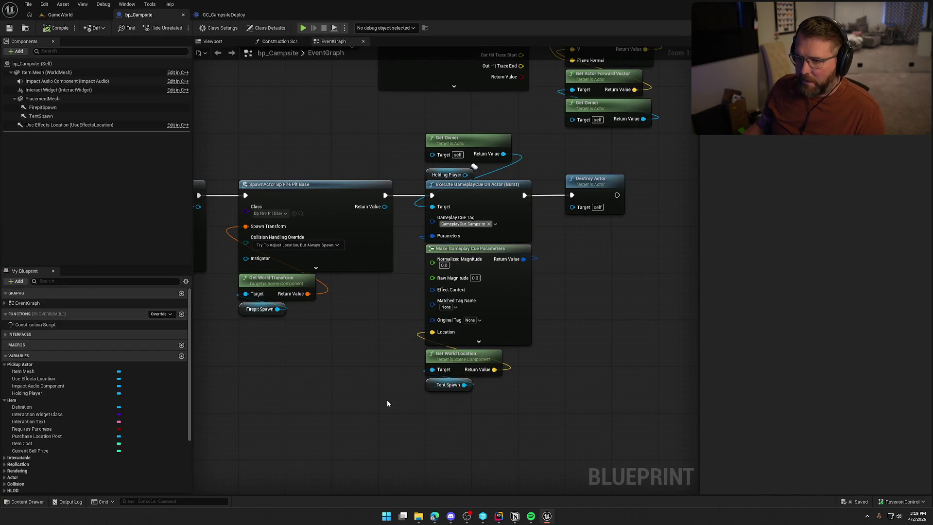
Step: Inspect GC_CampsiteDeploy's defaults: NS_Poof burst particles and the DeployCampsite burst sound
{"action": "left_click", "coordinate": [226, 14]}
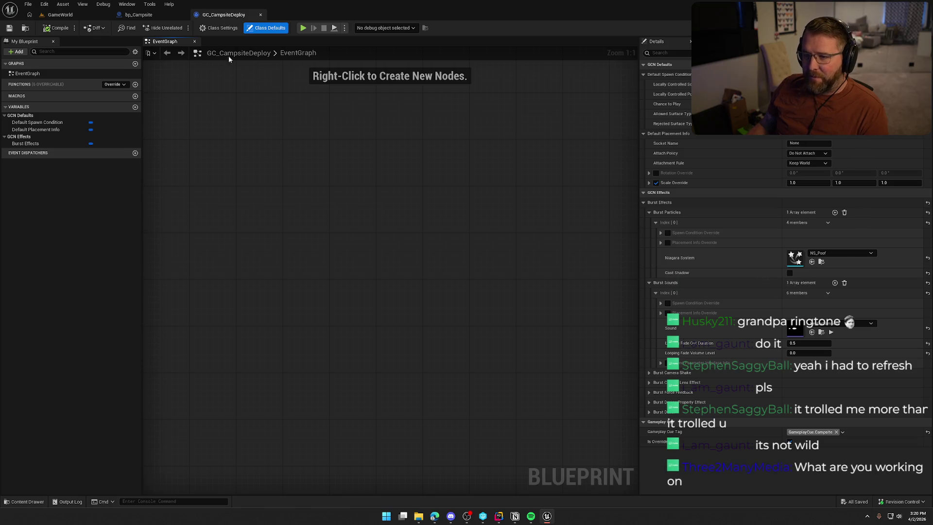
{"action": "left_click", "coordinate": [154, 16]}
Step: Pan bp_Campsite's graph to review the Execute GameplayCue node and its wiring
{"action": "scroll", "coordinate": [446, 314], "scroll_direction": "up", "scroll_amount": 2}
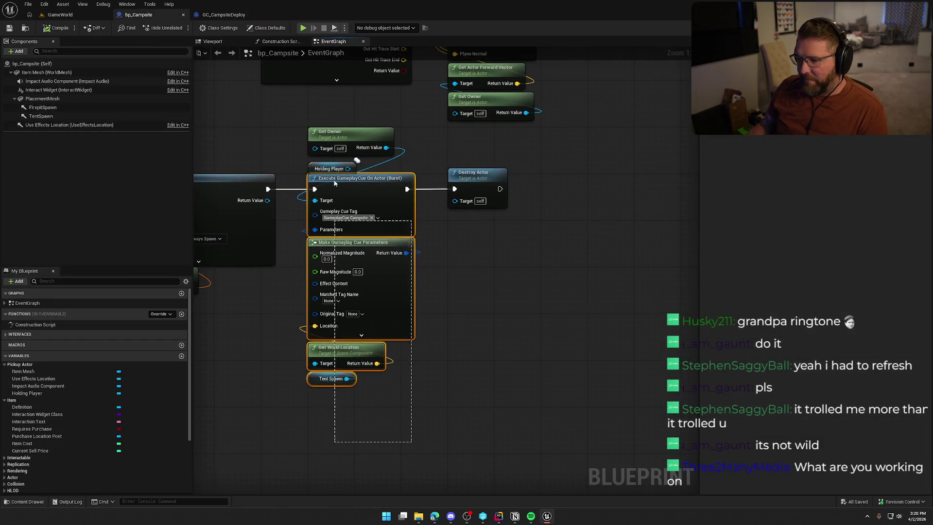
{"action": "mouse_move", "coordinate": [446, 314]}
{"action": "left_mouse_down"}
{"action": "mouse_move", "coordinate": [487, 308]}
{"action": "mouse_move", "coordinate": [502, 278]}
{"action": "left_mouse_up"}
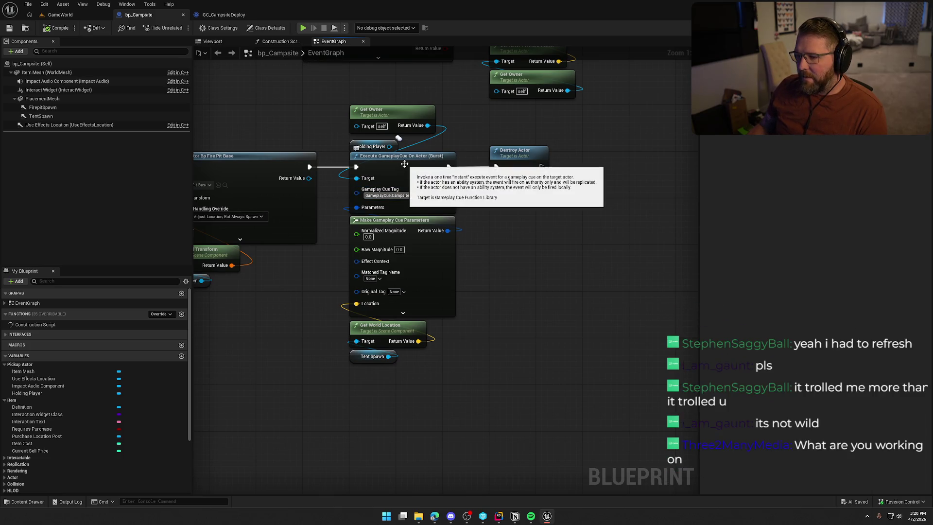
{"action": "left_click_drag", "start_coordinate": [517, 263], "coordinate": [534, 276]}
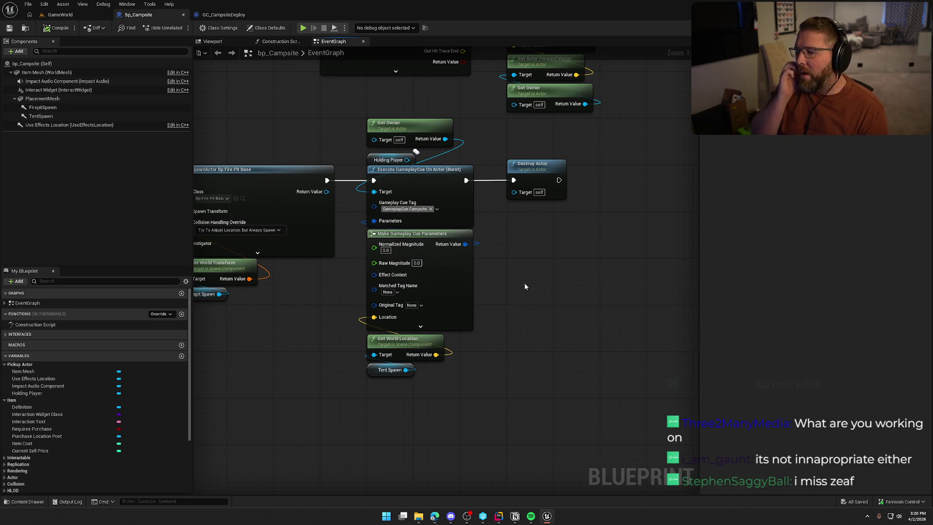
{"action": "left_click", "coordinate": [73, 17]}
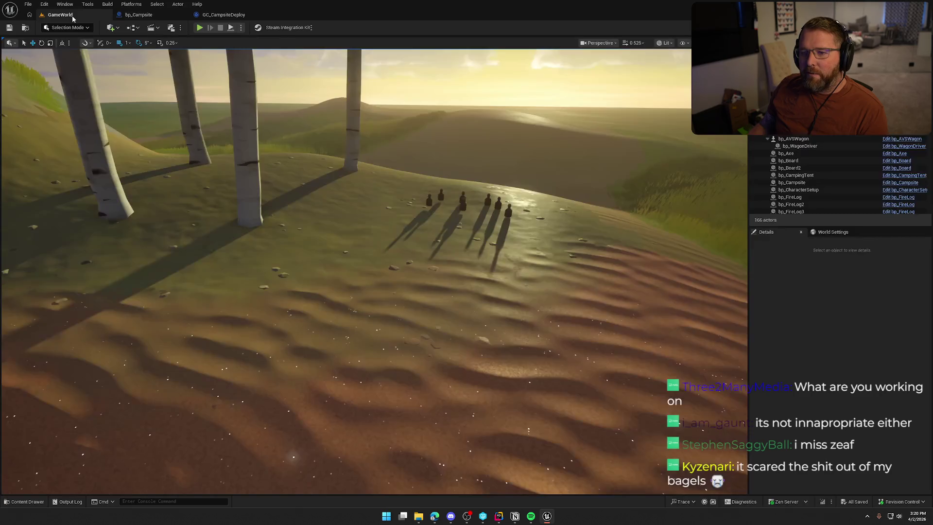
Step: In a play session, buy a $20 campsite at the trading post and deploy it on the hillside
{"action": "key", "text": "1"}
{"action": "scroll", "coordinate": [276, 134], "scroll_direction": "up", "scroll_amount": 2}
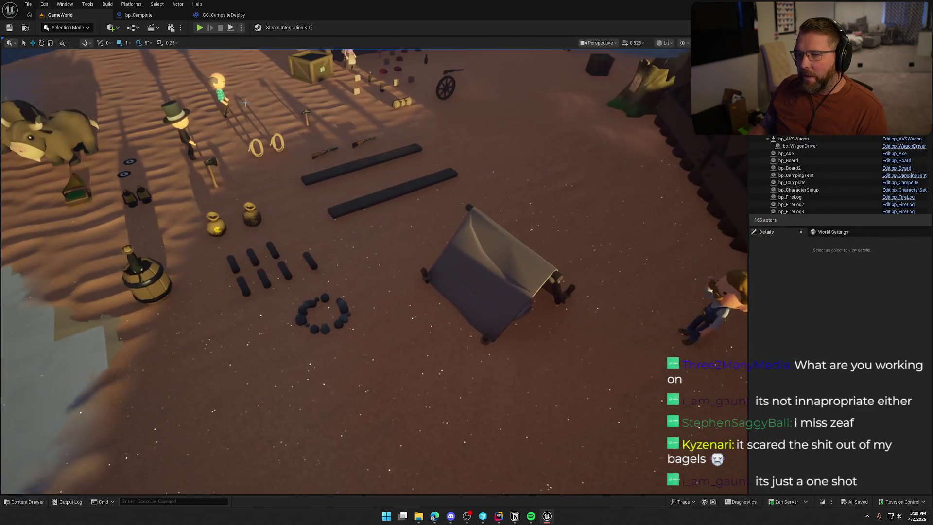
{"action": "left_click", "coordinate": [200, 27]}
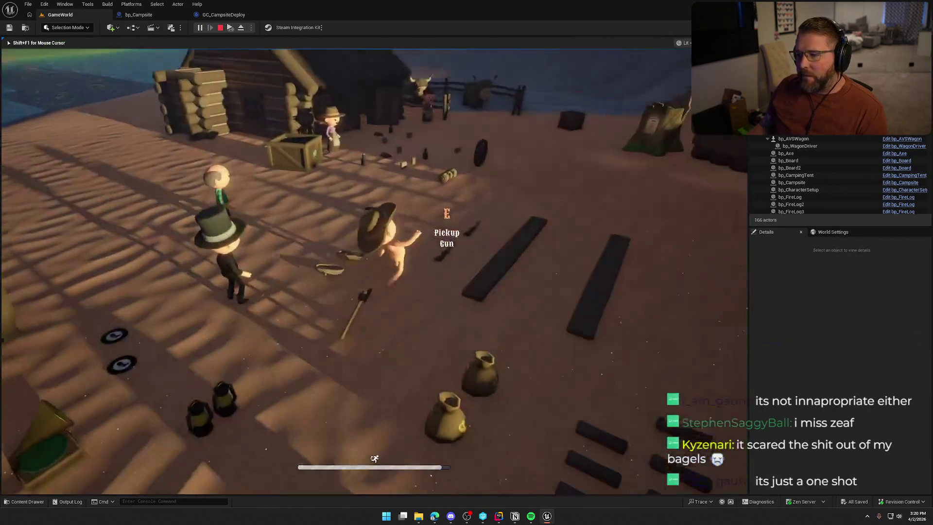
{"action": "key", "text": "w"}
{"action": "key", "text": "e"}
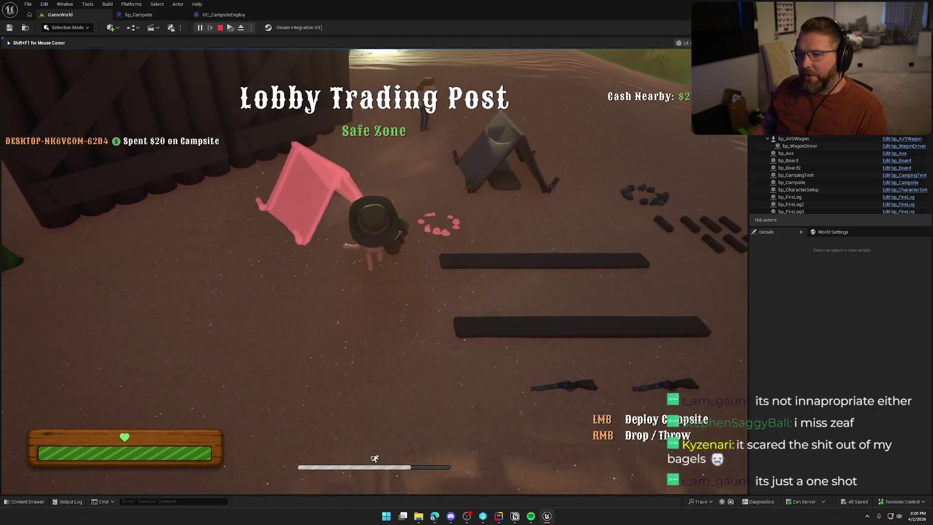
{"action": "key", "text": "w"}
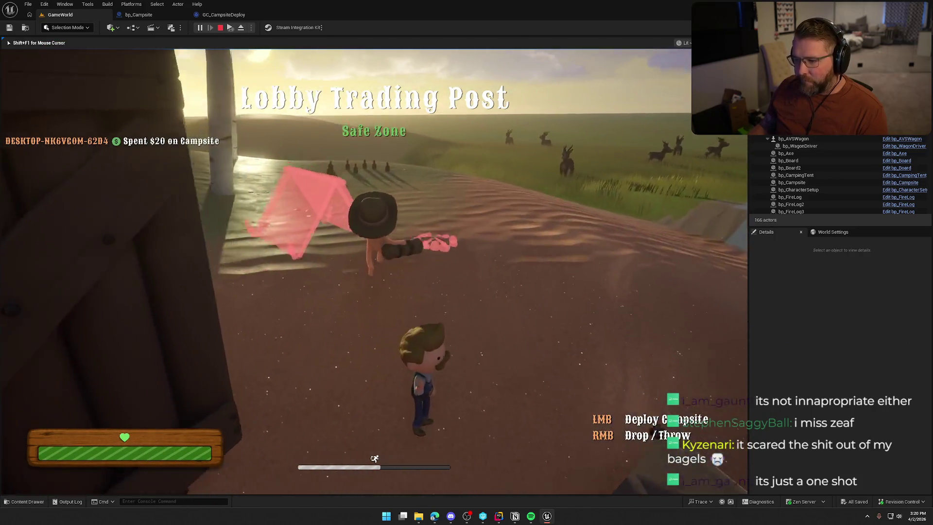
{"action": "key", "text": "w"}
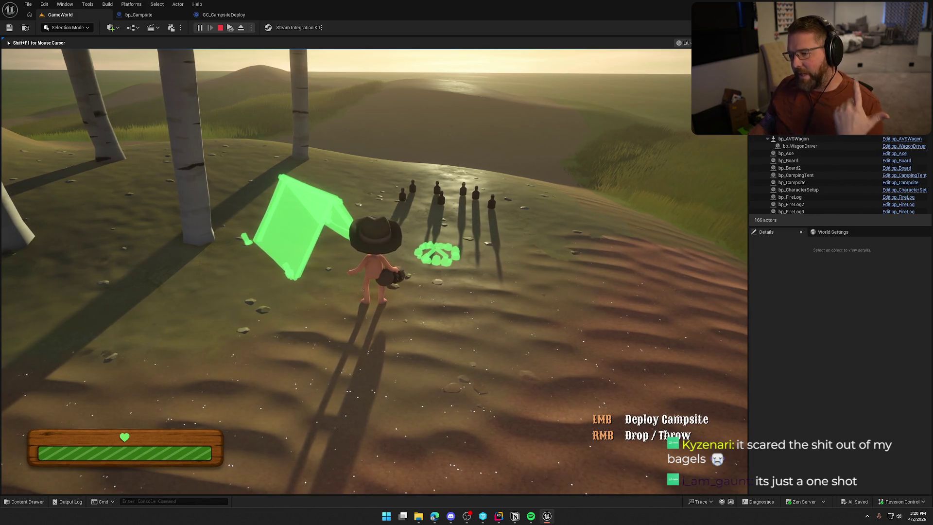
{"action": "left_click", "coordinate": [375, 272]}
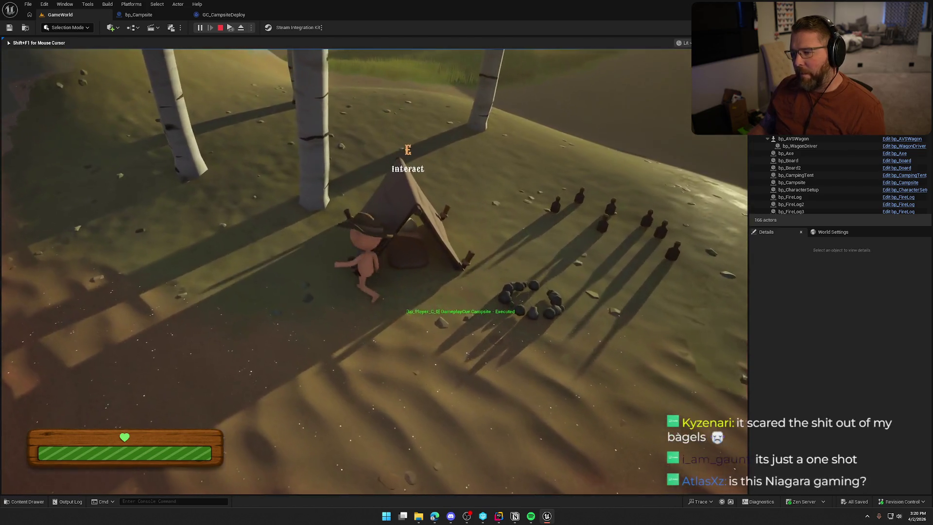
Step: Walk around the deployed tent and fire logs, then stop the play session
{"action": "key", "text": "s"}
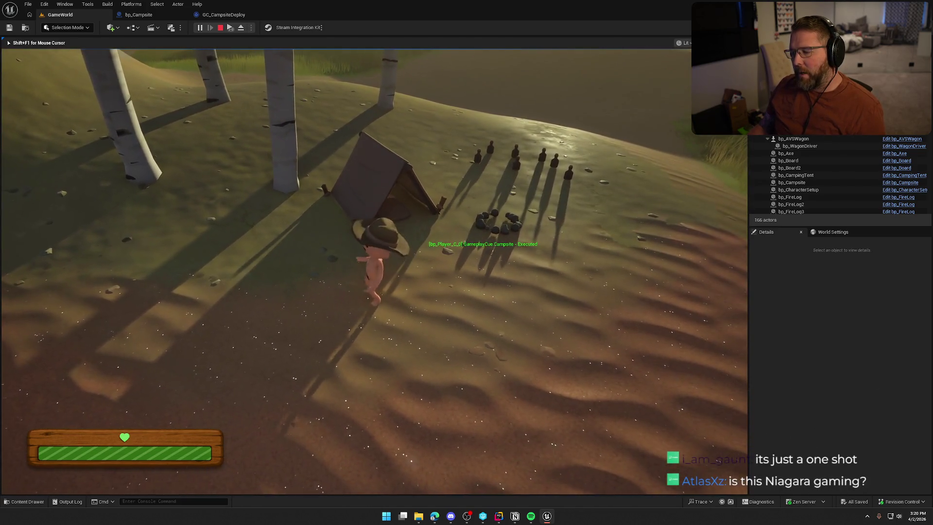
{"action": "key", "text": "w"}
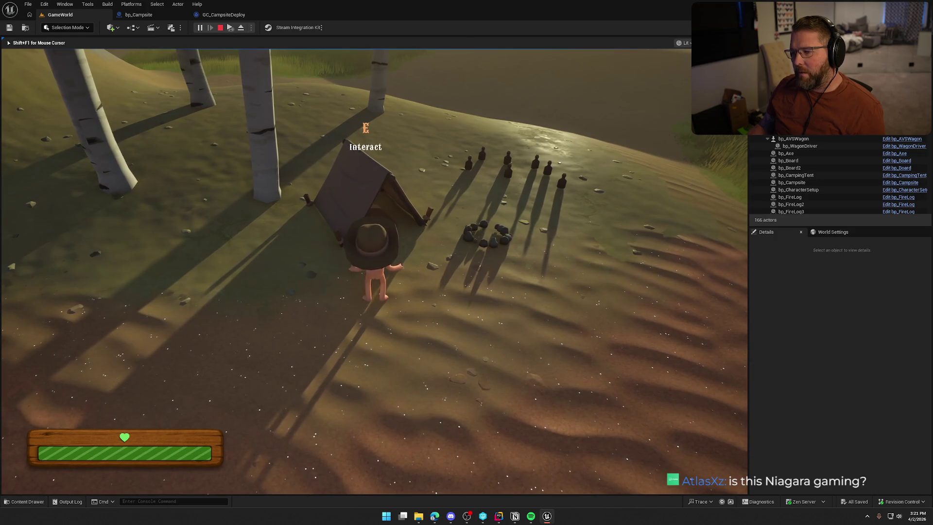
{"action": "key", "text": "s"}
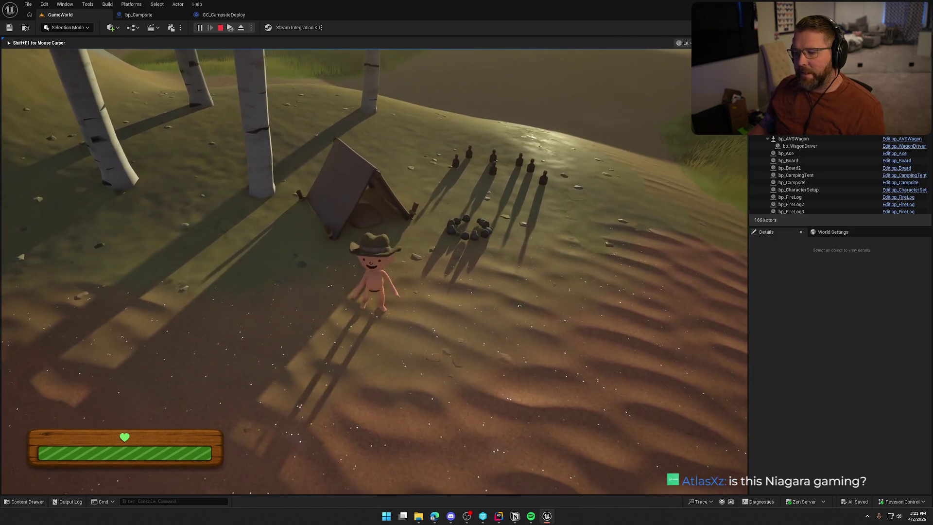
{"action": "key", "text": "w"}
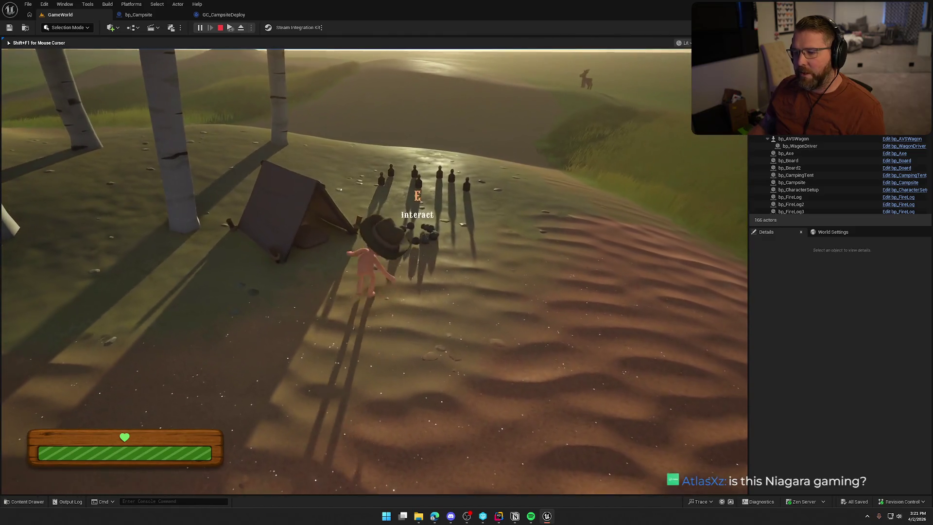
{"action": "key", "text": "Escape"}
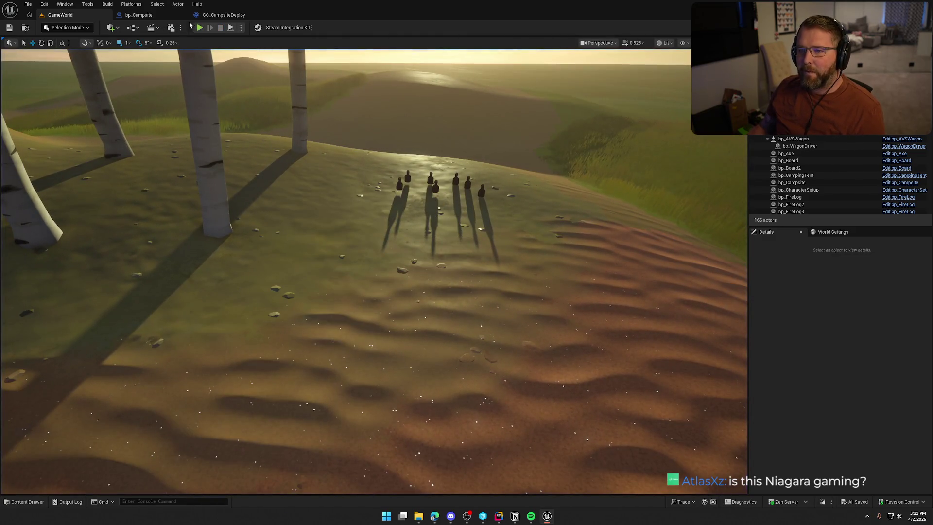
{"action": "left_click", "coordinate": [138, 14]}
{"action": "left_click_drag", "start_coordinate": [482, 427], "coordinate": [382, 113]}
{"action": "left_click", "coordinate": [346, 359]}
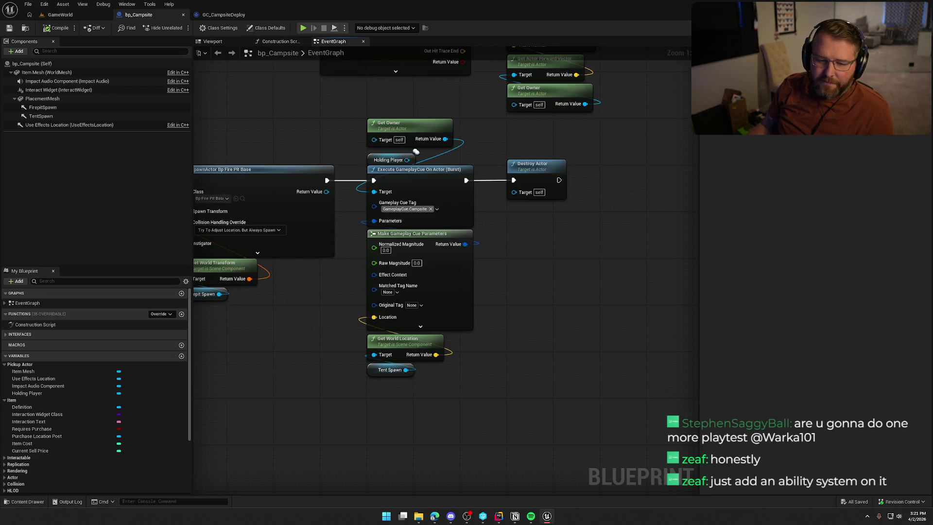
{"action": "key", "text": "alt+Tab"}
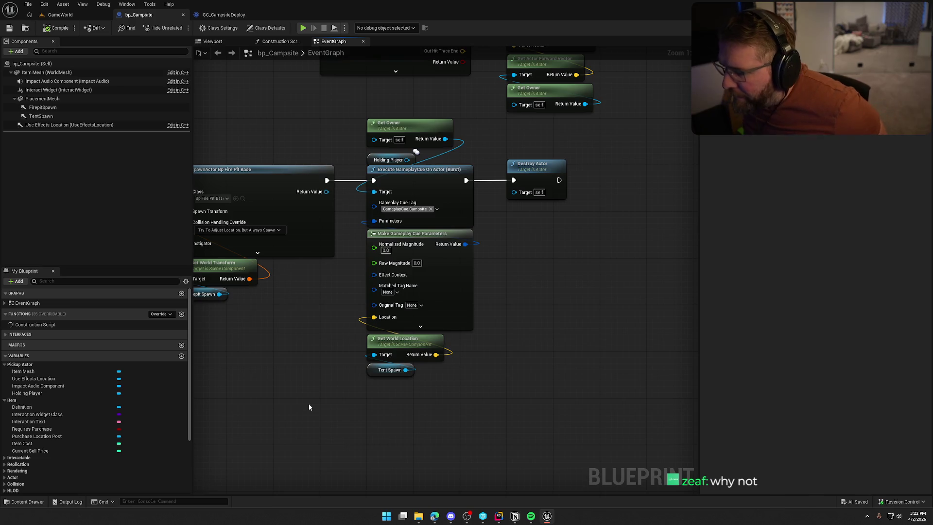
{"action": "mouse_move", "coordinate": [309, 406]}
{"action": "left_mouse_down"}
{"action": "mouse_move", "coordinate": [450, 302]}
{"action": "mouse_move", "coordinate": [513, 293]}
{"action": "left_mouse_up"}
{"action": "scroll", "coordinate": [379, 355], "scroll_direction": "down", "scroll_amount": 2}
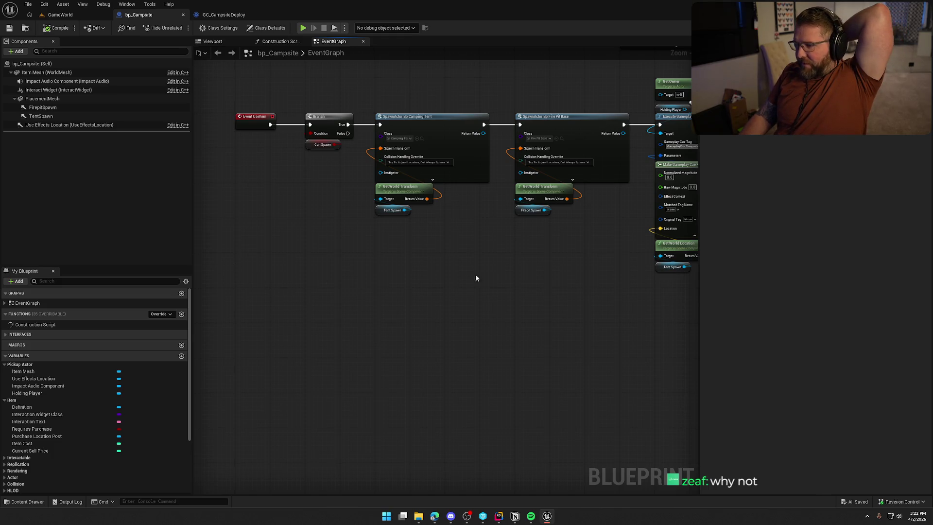
{"action": "left_click_drag", "start_coordinate": [433, 281], "coordinate": [228, 305]}
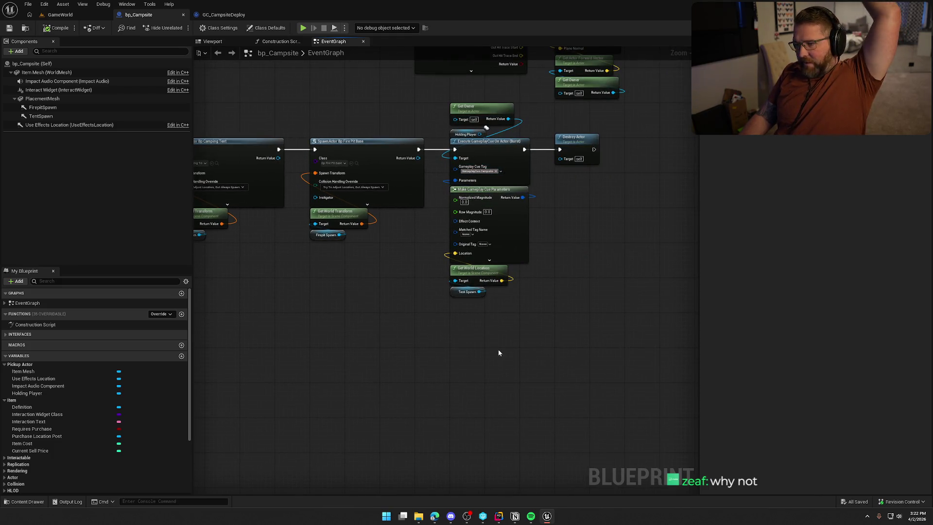
{"action": "mouse_move", "coordinate": [348, 332]}
{"action": "left_mouse_down"}
{"action": "mouse_move", "coordinate": [394, 324]}
{"action": "mouse_move", "coordinate": [401, 338]}
{"action": "left_mouse_up"}
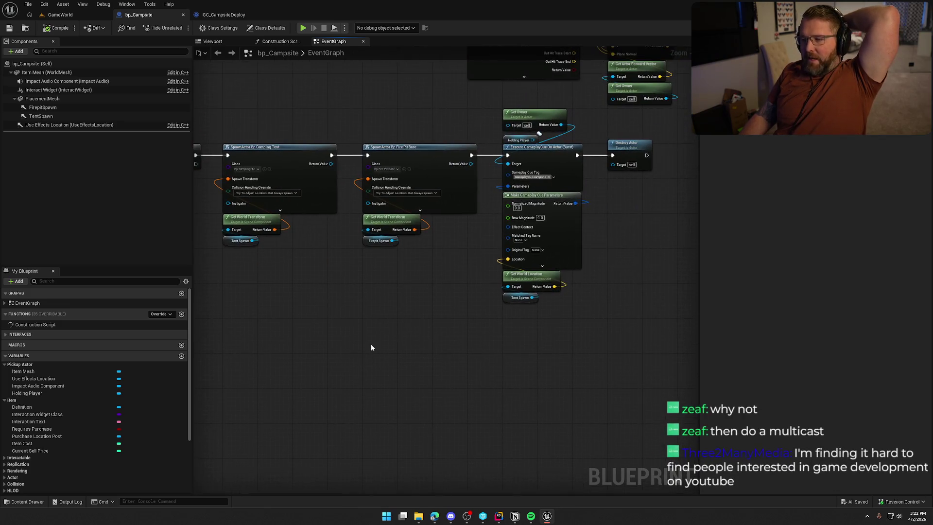
{"action": "left_click_drag", "start_coordinate": [523, 329], "coordinate": [626, 312]}
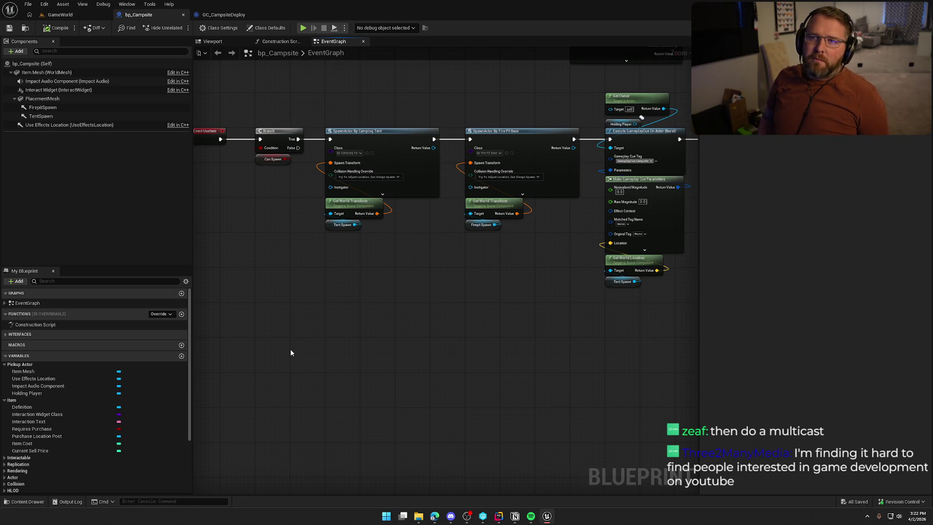
{"action": "mouse_move", "coordinate": [358, 383]}
{"action": "left_mouse_down"}
{"action": "mouse_move", "coordinate": [442, 339]}
{"action": "mouse_move", "coordinate": [311, 321]}
{"action": "left_mouse_up"}
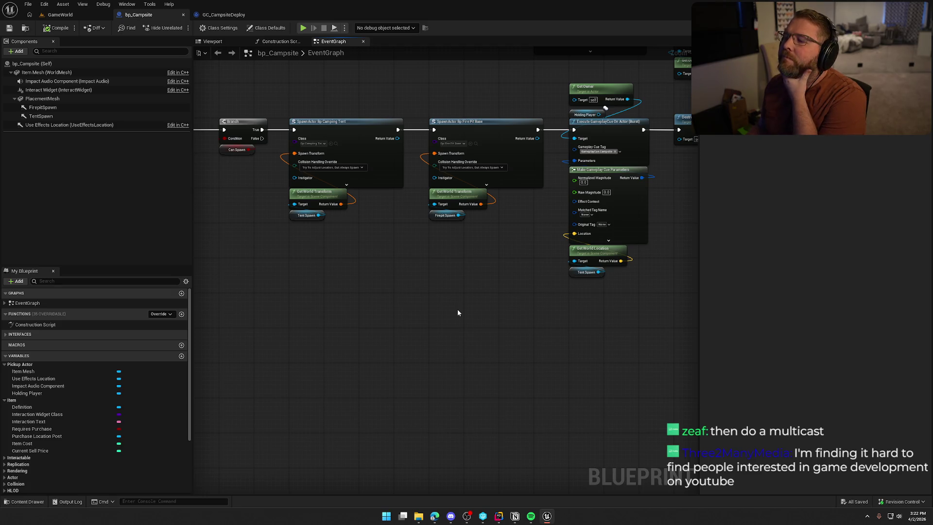
{"action": "left_click_drag", "start_coordinate": [458, 313], "coordinate": [325, 332]}
{"action": "left_click", "coordinate": [558, 133]}
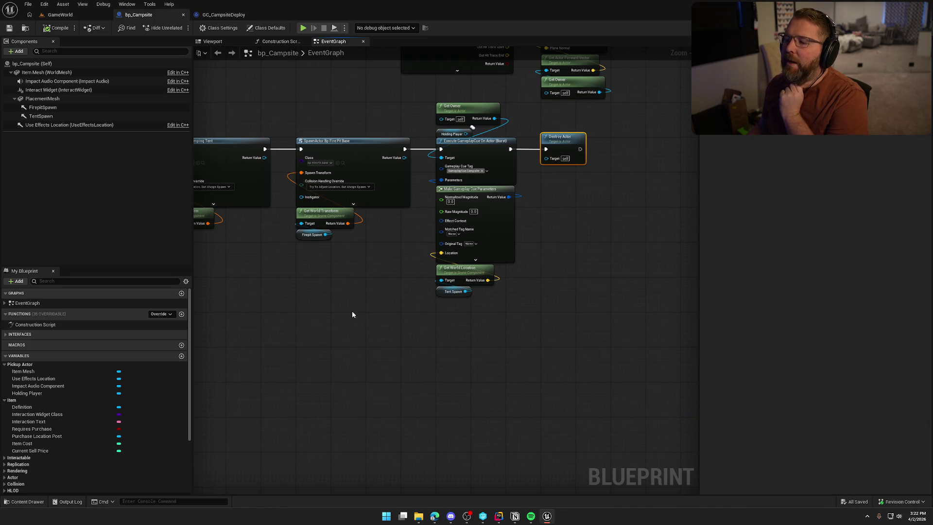
{"action": "left_click_drag", "start_coordinate": [353, 314], "coordinate": [428, 307]}
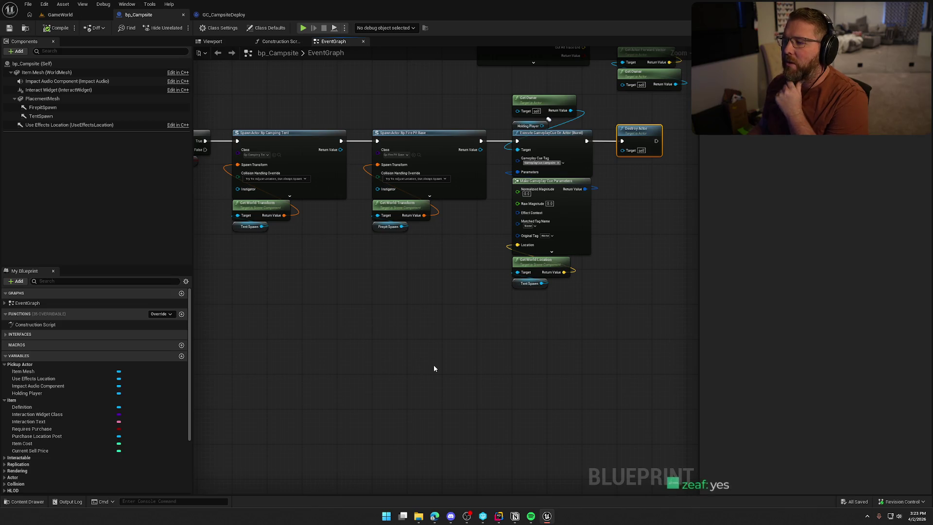
{"action": "left_click_drag", "start_coordinate": [361, 322], "coordinate": [374, 321]}
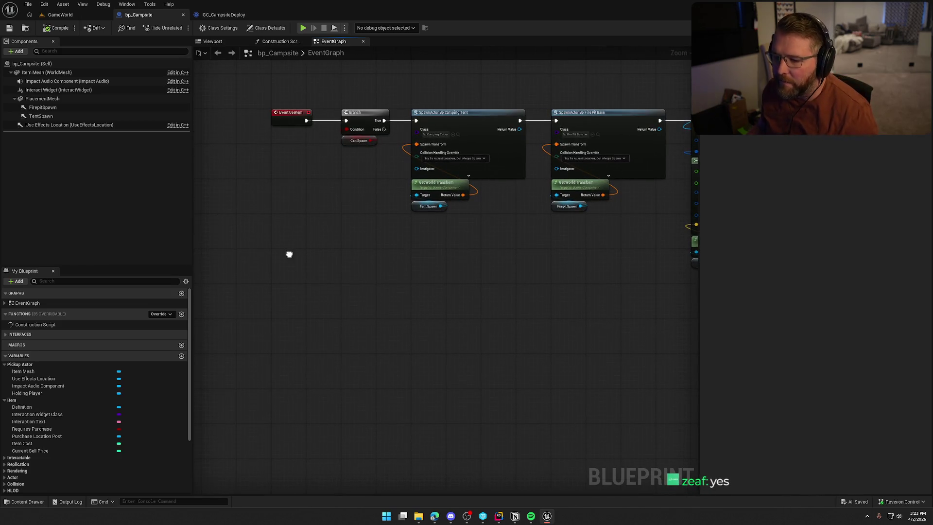
{"action": "right_click", "coordinate": [290, 257]}
{"action": "type", "text": "custome"}
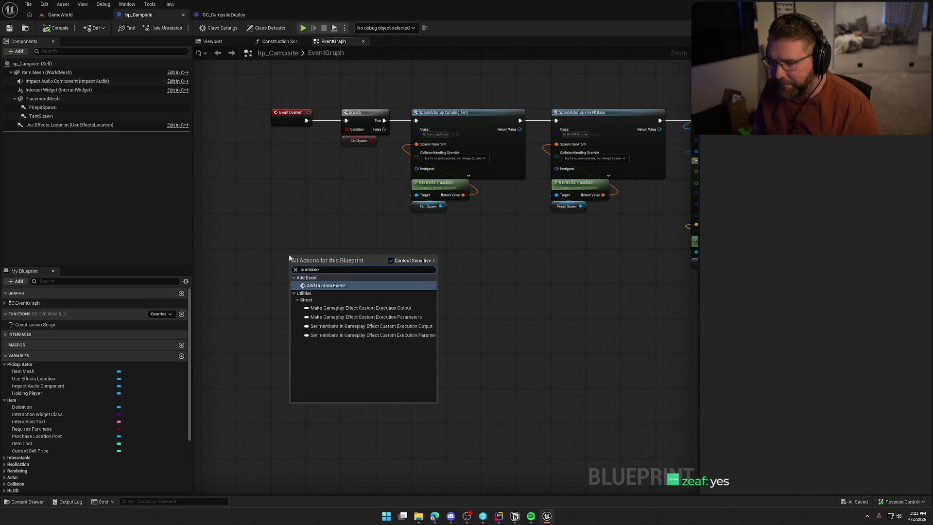
{"action": "key", "text": "Return"}
{"action": "type", "text": "MC_"}
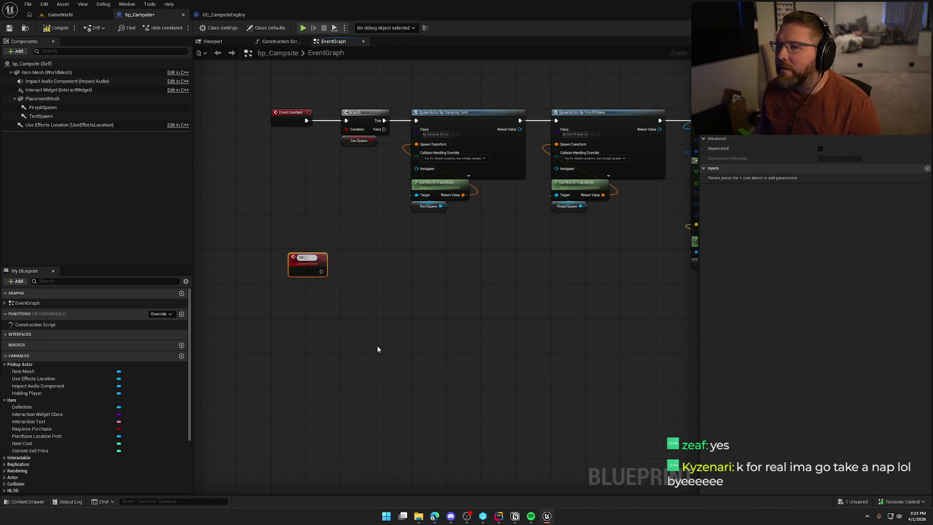
{"action": "left_click", "coordinate": [308, 273]}
{"action": "key", "text": "Delete"}
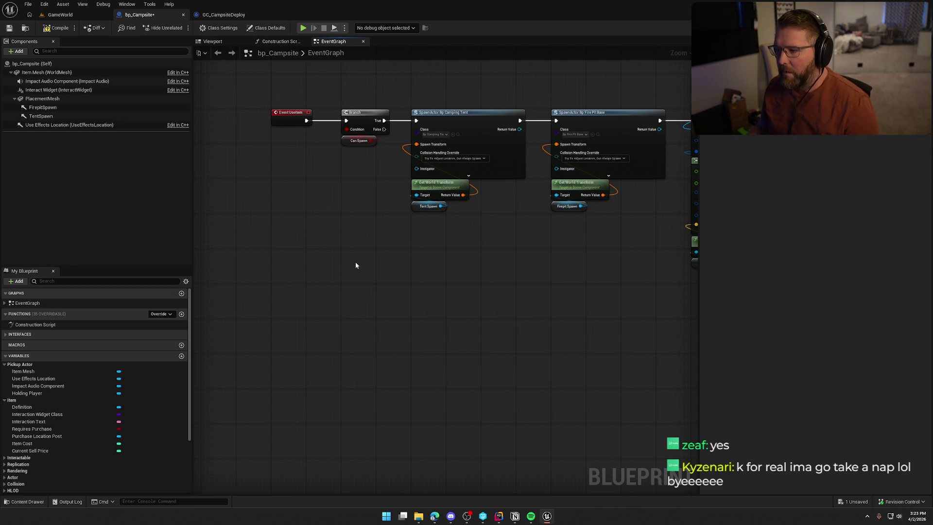
{"action": "left_click_drag", "start_coordinate": [355, 265], "coordinate": [278, 285]}
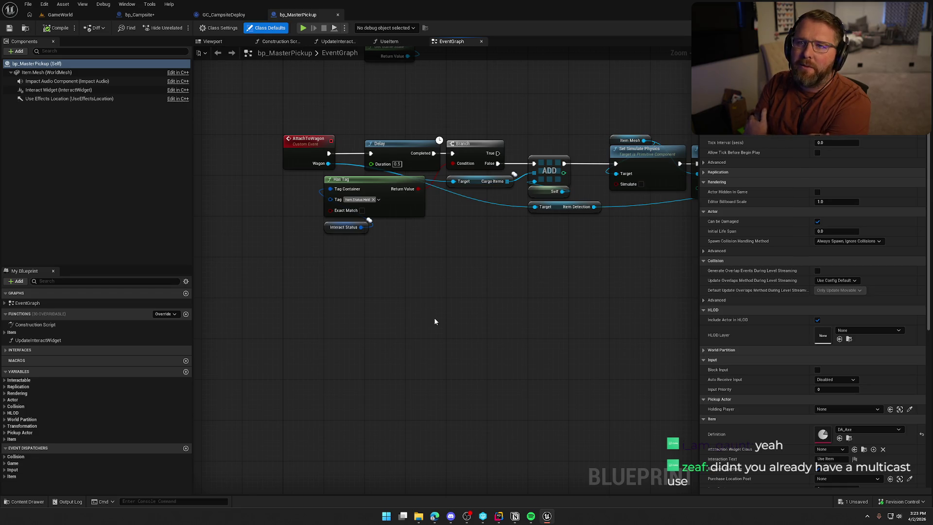
Step: Pan bp_MasterPickup's graph and select the MC_UseItem multicast event to inspect its inputs
{"action": "left_click_drag", "start_coordinate": [435, 321], "coordinate": [474, 347]}
{"action": "left_click_drag", "start_coordinate": [477, 233], "coordinate": [451, 459]}
{"action": "left_click", "coordinate": [292, 192]}
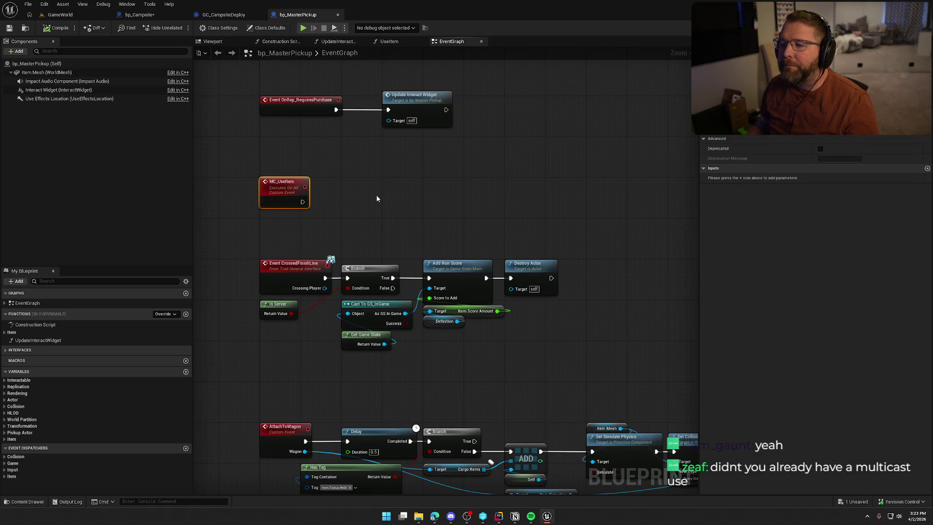
Step: Back in bp_Campsite, bring Event UseItem into view and select it
{"action": "left_click", "coordinate": [138, 15]}
{"action": "left_click_drag", "start_coordinate": [316, 274], "coordinate": [528, 275]}
{"action": "mouse_move", "coordinate": [378, 108]}
{"action": "left_mouse_down"}
{"action": "mouse_move", "coordinate": [471, 254]}
{"action": "mouse_move", "coordinate": [253, 266]}
{"action": "mouse_move", "coordinate": [270, 101]}
{"action": "left_mouse_up"}
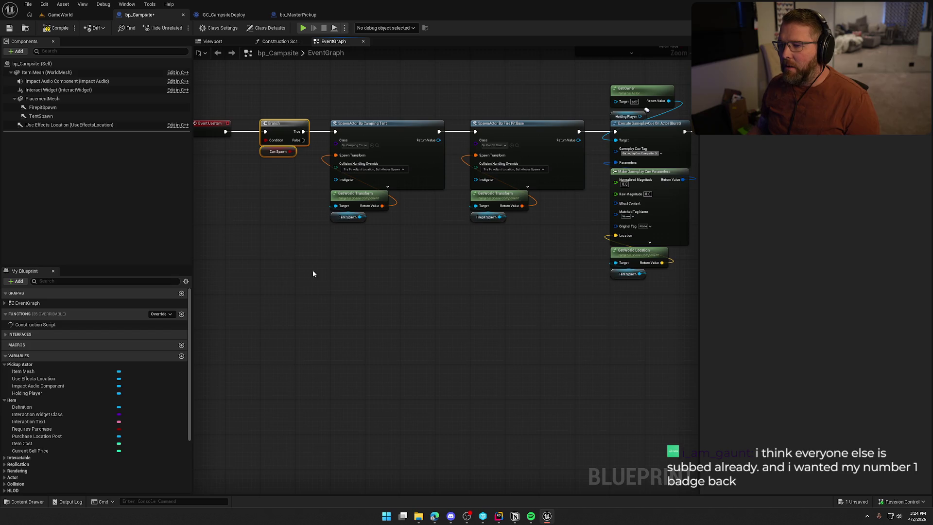
Step: Select and inspect the Branch, Can Spawn, spawn, gameplay cue and transform nodes in bp_Campsite
{"action": "left_click_drag", "start_coordinate": [303, 261], "coordinate": [346, 297]}
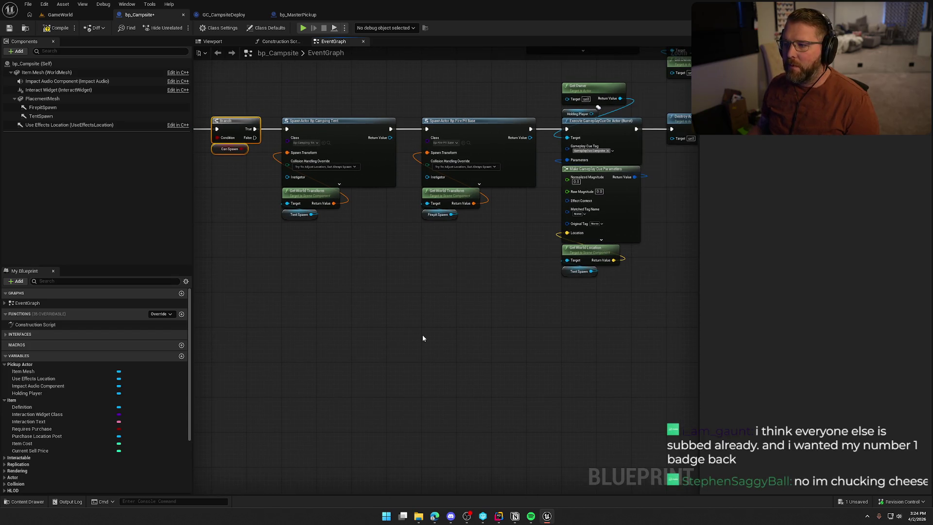
{"action": "mouse_move", "coordinate": [287, 94]}
{"action": "left_mouse_down"}
{"action": "mouse_move", "coordinate": [513, 255]}
{"action": "mouse_move", "coordinate": [655, 324]}
{"action": "left_mouse_up"}
{"action": "left_click", "coordinate": [396, 322]}
{"action": "left_click_drag", "start_coordinate": [396, 322], "coordinate": [398, 305]}
{"action": "left_click", "coordinate": [344, 160]}
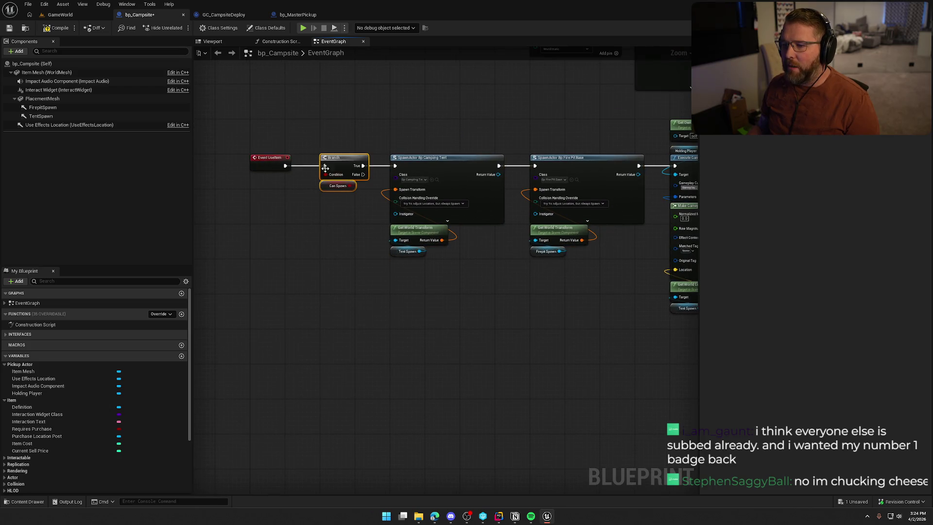
{"action": "left_click", "coordinate": [328, 221]}
{"action": "left_click_drag", "start_coordinate": [370, 216], "coordinate": [315, 133]}
{"action": "left_click", "coordinate": [486, 311]}
{"action": "left_click_drag", "start_coordinate": [486, 311], "coordinate": [370, 303]}
{"action": "mouse_move", "coordinate": [280, 118]}
{"action": "left_mouse_down"}
{"action": "mouse_move", "coordinate": [311, 119]}
{"action": "mouse_move", "coordinate": [513, 309]}
{"action": "left_mouse_up"}
{"action": "left_click", "coordinate": [478, 291]}
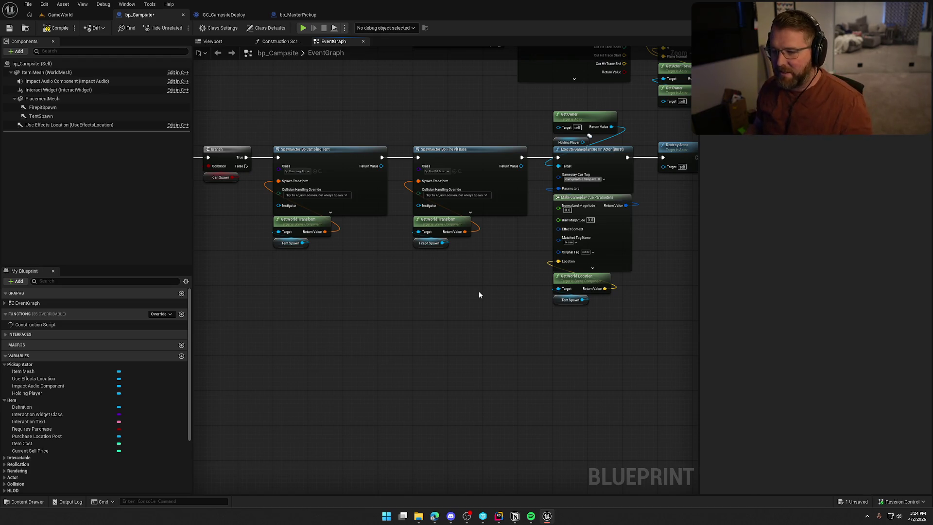
{"action": "mouse_move", "coordinate": [479, 295]}
{"action": "left_mouse_down"}
{"action": "mouse_move", "coordinate": [523, 339]}
{"action": "mouse_move", "coordinate": [460, 355]}
{"action": "mouse_move", "coordinate": [492, 340]}
{"action": "left_mouse_up"}
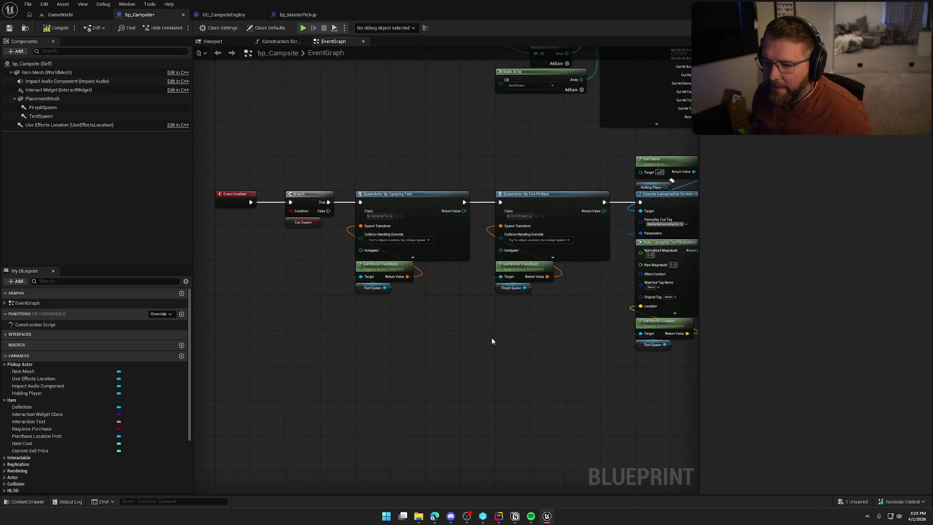
{"action": "left_click", "coordinate": [297, 15]}
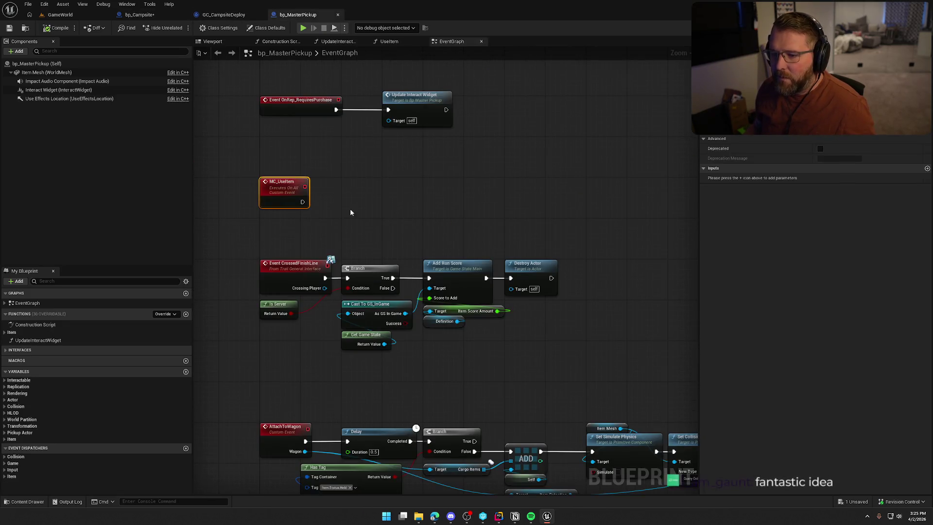
Step: Navigate bp_MasterPickup's event graph past BeginPlay and OnRep to centre on MC_UseItem
{"action": "mouse_move", "coordinate": [281, 173]}
{"action": "left_mouse_down"}
{"action": "mouse_move", "coordinate": [368, 246]}
{"action": "mouse_move", "coordinate": [354, 358]}
{"action": "left_mouse_up"}
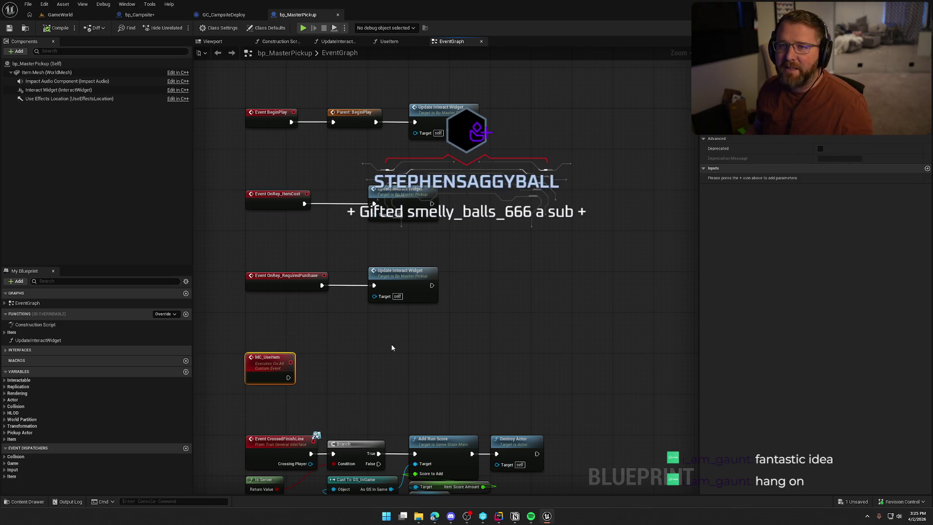
{"action": "key", "text": "Home"}
{"action": "left_click_drag", "start_coordinate": [538, 319], "coordinate": [541, 301]}
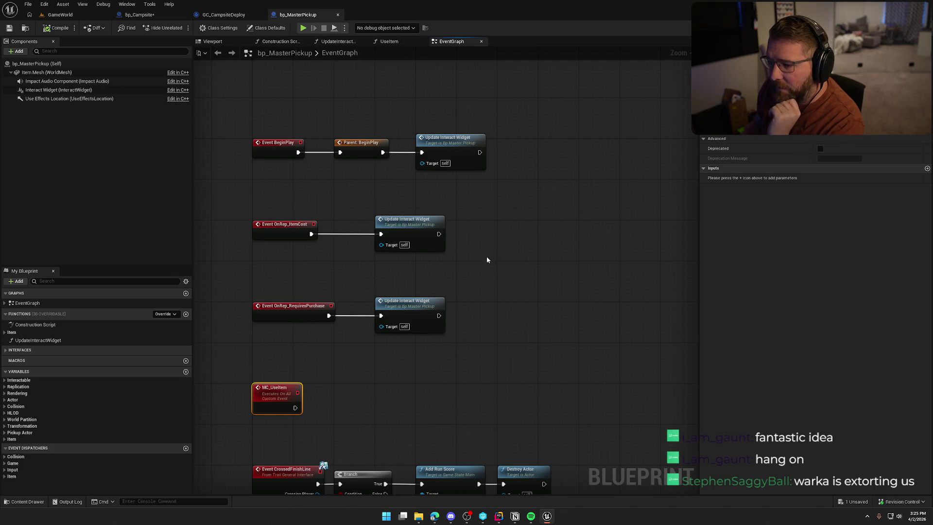
{"action": "mouse_move", "coordinate": [404, 416]}
{"action": "left_mouse_down"}
{"action": "mouse_move", "coordinate": [423, 358]}
{"action": "mouse_move", "coordinate": [393, 44]}
{"action": "left_mouse_up"}
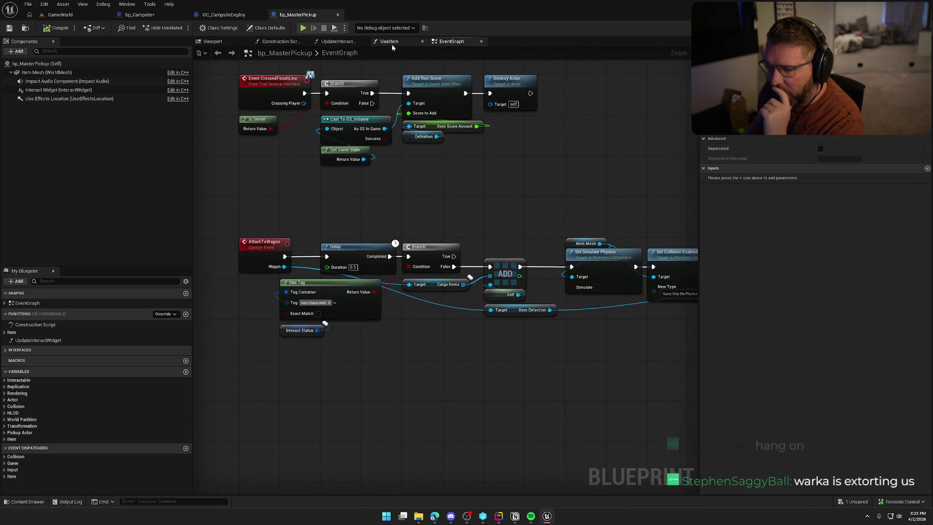
{"action": "left_click_drag", "start_coordinate": [478, 217], "coordinate": [510, 498]}
{"action": "left_click_drag", "start_coordinate": [523, 308], "coordinate": [501, 469]}
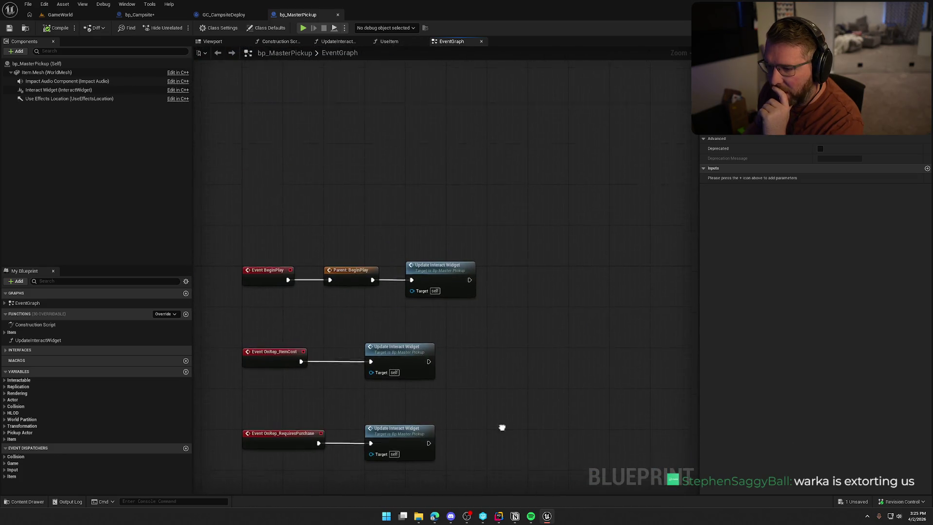
{"action": "left_click_drag", "start_coordinate": [356, 375], "coordinate": [382, 179]}
{"action": "mouse_move", "coordinate": [440, 329]}
{"action": "left_mouse_down"}
{"action": "mouse_move", "coordinate": [306, 505]}
{"action": "mouse_move", "coordinate": [419, 359]}
{"action": "left_mouse_up"}
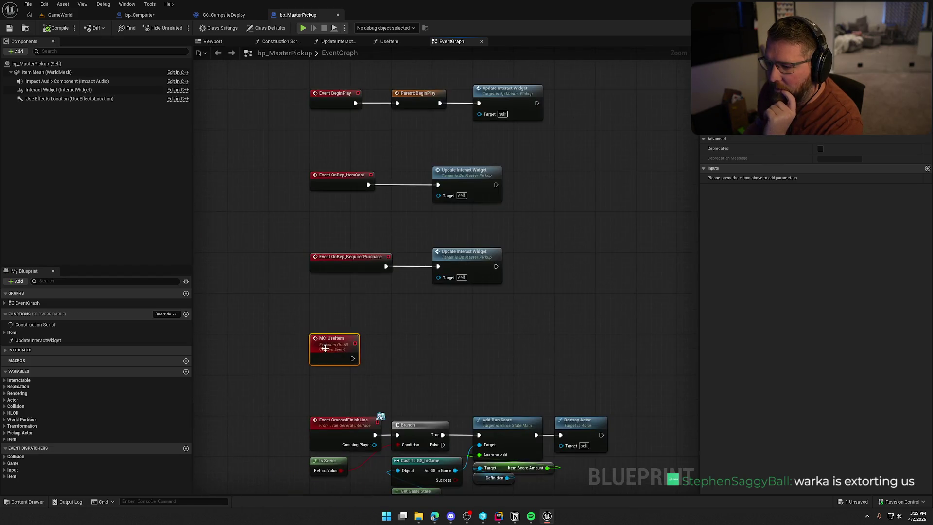
Step: Find references to MC_UseItem and confirm the UseItem function graph calls it
{"action": "right_click", "coordinate": [324, 343]}
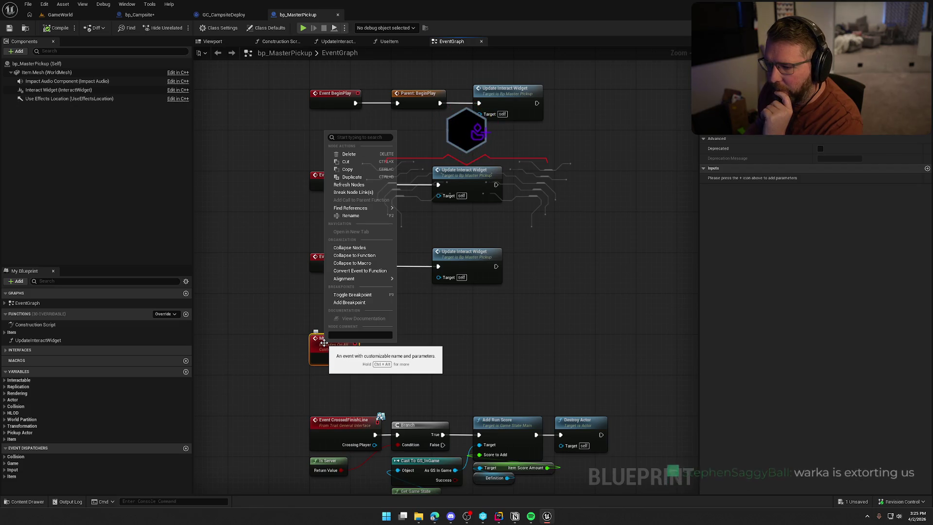
{"action": "left_click", "coordinate": [571, 324]}
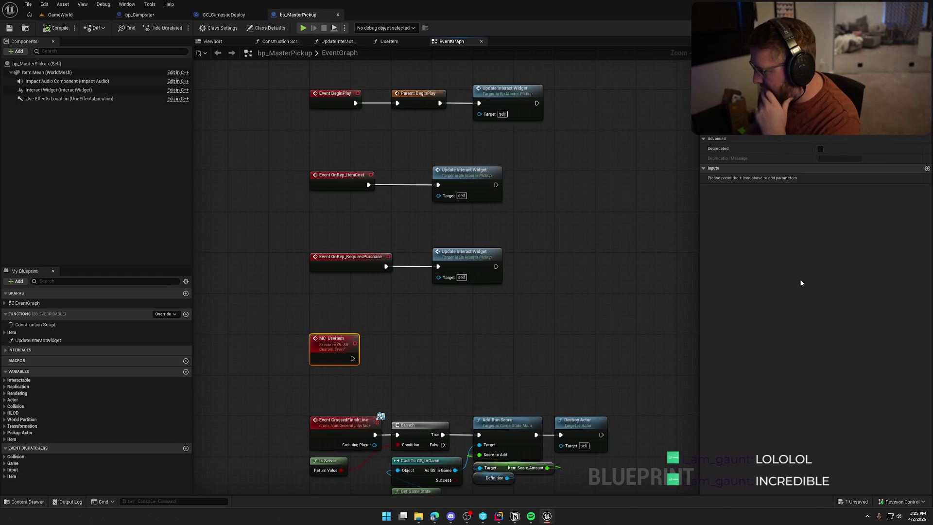
{"action": "key", "text": "alt+Left"}
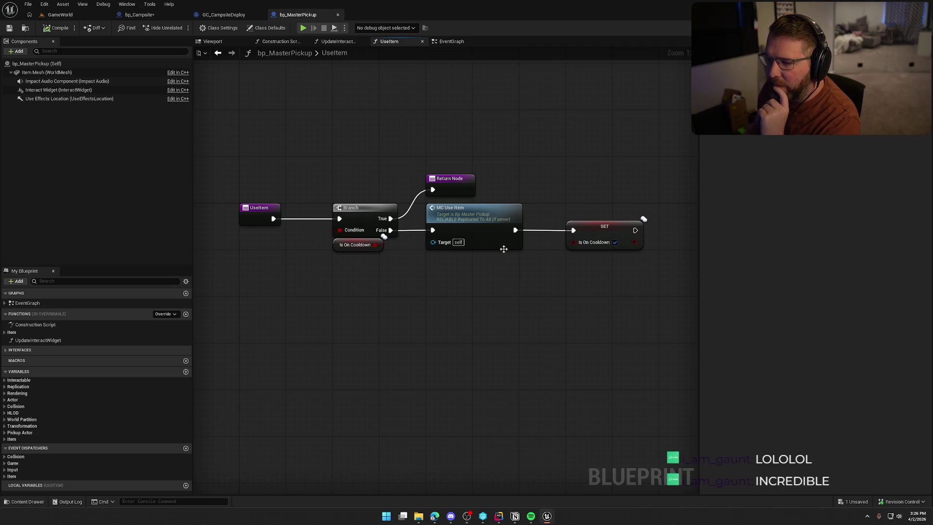
{"action": "left_click", "coordinate": [140, 15]}
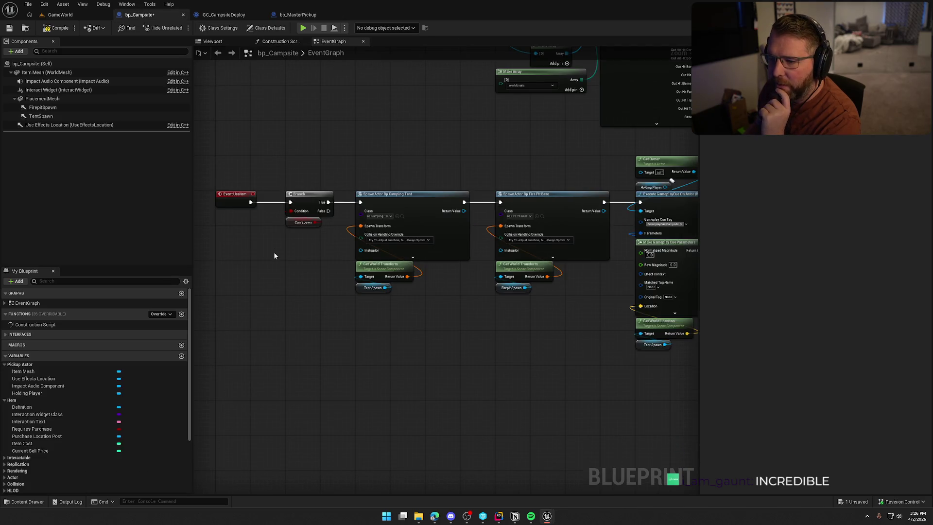
Step: Insert a Parent: UseItem call between the Branch's True output and SpawnActor Bp Camping Tent
{"action": "scroll", "coordinate": [279, 261], "scroll_direction": "down", "scroll_amount": 2}
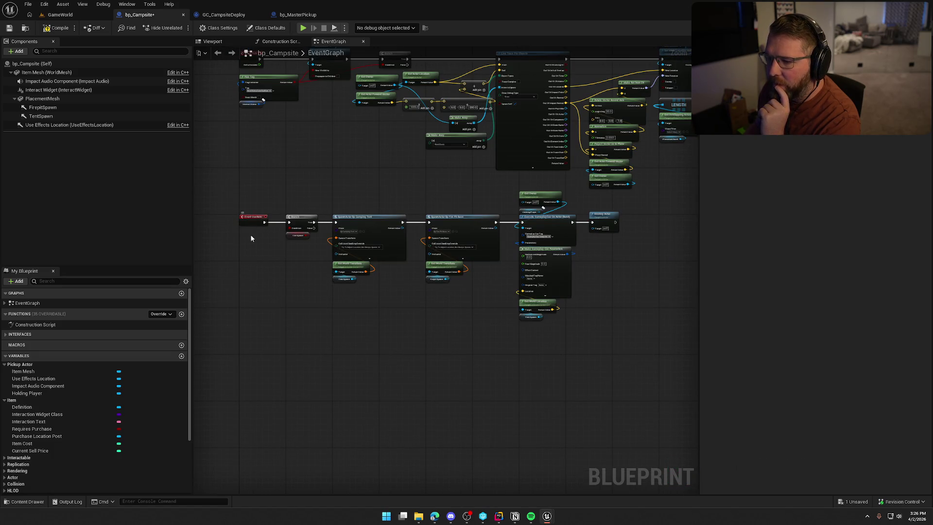
{"action": "scroll", "coordinate": [253, 243], "scroll_direction": "up", "scroll_amount": 2}
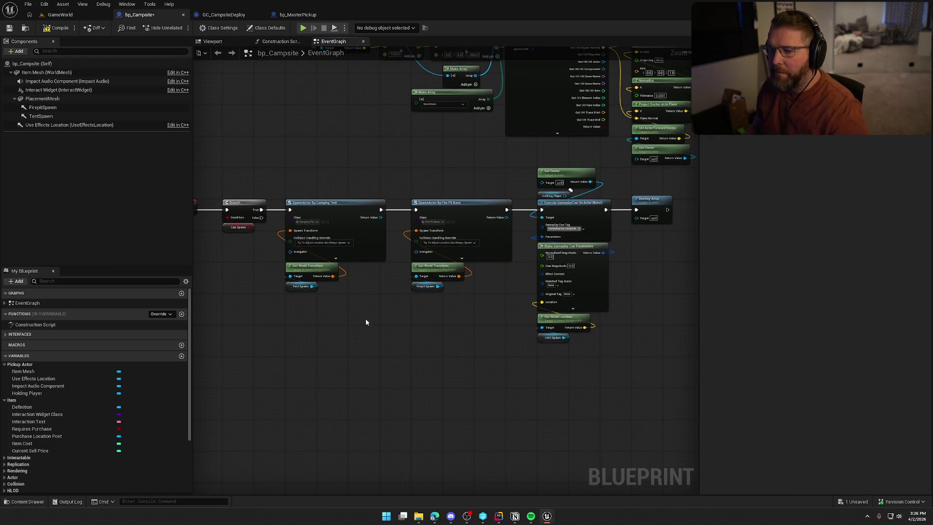
{"action": "left_click_drag", "start_coordinate": [307, 166], "coordinate": [613, 376]}
{"action": "scroll", "coordinate": [388, 233], "scroll_direction": "up", "scroll_amount": 3}
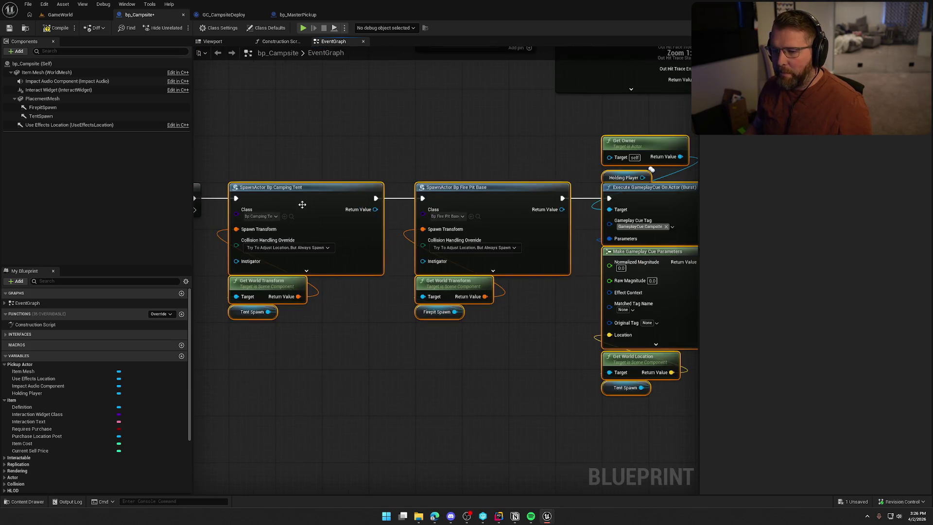
{"action": "left_click", "coordinate": [383, 289]}
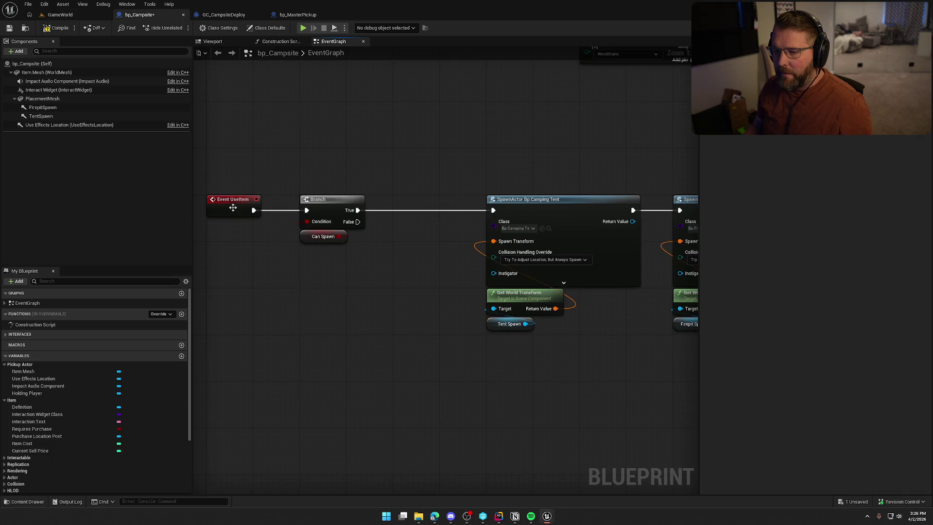
{"action": "right_click", "coordinate": [233, 204]}
{"action": "left_click", "coordinate": [271, 278]}
{"action": "mouse_move", "coordinate": [235, 241]}
{"action": "left_mouse_down"}
{"action": "mouse_move", "coordinate": [376, 264]}
{"action": "mouse_move", "coordinate": [421, 213]}
{"action": "mouse_move", "coordinate": [358, 210]}
{"action": "left_mouse_up"}
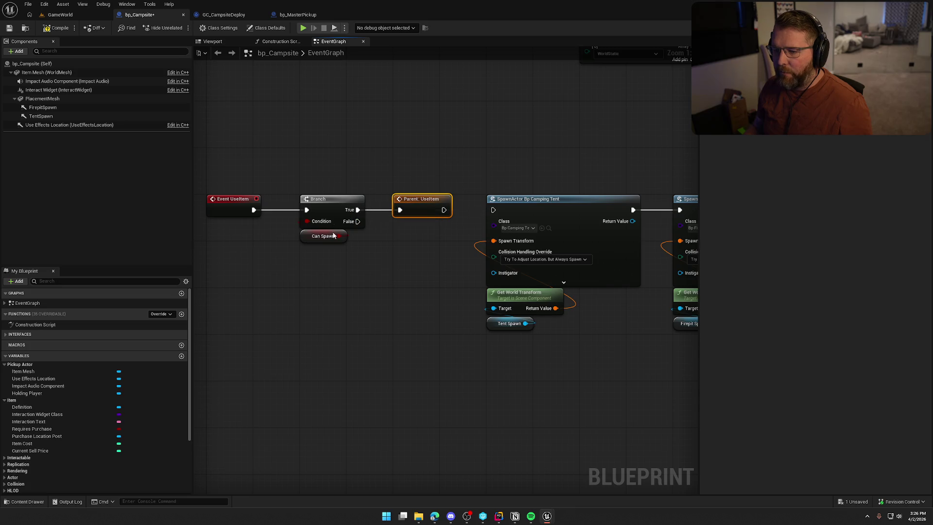
{"action": "left_click_drag", "start_coordinate": [495, 210], "coordinate": [493, 210]}
{"action": "left_click", "coordinate": [436, 293]}
Step: Review all the nodes in bp_MasterPickup's UseItem function graph
{"action": "left_click", "coordinate": [297, 15]}
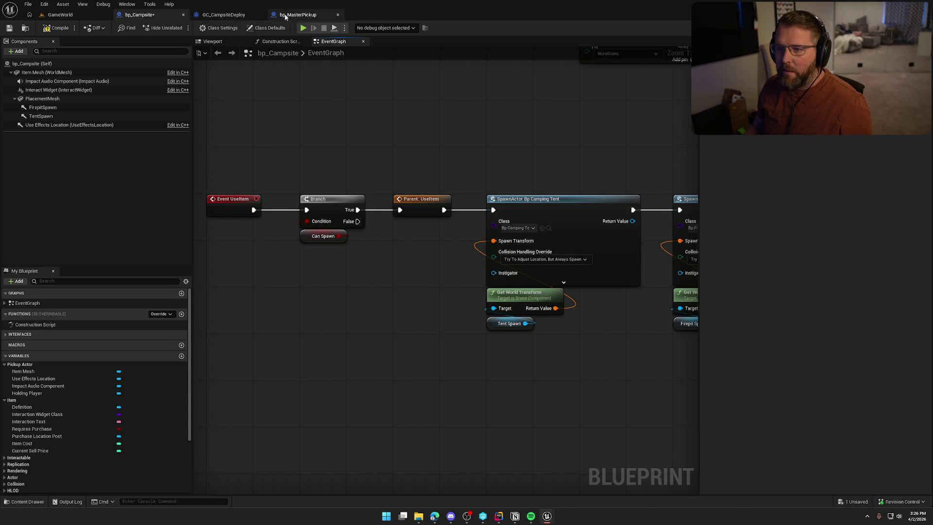
{"action": "left_click_drag", "start_coordinate": [236, 161], "coordinate": [658, 349]}
{"action": "left_click", "coordinate": [625, 329]}
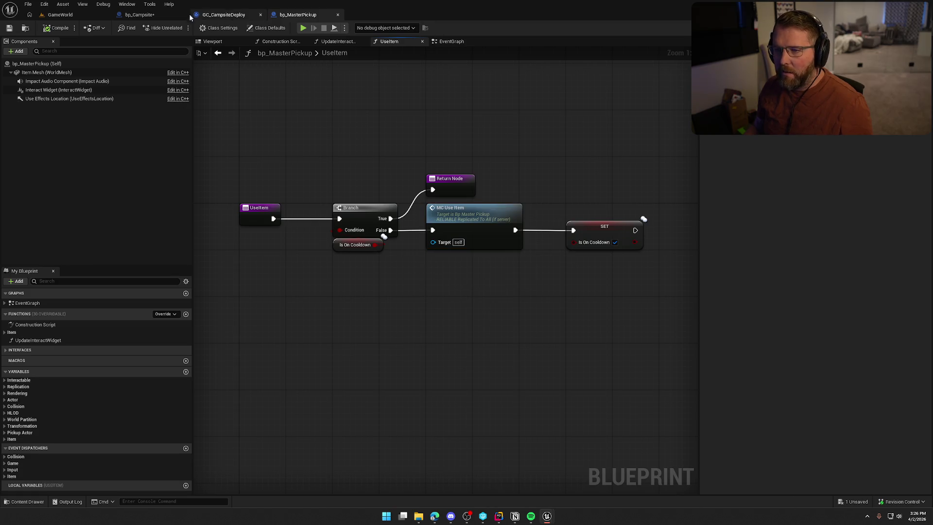
{"action": "left_click", "coordinate": [140, 15]}
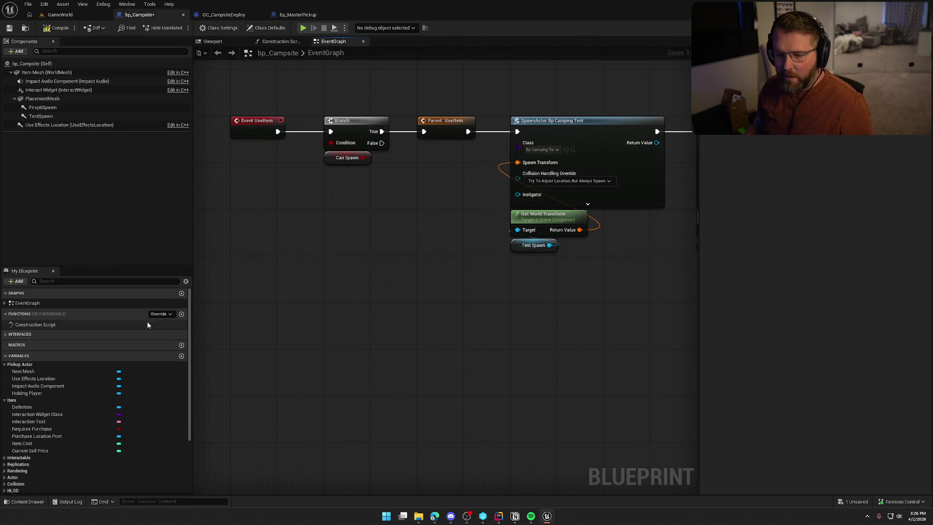
Step: Add an MC_UseItem event override to bp_Campsite and bring it into view
{"action": "left_click", "coordinate": [160, 315]}
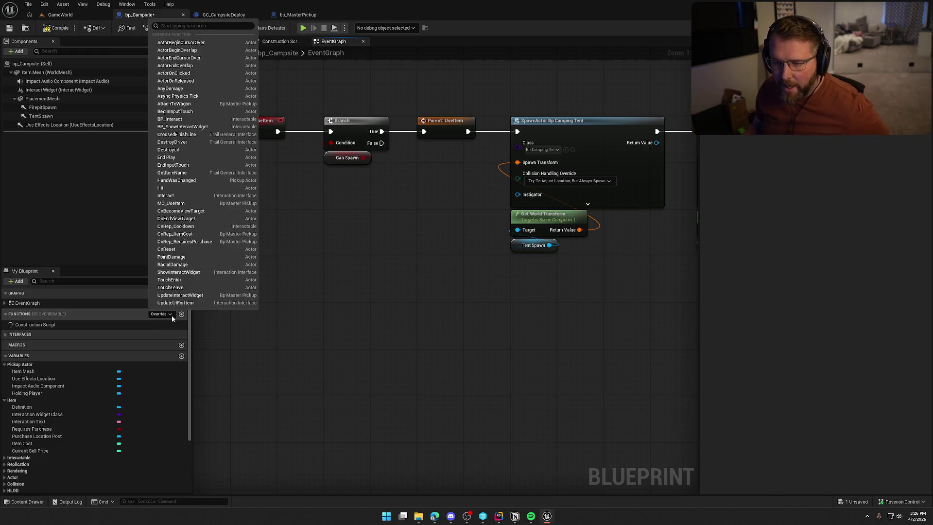
{"action": "left_click", "coordinate": [171, 204]}
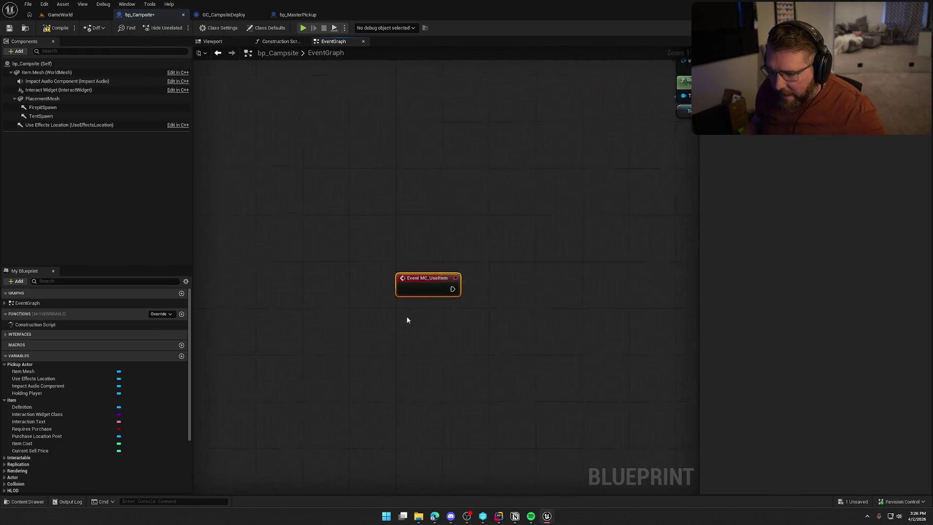
{"action": "scroll", "coordinate": [251, 203], "scroll_direction": "down", "scroll_amount": 3}
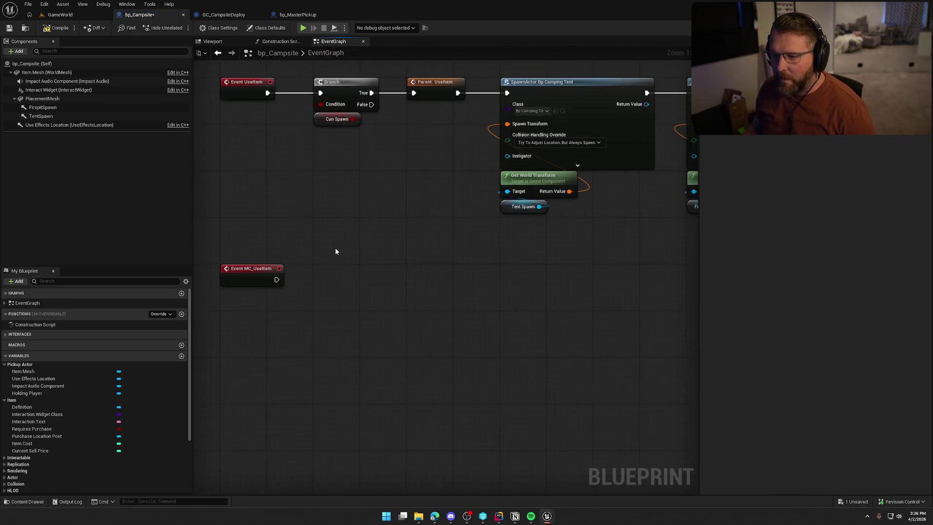
{"action": "left_click", "coordinate": [291, 14]}
{"action": "left_click", "coordinate": [451, 41]}
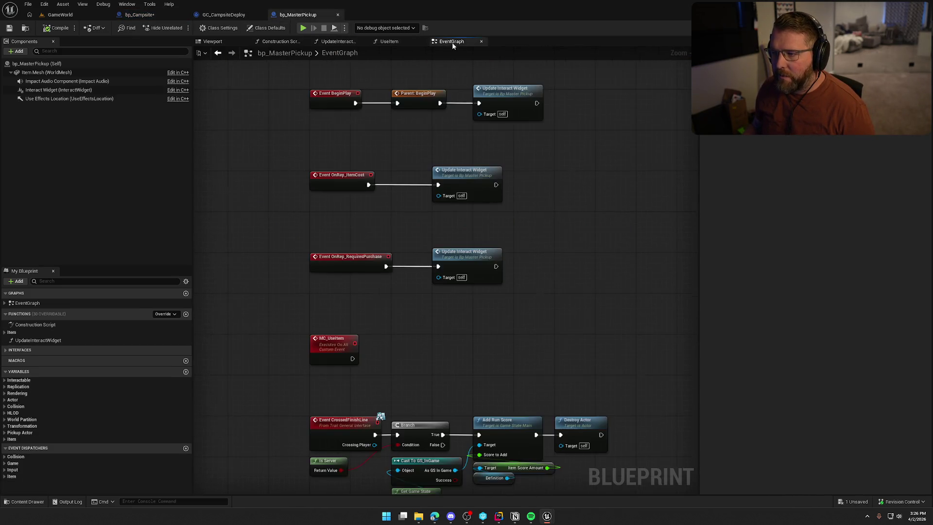
{"action": "left_click", "coordinate": [140, 14]}
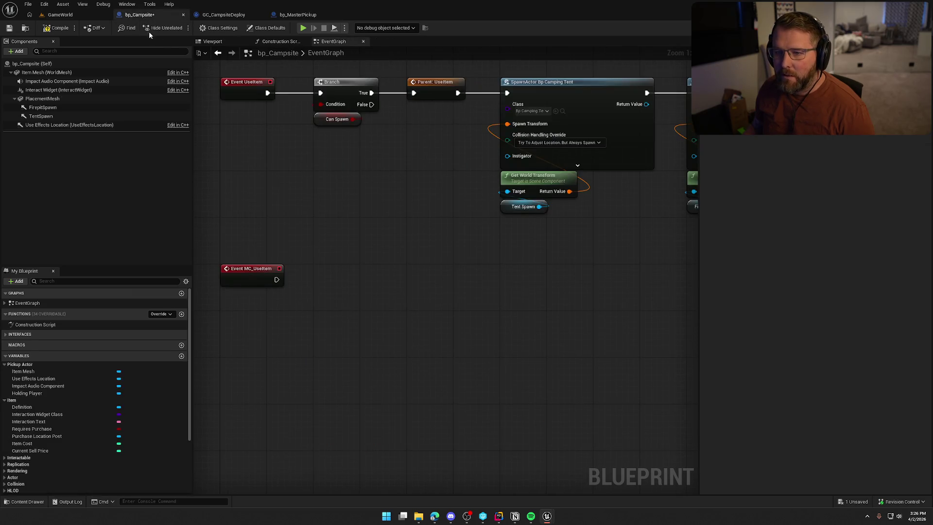
{"action": "scroll", "coordinate": [381, 214], "scroll_direction": "up", "scroll_amount": 3}
{"action": "mouse_move", "coordinate": [326, 379]}
{"action": "left_mouse_down"}
{"action": "mouse_move", "coordinate": [457, 367]}
{"action": "mouse_move", "coordinate": [490, 323]}
{"action": "mouse_move", "coordinate": [458, 337]}
{"action": "mouse_move", "coordinate": [364, 304]}
{"action": "left_mouse_up"}
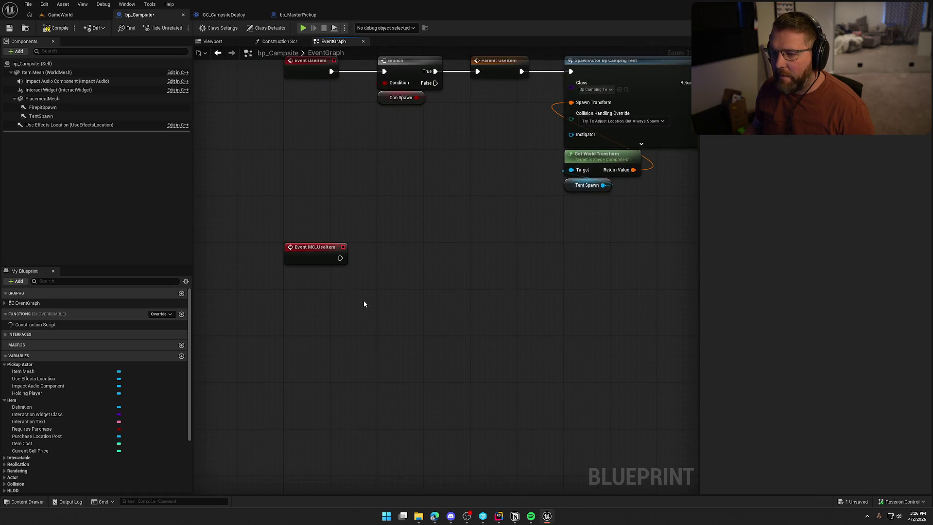
Step: Chain a Spawn Poof at Location node from MC_UseItem, with Self as world context
{"action": "left_click_drag", "start_coordinate": [347, 263], "coordinate": [373, 257]}
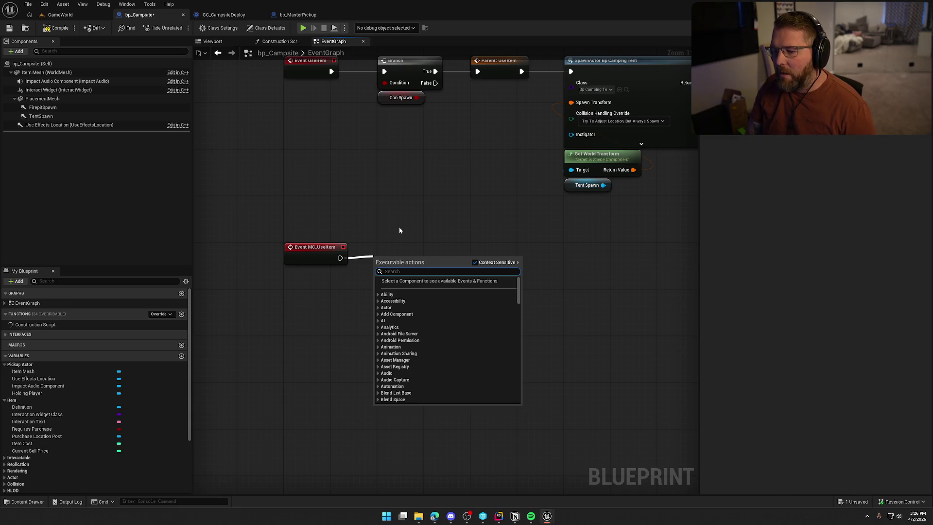
{"action": "type", "text": "spawn sp"}
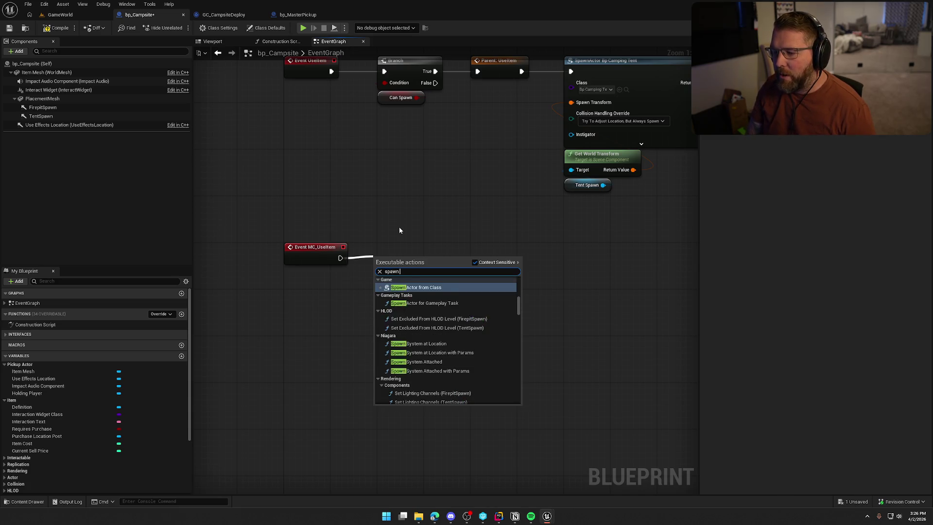
{"action": "key", "text": "BackSpace"}
{"action": "key", "text": "BackSpace"}
{"action": "type", "text": "pooo"}
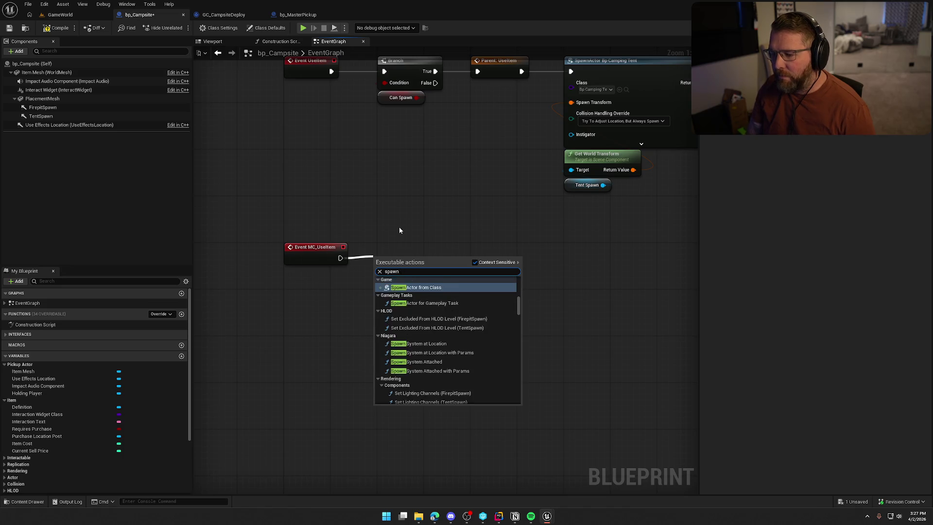
{"action": "key", "text": "BackSpace"}
{"action": "key", "text": "Return"}
{"action": "mouse_move", "coordinate": [408, 269]}
{"action": "left_mouse_down"}
{"action": "mouse_move", "coordinate": [407, 255]}
{"action": "mouse_move", "coordinate": [385, 239]}
{"action": "mouse_move", "coordinate": [398, 222]}
{"action": "mouse_move", "coordinate": [381, 242]}
{"action": "left_mouse_up"}
{"action": "type", "text": "self"}
{"action": "key", "text": "Return"}
{"action": "left_click", "coordinate": [408, 201]}
{"action": "left_click_drag", "start_coordinate": [408, 200], "coordinate": [386, 257]}
Step: Paste Tent Spawn's Get World Location and feed it into Spawn Poof's location
{"action": "scroll", "coordinate": [532, 302], "scroll_direction": "down", "scroll_amount": 2}
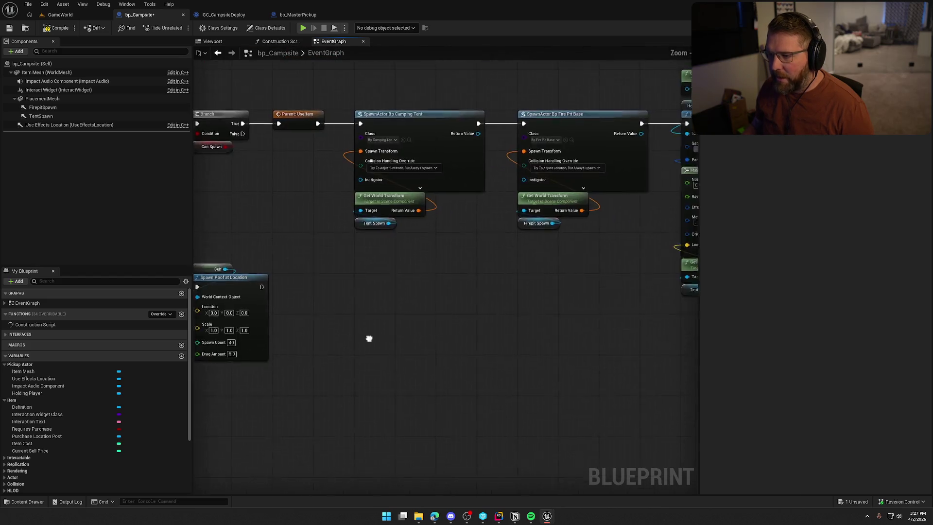
{"action": "scroll", "coordinate": [373, 340], "scroll_direction": "up", "scroll_amount": 1}
{"action": "mouse_move", "coordinate": [581, 295]}
{"action": "left_mouse_down"}
{"action": "mouse_move", "coordinate": [393, 291]}
{"action": "mouse_move", "coordinate": [487, 283]}
{"action": "mouse_move", "coordinate": [345, 279]}
{"action": "mouse_move", "coordinate": [358, 243]}
{"action": "left_mouse_up"}
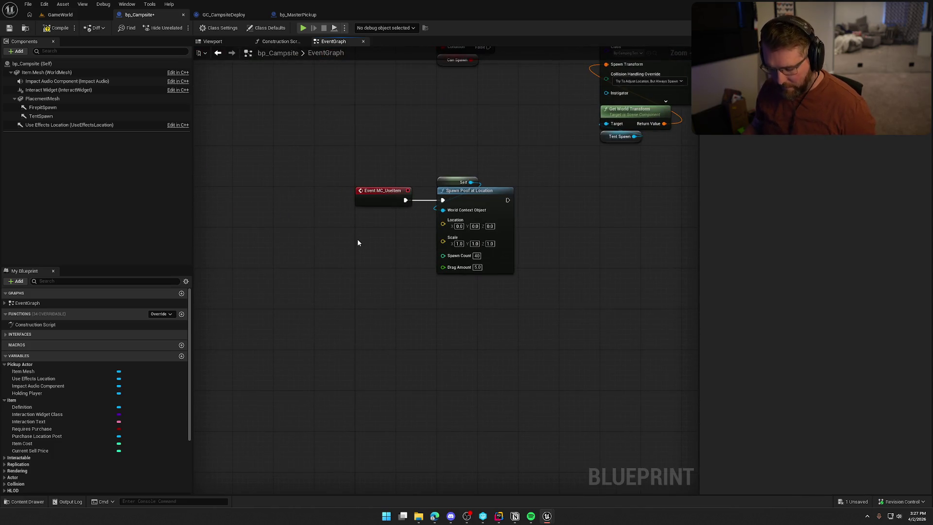
{"action": "key", "text": "ctrl+v"}
{"action": "scroll", "coordinate": [369, 253], "scroll_direction": "up", "scroll_amount": 1}
{"action": "left_click_drag", "start_coordinate": [432, 240], "coordinate": [457, 224]}
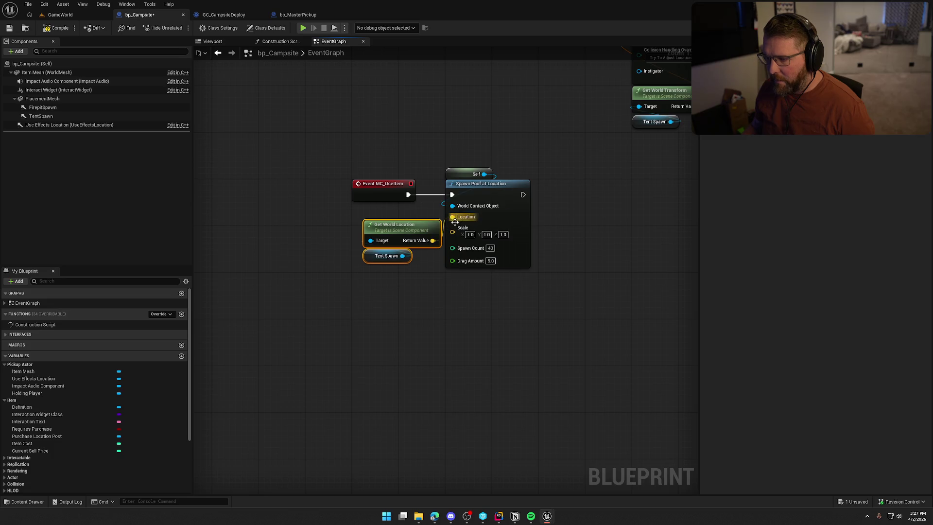
{"action": "left_click_drag", "start_coordinate": [422, 293], "coordinate": [380, 288]}
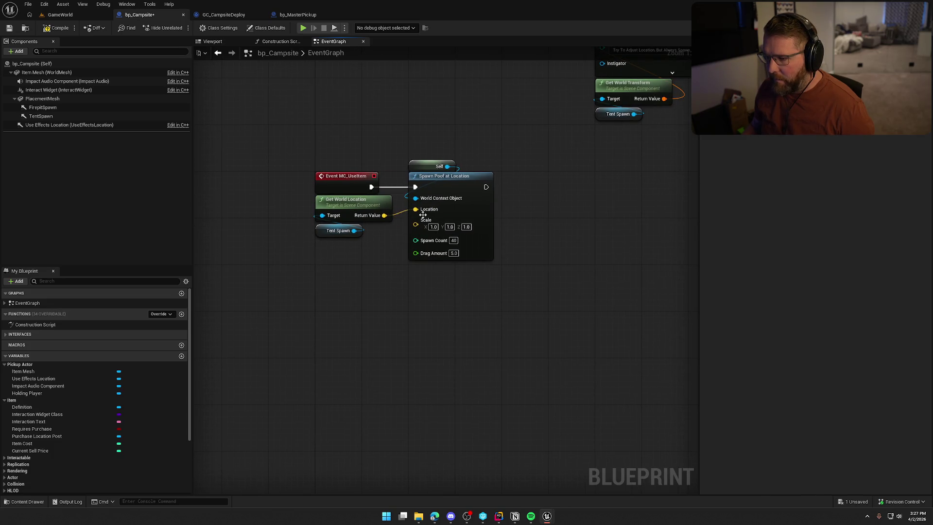
Step: Delete the gameplay cue nodes, move Destroy Actor beside the spawn node, then compile and save
{"action": "mouse_move", "coordinate": [462, 240]}
{"action": "left_mouse_down"}
{"action": "mouse_move", "coordinate": [418, 287]}
{"action": "mouse_move", "coordinate": [571, 314]}
{"action": "mouse_move", "coordinate": [327, 369]}
{"action": "mouse_move", "coordinate": [376, 397]}
{"action": "left_mouse_up"}
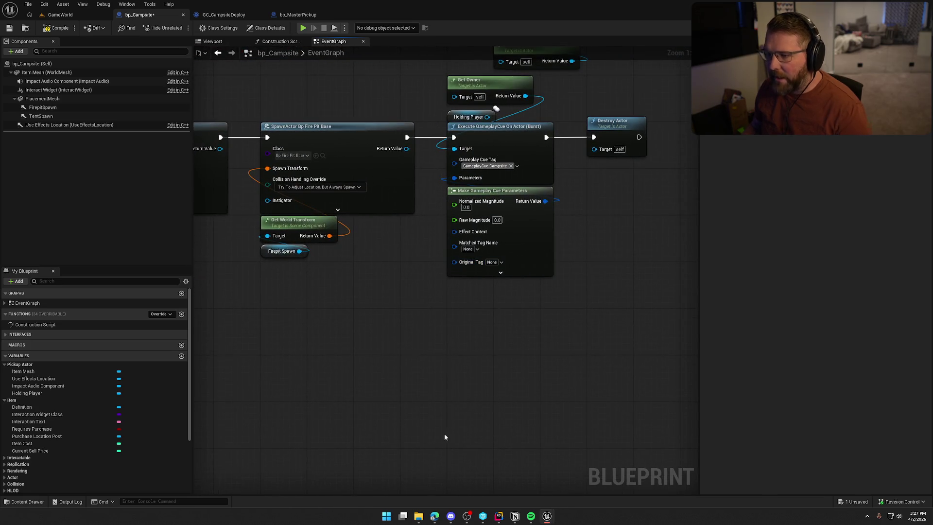
{"action": "left_click_drag", "start_coordinate": [493, 372], "coordinate": [488, 385]}
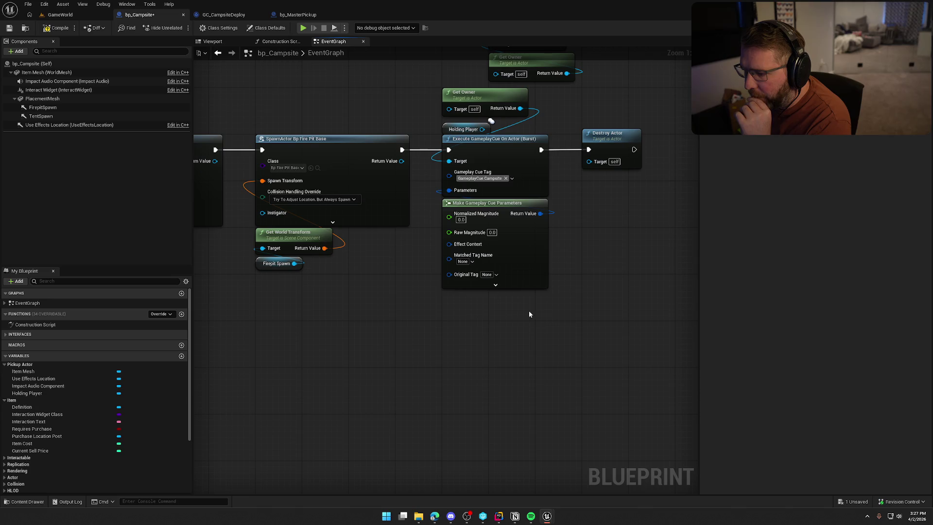
{"action": "mouse_move", "coordinate": [508, 345]}
{"action": "left_mouse_down"}
{"action": "mouse_move", "coordinate": [471, 192]}
{"action": "mouse_move", "coordinate": [460, 92]}
{"action": "left_mouse_up"}
{"action": "key", "text": "Delete"}
{"action": "left_click_drag", "start_coordinate": [560, 311], "coordinate": [549, 416]}
{"action": "left_click", "coordinate": [593, 294]}
{"action": "mouse_move", "coordinate": [593, 294]}
{"action": "left_mouse_down"}
{"action": "mouse_move", "coordinate": [458, 295]}
{"action": "mouse_move", "coordinate": [466, 295]}
{"action": "left_mouse_up"}
{"action": "mouse_move", "coordinate": [484, 375]}
{"action": "left_mouse_down"}
{"action": "mouse_move", "coordinate": [587, 397]}
{"action": "mouse_move", "coordinate": [579, 294]}
{"action": "left_mouse_up"}
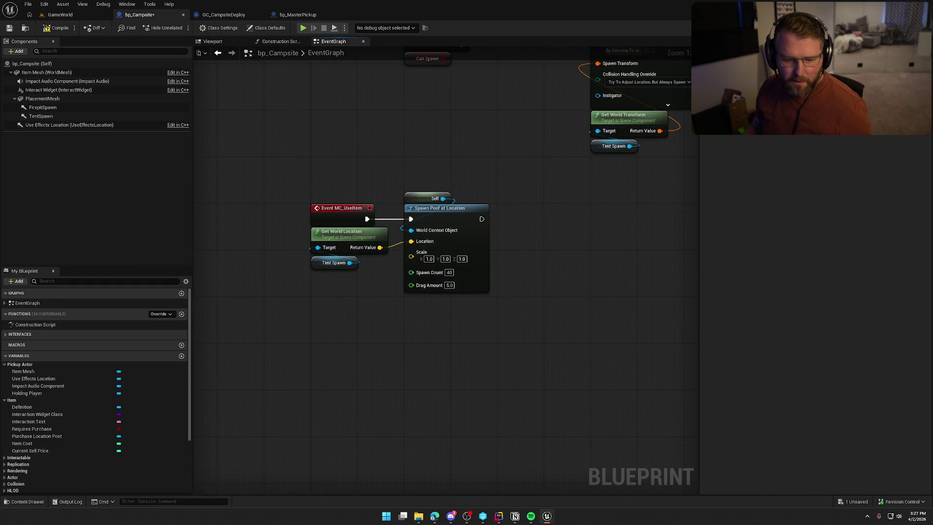
{"action": "mouse_move", "coordinate": [436, 343]}
{"action": "left_mouse_down"}
{"action": "mouse_move", "coordinate": [416, 389]}
{"action": "mouse_move", "coordinate": [396, 354]}
{"action": "left_mouse_up"}
{"action": "left_click", "coordinate": [55, 29]}
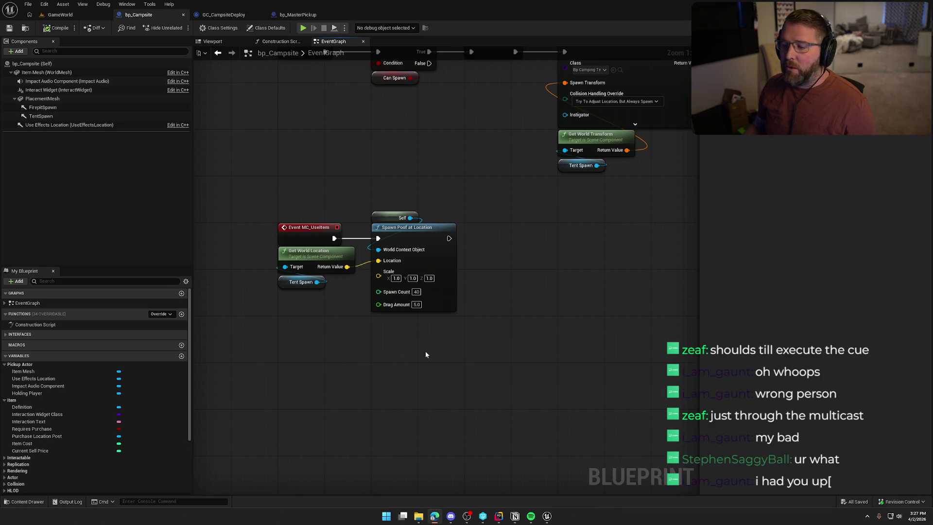
Step: Wire the Execute GameplayCue node into Destroy Actor
{"action": "left_click_drag", "start_coordinate": [452, 353], "coordinate": [384, 199]}
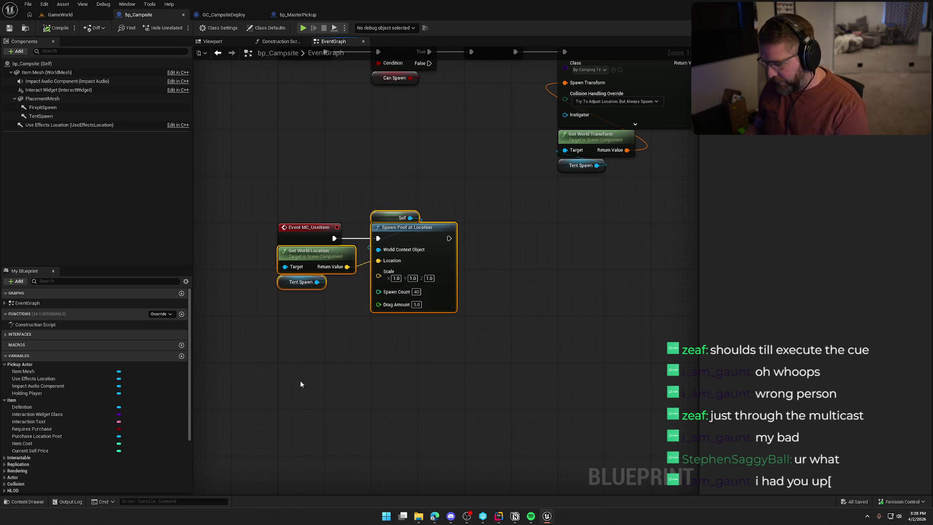
{"action": "scroll", "coordinate": [392, 364], "scroll_direction": "down", "scroll_amount": 3}
{"action": "key", "text": "ctrl+z"}
{"action": "key", "text": "ctrl+z"}
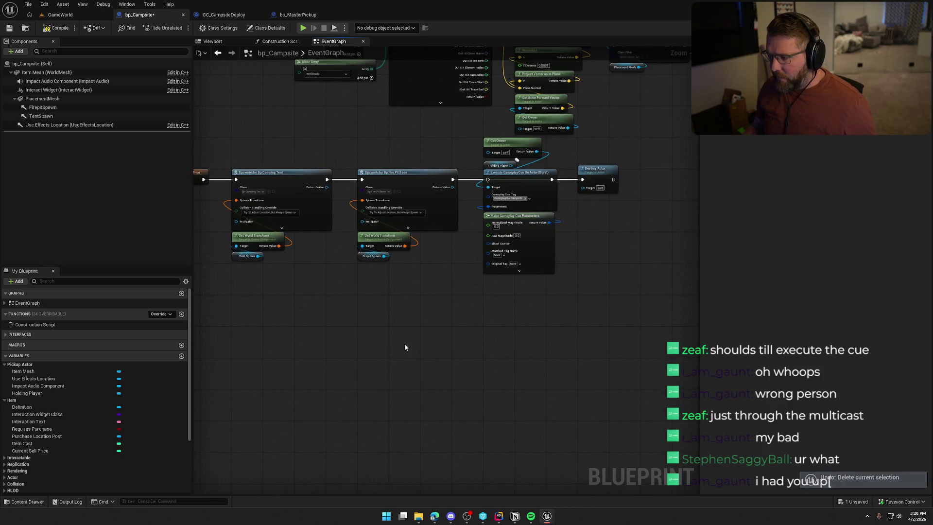
{"action": "mouse_move", "coordinate": [529, 284]}
{"action": "left_mouse_down"}
{"action": "mouse_move", "coordinate": [520, 194]}
{"action": "mouse_move", "coordinate": [277, 385]}
{"action": "mouse_move", "coordinate": [437, 292]}
{"action": "mouse_move", "coordinate": [583, 180]}
{"action": "left_mouse_up"}
{"action": "mouse_move", "coordinate": [499, 141]}
{"action": "left_mouse_down"}
{"action": "mouse_move", "coordinate": [242, 294]}
{"action": "mouse_move", "coordinate": [212, 333]}
{"action": "left_mouse_up"}
Step: Delete the Spawn Poof, leftover location and Holding Player nodes
{"action": "scroll", "coordinate": [331, 345], "scroll_direction": "up", "scroll_amount": 3}
{"action": "left_click_drag", "start_coordinate": [362, 216], "coordinate": [315, 383]}
{"action": "key", "text": "Delete"}
{"action": "mouse_move", "coordinate": [379, 406]}
{"action": "left_mouse_down"}
{"action": "mouse_move", "coordinate": [338, 365]}
{"action": "mouse_move", "coordinate": [292, 279]}
{"action": "left_mouse_up"}
{"action": "key", "text": "Delete"}
{"action": "mouse_move", "coordinate": [469, 294]}
{"action": "left_mouse_down"}
{"action": "mouse_move", "coordinate": [380, 375]}
{"action": "mouse_move", "coordinate": [558, 340]}
{"action": "left_mouse_up"}
{"action": "left_click", "coordinate": [529, 357]}
{"action": "key", "text": "Delete"}
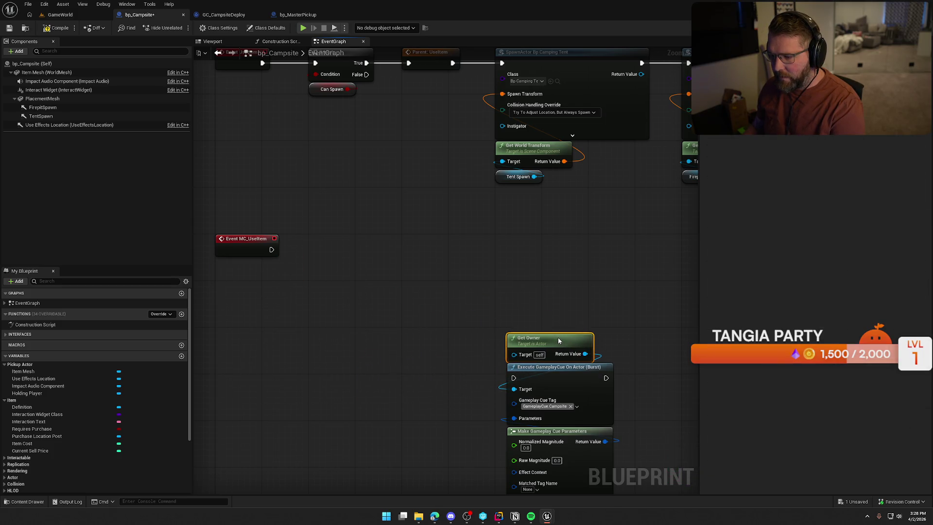
Step: Move the cue nodes beside Event MC_UseItem and Destroy Actor closer to the fire pit spawn
{"action": "mouse_move", "coordinate": [502, 352]}
{"action": "left_mouse_down"}
{"action": "mouse_move", "coordinate": [553, 316]}
{"action": "mouse_move", "coordinate": [541, 292]}
{"action": "mouse_move", "coordinate": [332, 155]}
{"action": "mouse_move", "coordinate": [340, 158]}
{"action": "left_mouse_up"}
{"action": "mouse_move", "coordinate": [624, 287]}
{"action": "left_mouse_down"}
{"action": "mouse_move", "coordinate": [441, 154]}
{"action": "mouse_move", "coordinate": [424, 159]}
{"action": "left_mouse_up"}
{"action": "left_click", "coordinate": [543, 241]}
{"action": "mouse_move", "coordinate": [543, 240]}
{"action": "left_mouse_down"}
{"action": "mouse_move", "coordinate": [294, 343]}
{"action": "mouse_move", "coordinate": [141, 359]}
{"action": "mouse_move", "coordinate": [7, 404]}
{"action": "left_mouse_up"}
{"action": "left_click_drag", "start_coordinate": [542, 127], "coordinate": [401, 128]}
{"action": "left_click_drag", "start_coordinate": [322, 288], "coordinate": [464, 247]}
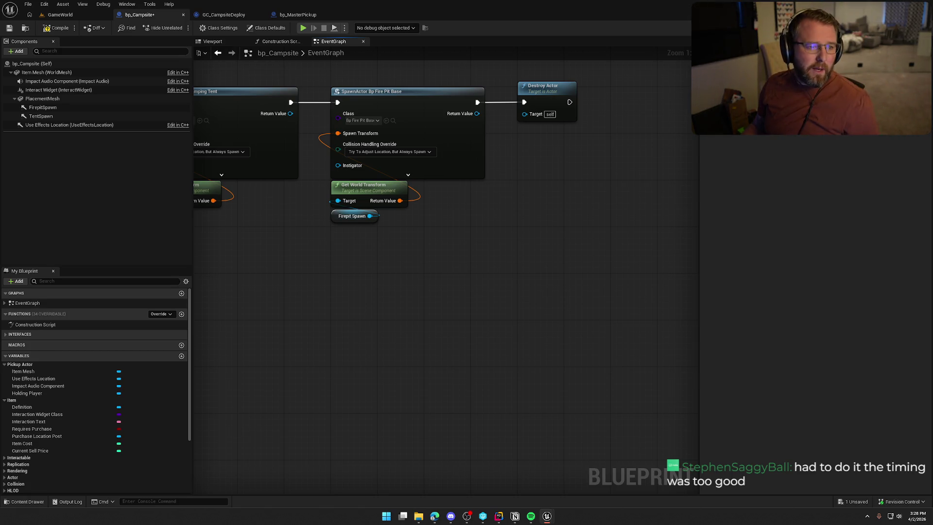
Step: Add Tent Spawn's Get World Location and connect it to the cue parameters' Location pin
{"action": "left_click_drag", "start_coordinate": [316, 439], "coordinate": [607, 296]}
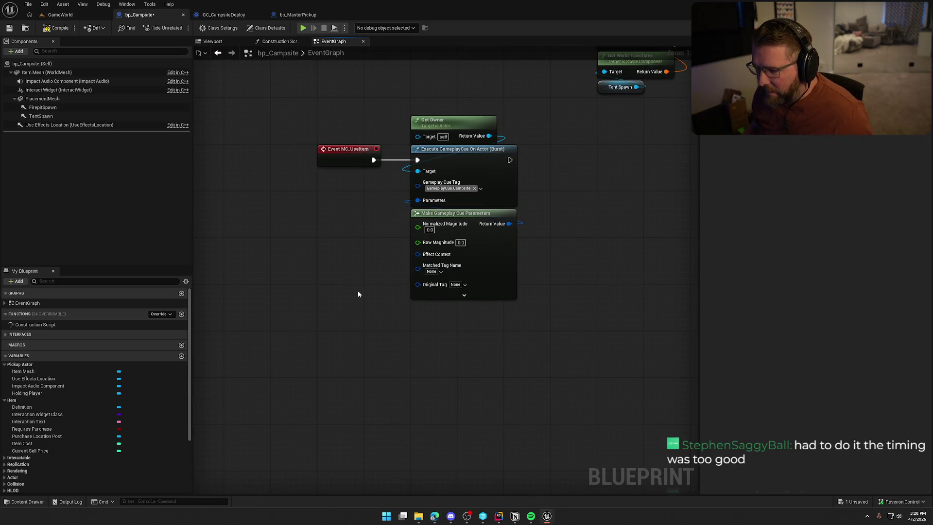
{"action": "left_click", "coordinate": [467, 295]}
{"action": "right_click", "coordinate": [330, 234]}
{"action": "type", "text": "get"}
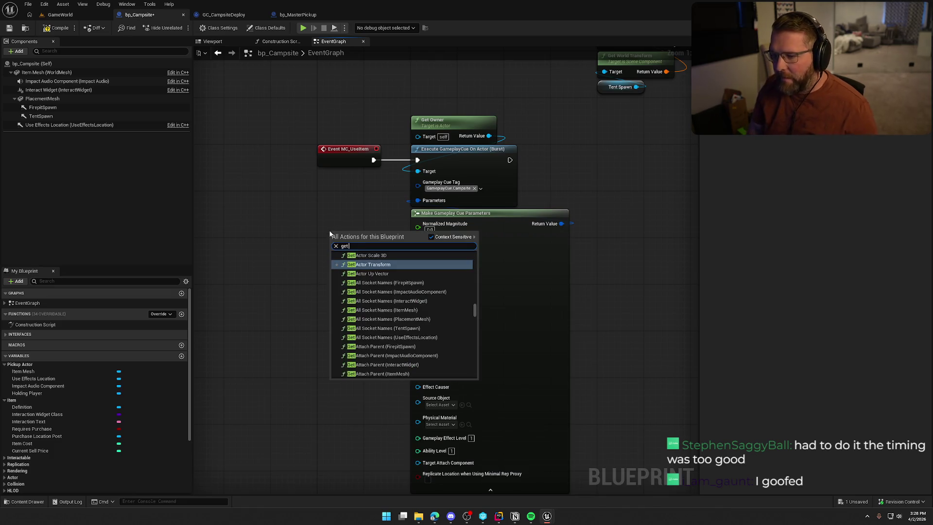
{"action": "key", "text": "Escape"}
{"action": "left_click", "coordinate": [41, 115]}
{"action": "mouse_move", "coordinate": [41, 115]}
{"action": "left_mouse_down"}
{"action": "mouse_move", "coordinate": [279, 223]}
{"action": "mouse_move", "coordinate": [321, 224]}
{"action": "left_mouse_up"}
{"action": "type", "text": "get world loc"}
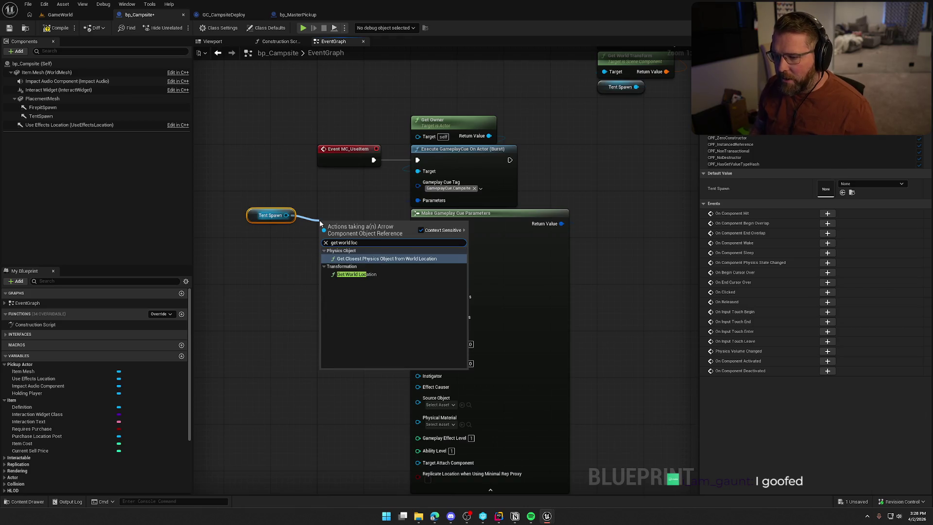
{"action": "left_click", "coordinate": [350, 274]}
{"action": "left_click_drag", "start_coordinate": [277, 222], "coordinate": [293, 275]}
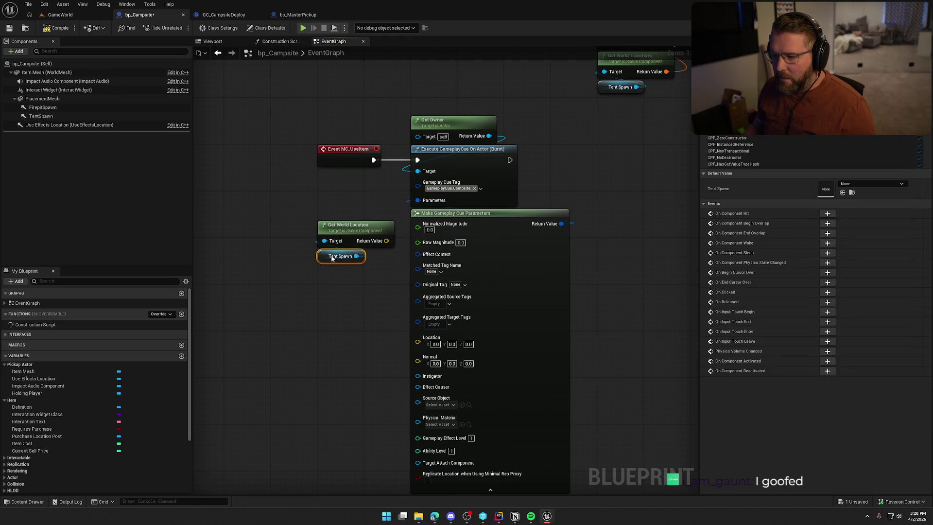
{"action": "left_click_drag", "start_coordinate": [387, 244], "coordinate": [418, 341]}
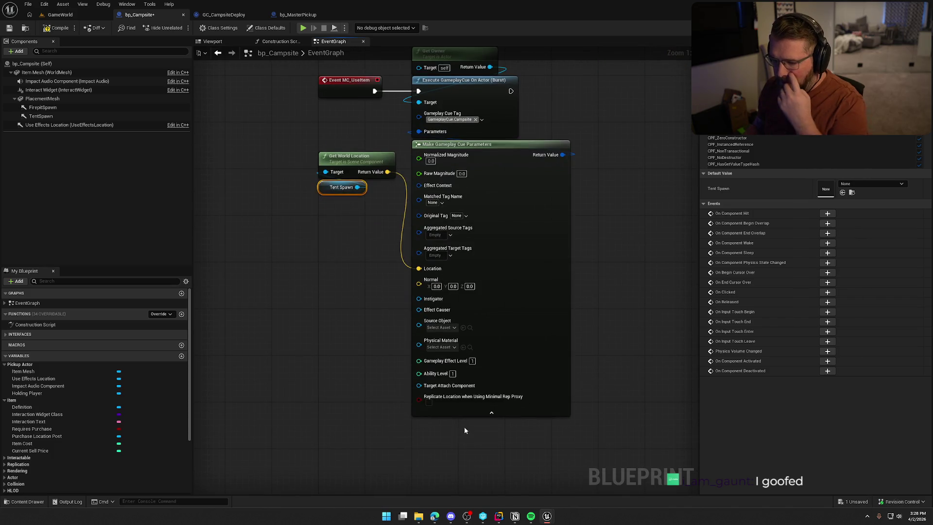
{"action": "left_click", "coordinate": [491, 420]}
Step: Tidy Get World Location, Tent Spawn and Get Owner below Event MC_UseItem, then start a play-test
{"action": "left_click_drag", "start_coordinate": [349, 237], "coordinate": [351, 284]}
{"action": "left_click", "coordinate": [352, 241]}
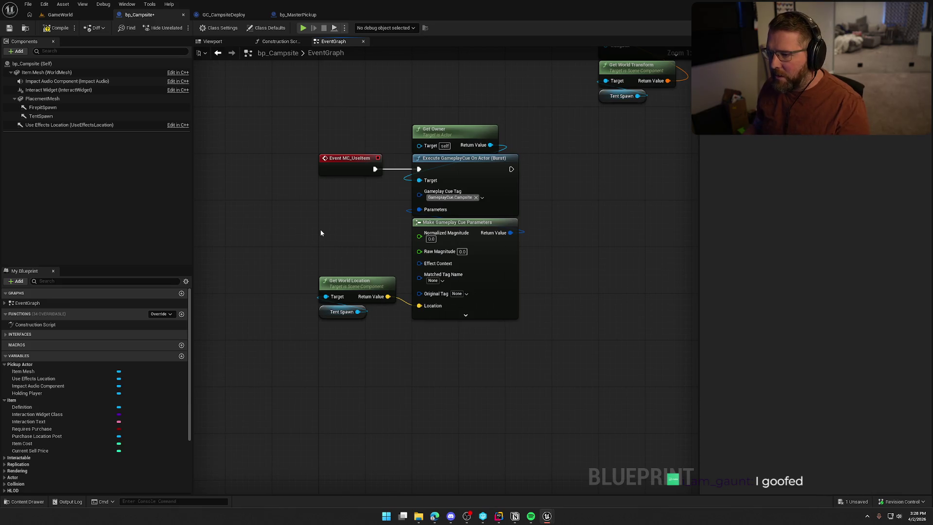
{"action": "left_click_drag", "start_coordinate": [455, 137], "coordinate": [360, 188]}
{"action": "left_click_drag", "start_coordinate": [362, 224], "coordinate": [353, 258]}
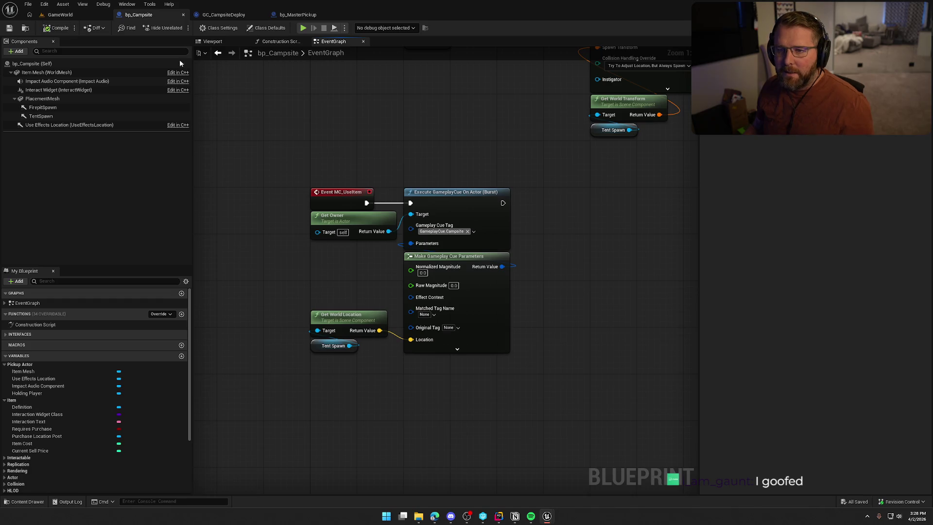
{"action": "key", "text": "alt+p"}
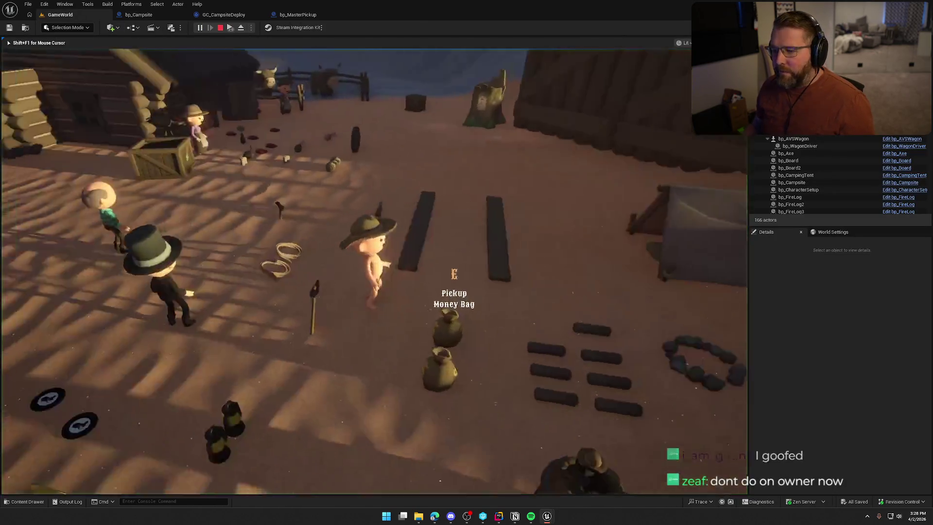
Step: Buy a campsite and deploy the tent in the open field near the birch trees
{"action": "key", "text": "e"}
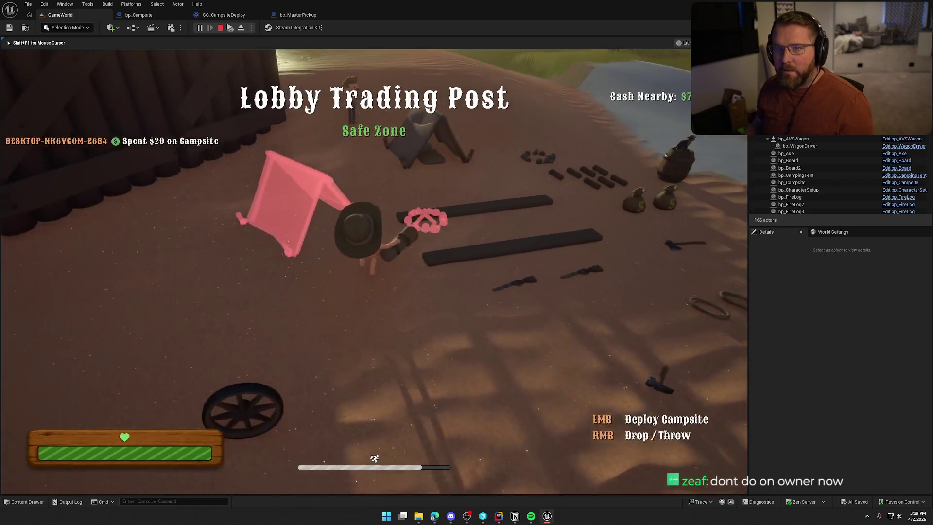
{"action": "key", "text": "w"}
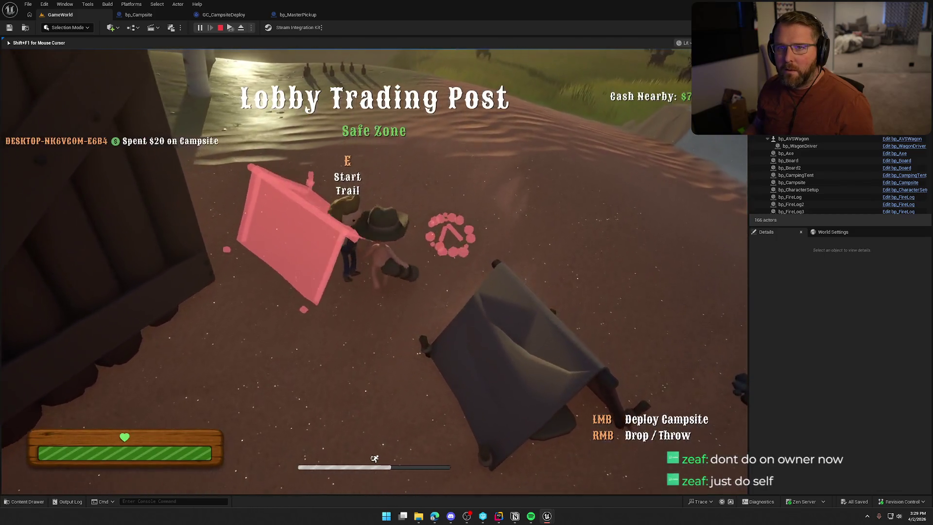
{"action": "key", "text": "w"}
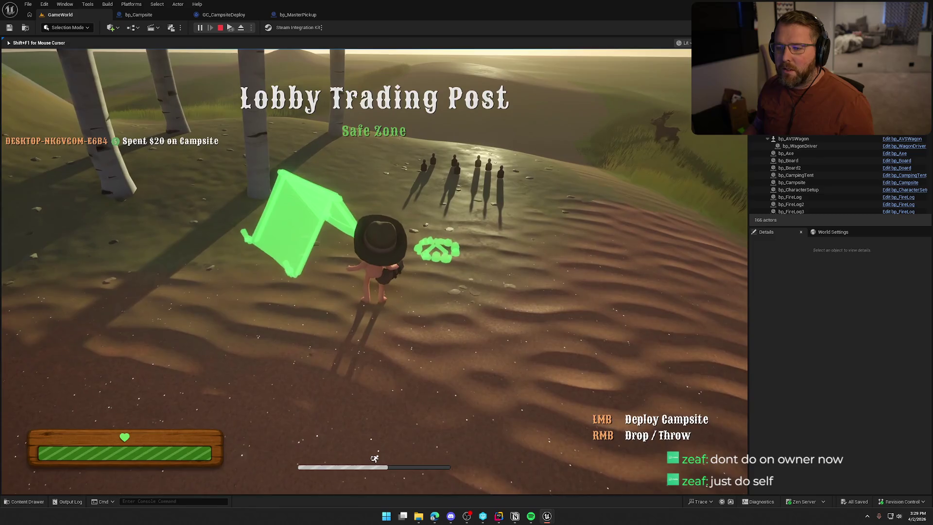
{"action": "key", "text": "w"}
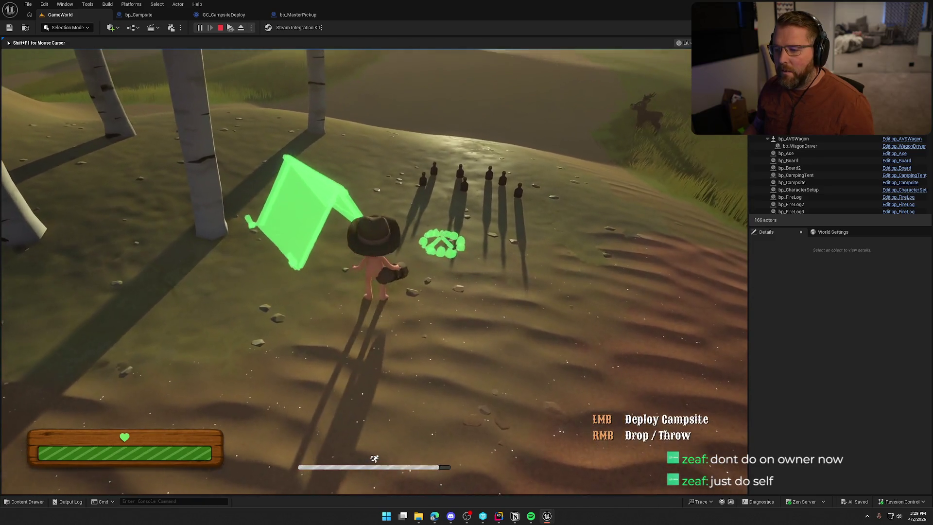
{"action": "left_click", "coordinate": [374, 262]}
Step: Stop the play session and return to the bp_Campsite event graph
{"action": "key", "text": "Escape"}
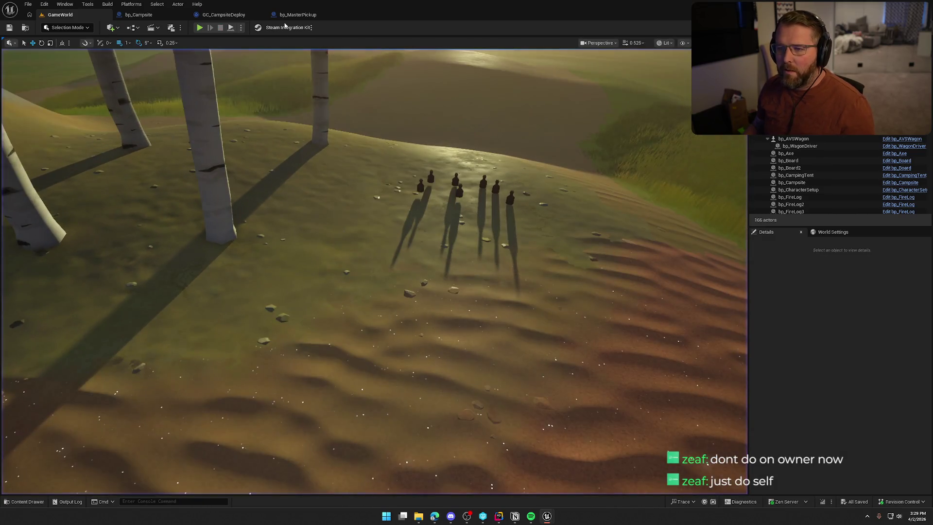
{"action": "left_click", "coordinate": [294, 15]}
{"action": "left_click", "coordinate": [155, 15]}
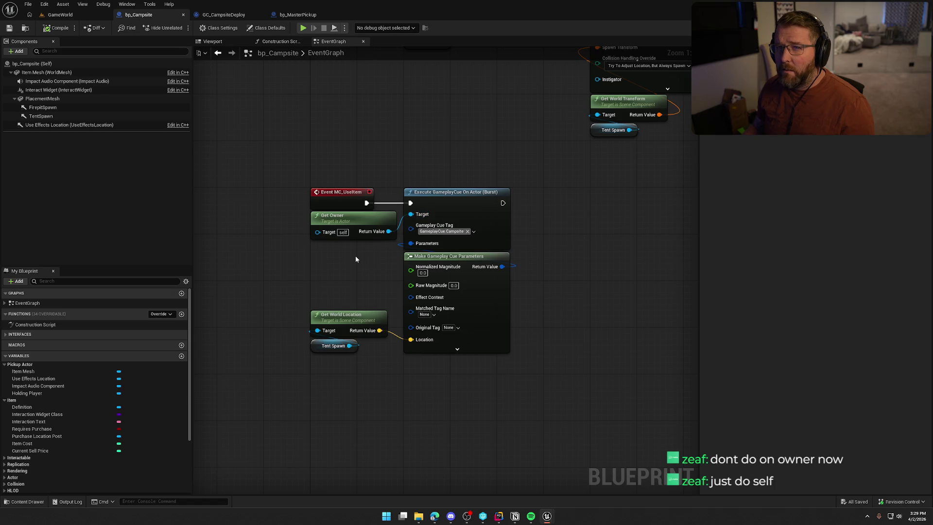
Step: Set the gameplay cue's Target to a Self node and compile bp_Campsite
{"action": "left_click_drag", "start_coordinate": [412, 218], "coordinate": [438, 166]}
{"action": "type", "text": "se"}
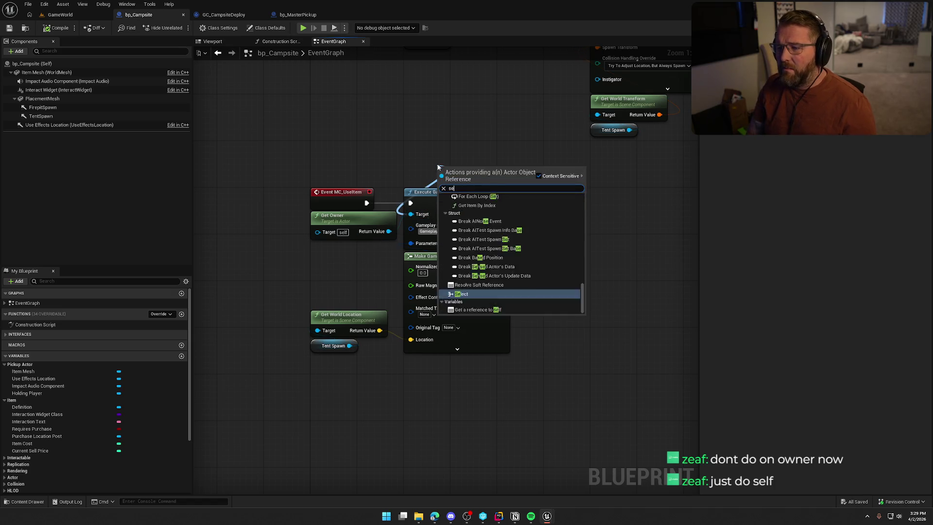
{"action": "type", "text": "lf"}
{"action": "key", "text": "Return"}
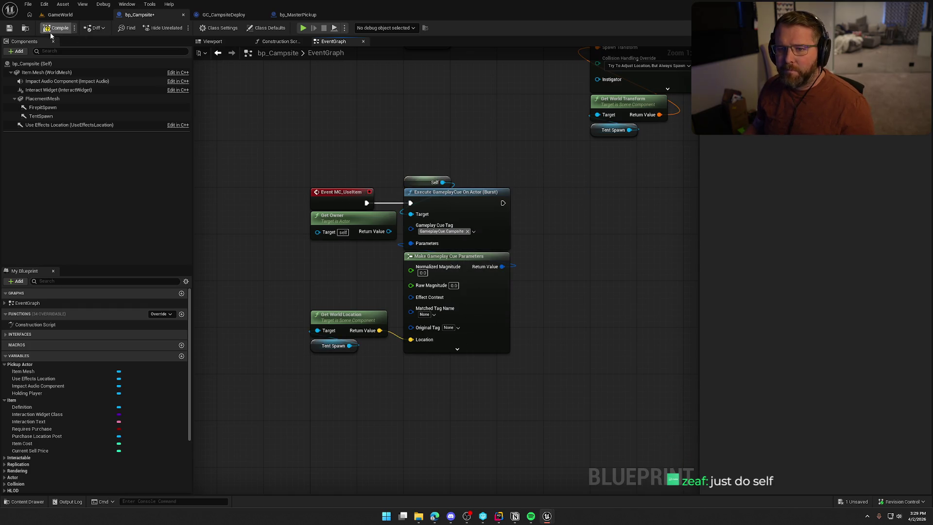
{"action": "left_click", "coordinate": [57, 15]}
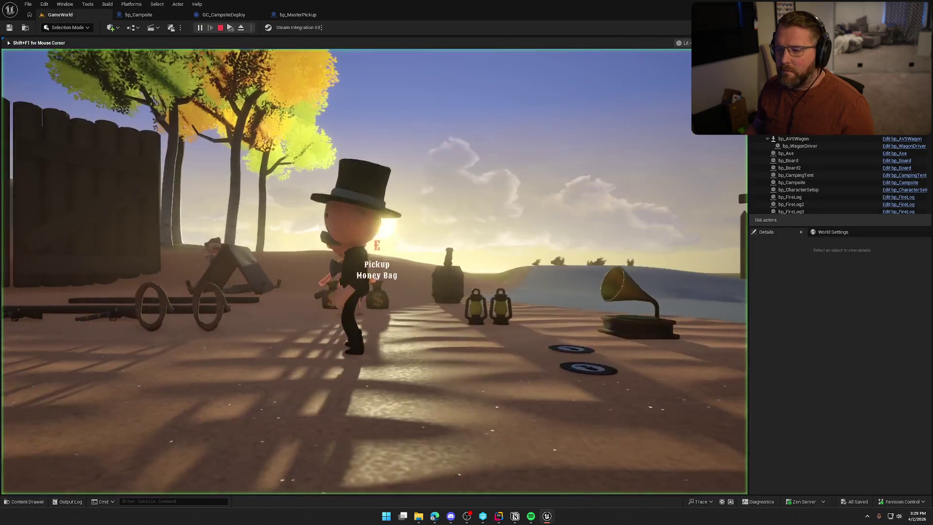
Step: Play-test the level to check the tent poof, then stop the session
{"action": "left_click", "coordinate": [381, 243]}
{"action": "key", "text": "shift+w"}
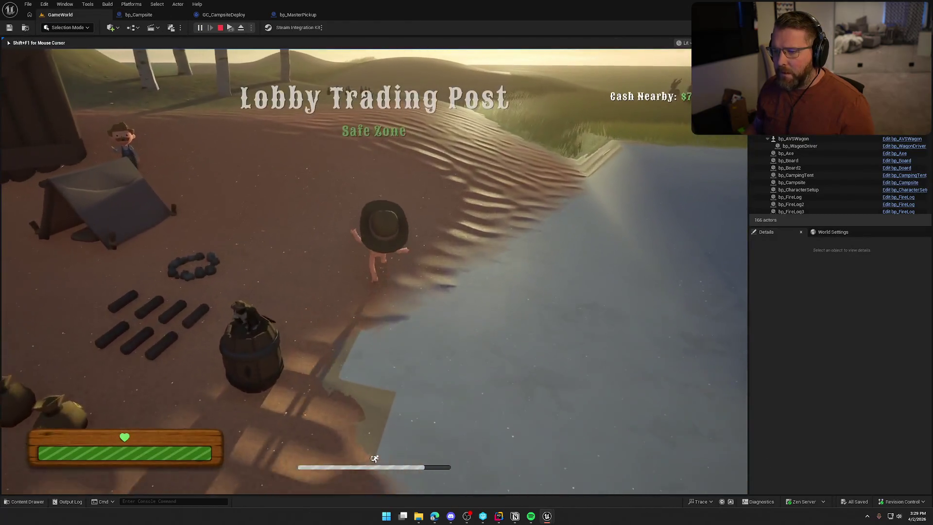
{"action": "key", "text": "shift+w"}
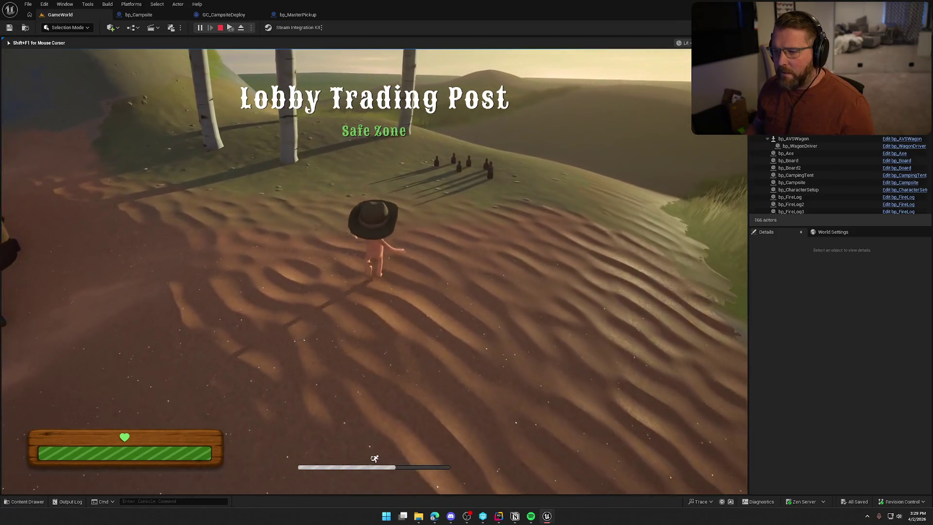
{"action": "key", "text": "super"}
{"action": "key", "text": "super"}
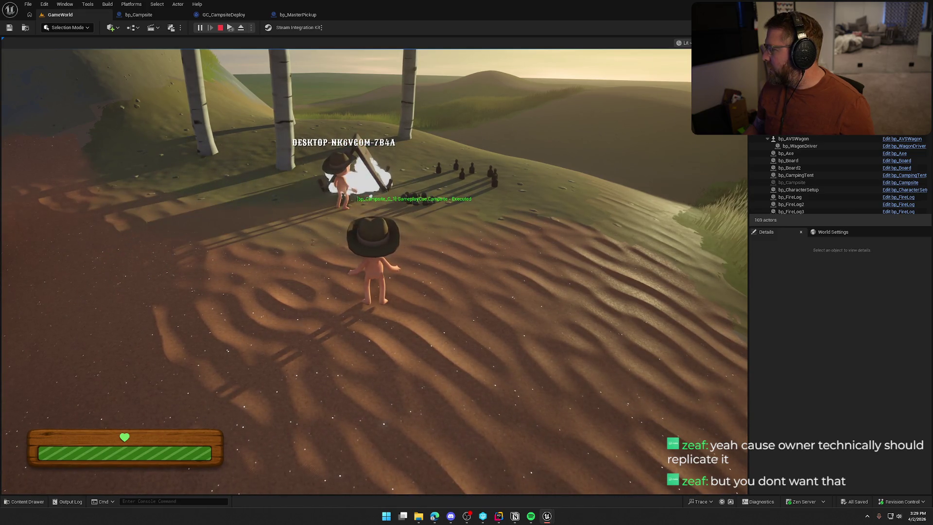
{"action": "key", "text": "Escape"}
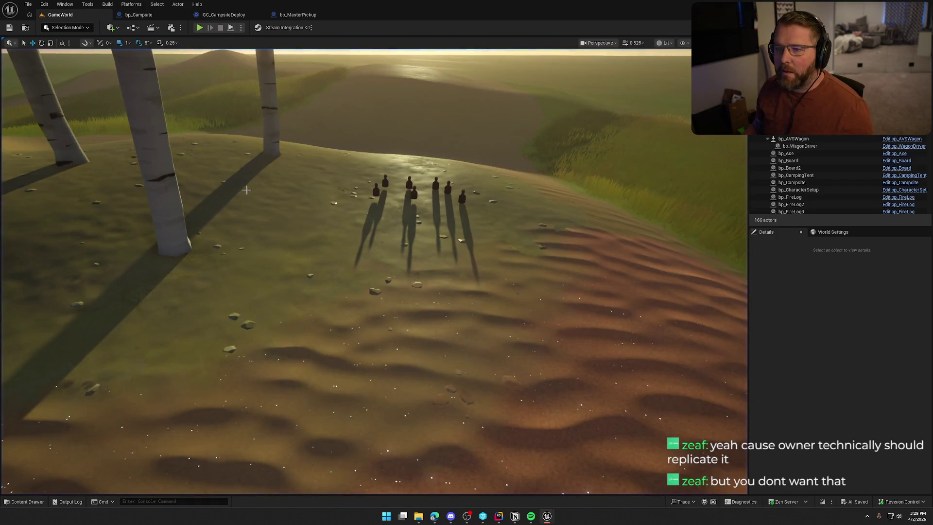
Step: Close the GC_CampsiteDeploy, bp_MasterPickup and bp_Campsite tabs and bring up the Notion to-do list
{"action": "left_click", "coordinate": [208, 15]}
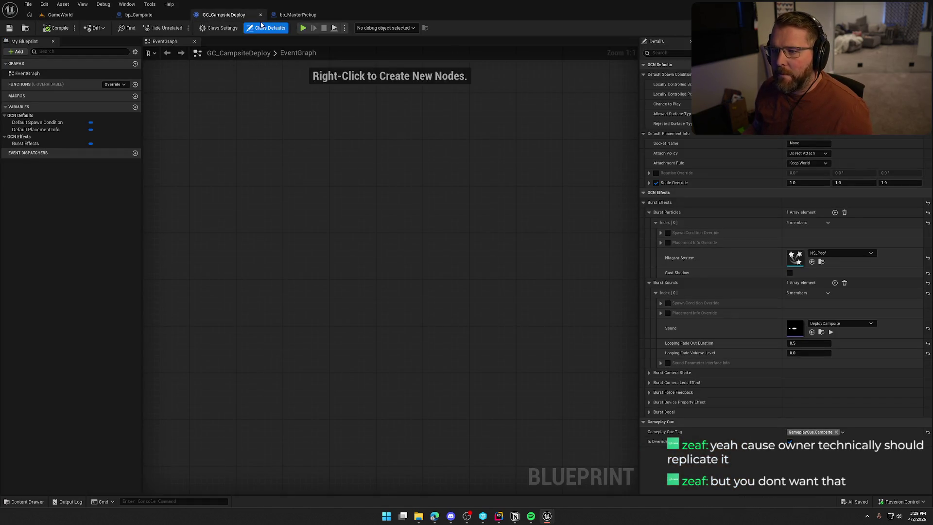
{"action": "middle_click", "coordinate": [230, 17]}
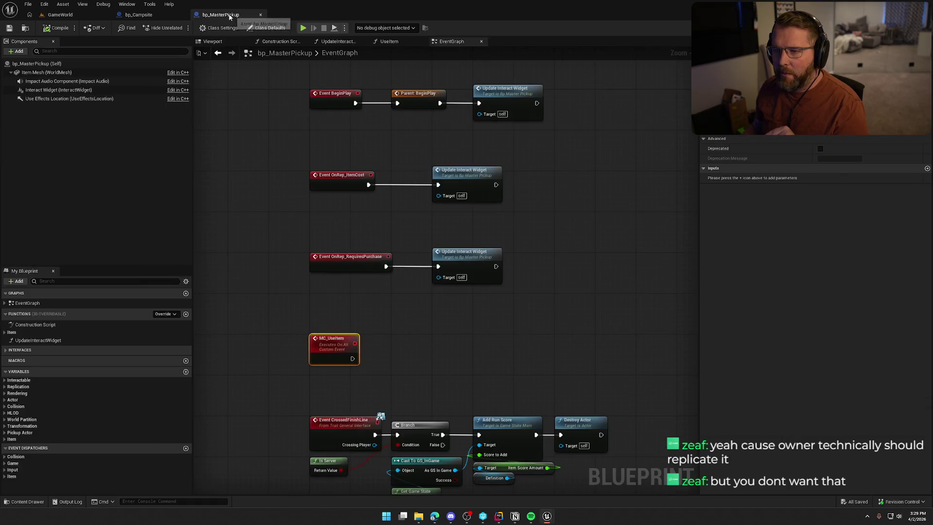
{"action": "middle_click", "coordinate": [230, 17]}
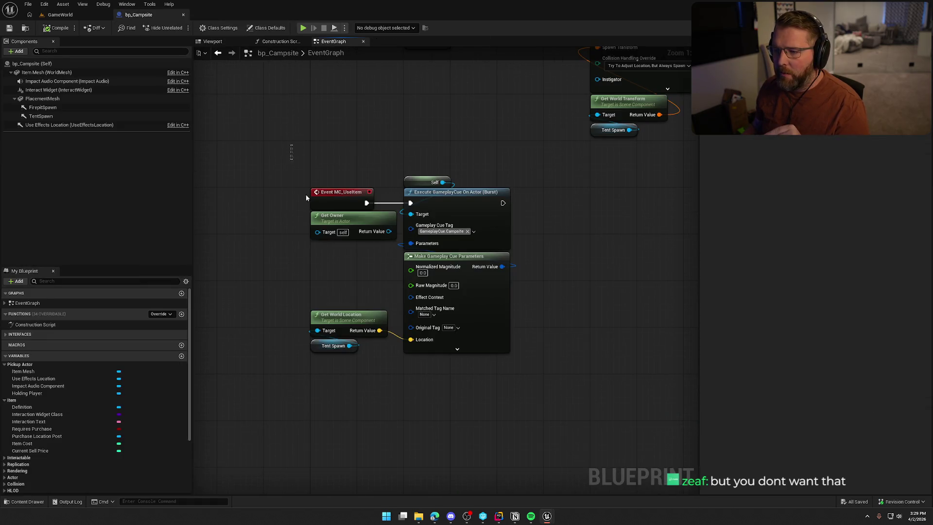
{"action": "left_click_drag", "start_coordinate": [292, 156], "coordinate": [555, 302]}
{"action": "mouse_move", "coordinate": [441, 417]}
{"action": "left_mouse_down"}
{"action": "mouse_move", "coordinate": [217, 177]}
{"action": "mouse_move", "coordinate": [237, 135]}
{"action": "left_mouse_up"}
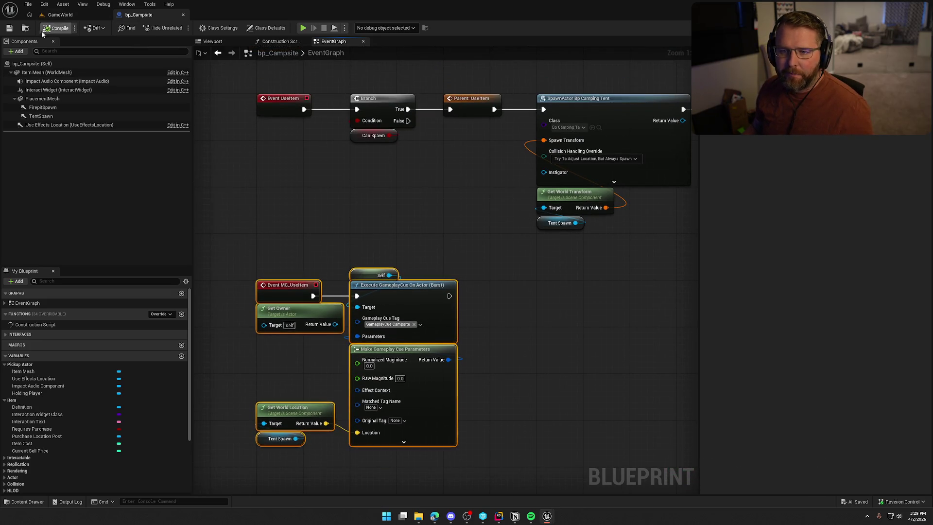
{"action": "middle_click", "coordinate": [152, 19]}
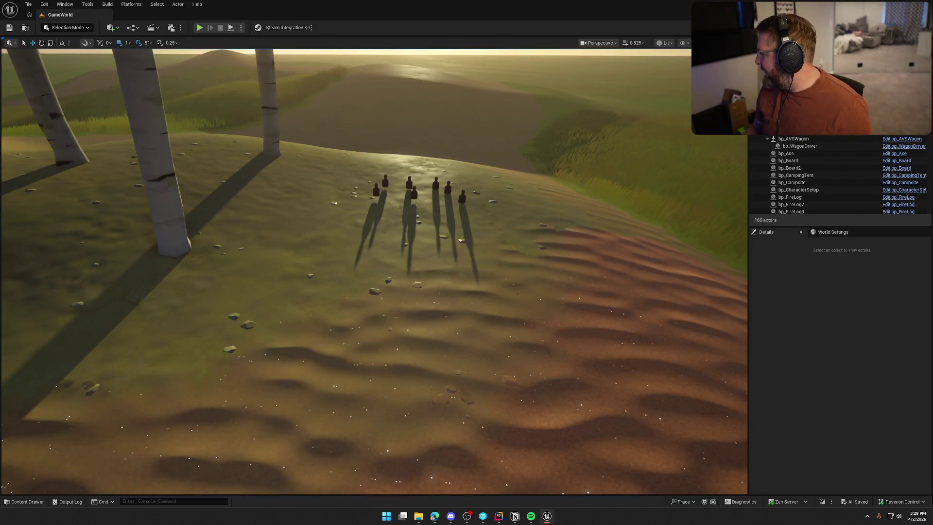
{"action": "key", "text": "alt+Tab"}
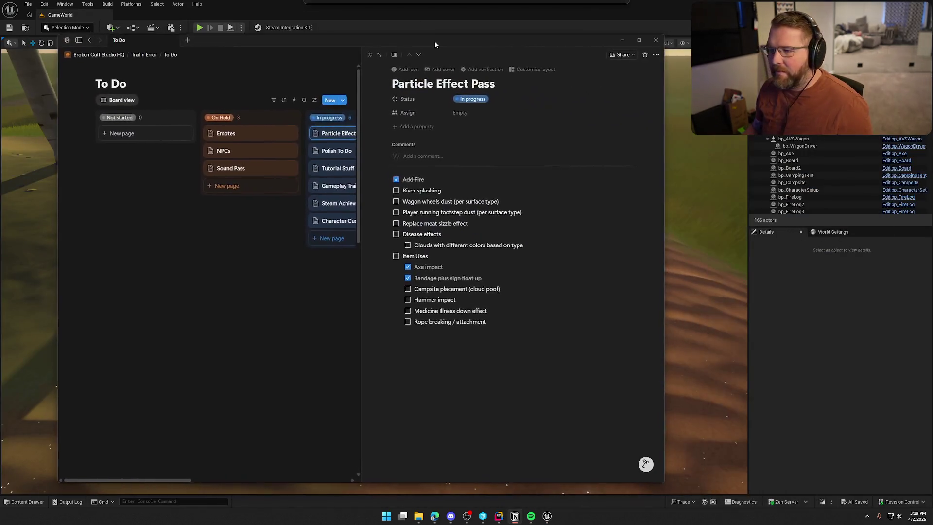
Step: Tick Campsite placement (cloud poof), move the Notion window up, then hide it
{"action": "left_click", "coordinate": [403, 290]}
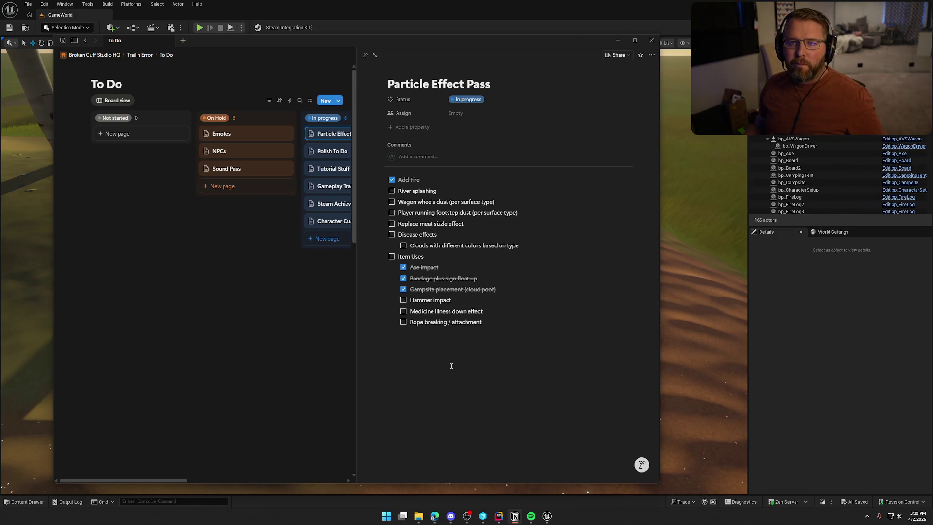
{"action": "mouse_move", "coordinate": [327, 52]}
{"action": "left_mouse_down"}
{"action": "mouse_move", "coordinate": [932, 54]}
{"action": "mouse_move", "coordinate": [578, 54]}
{"action": "mouse_move", "coordinate": [334, 22]}
{"action": "left_mouse_up"}
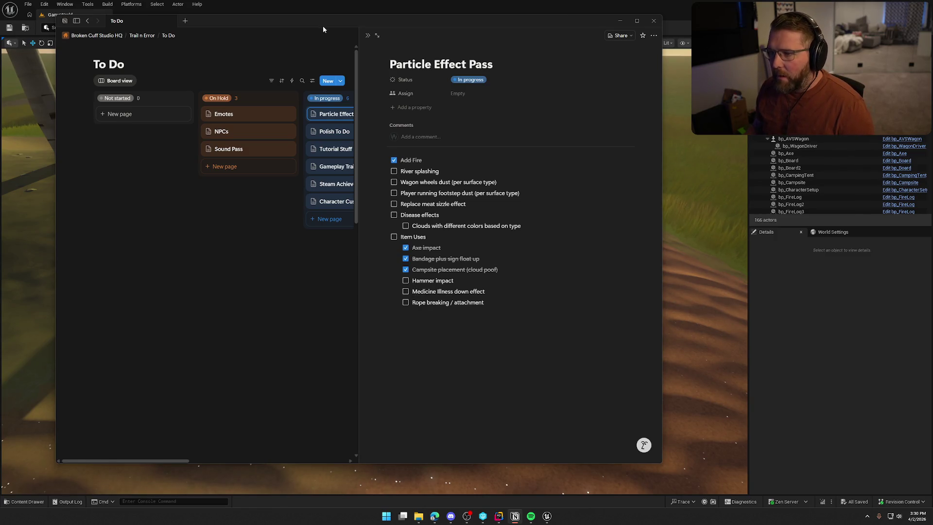
{"action": "key", "text": "alt+Tab"}
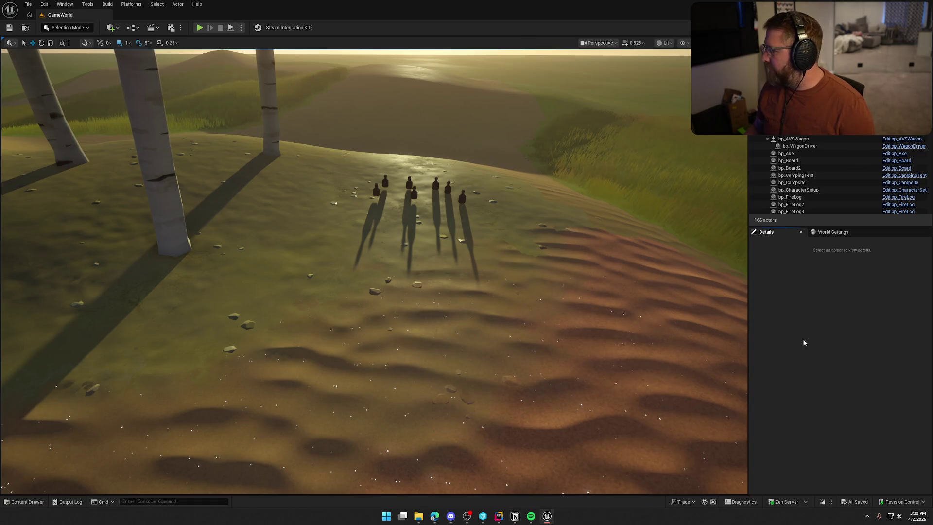
Step: Open bp_Hammer and bp_Axe from the Interactables > Items folder
{"action": "key", "text": "ctrl+space"}
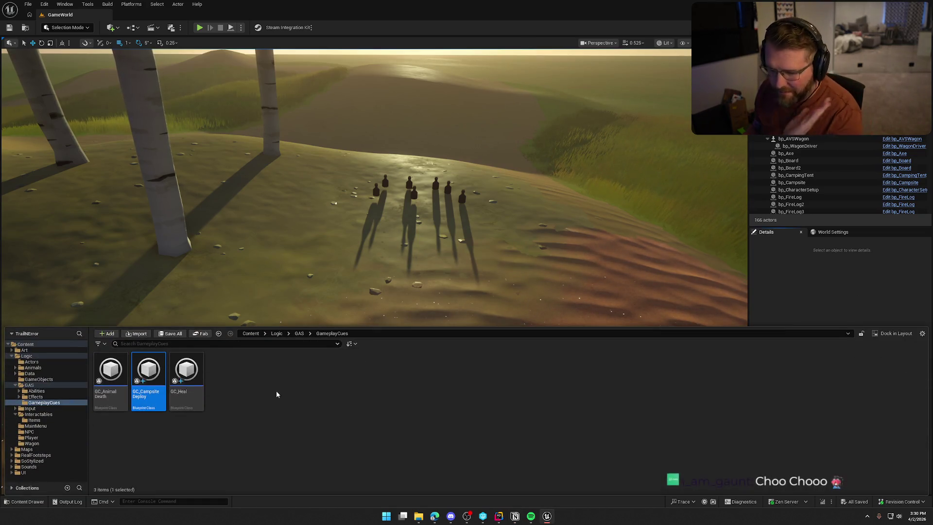
{"action": "left_click", "coordinate": [35, 420]}
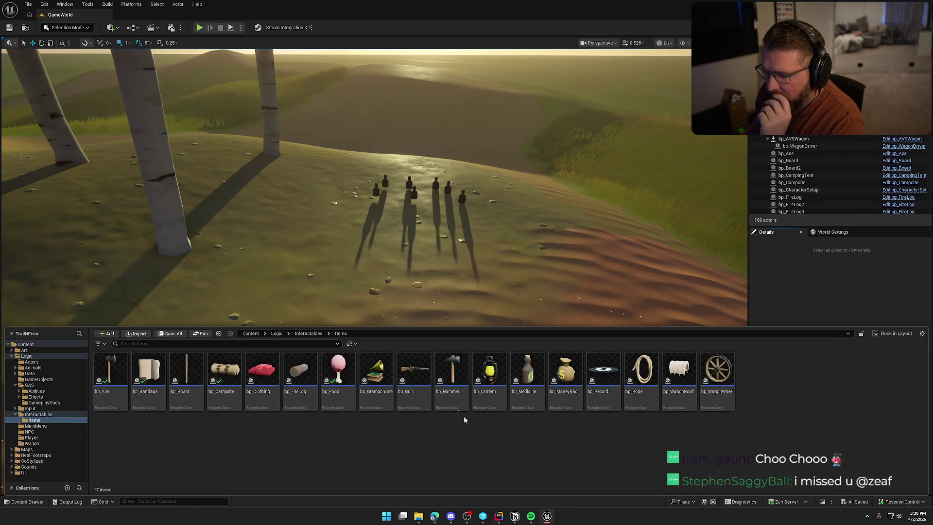
{"action": "double_click", "coordinate": [452, 375]}
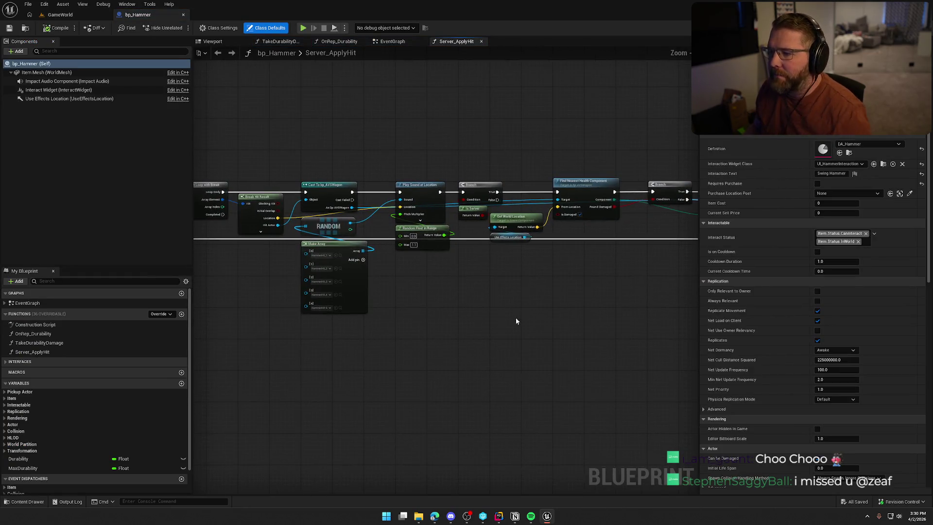
{"action": "scroll", "coordinate": [529, 311], "scroll_direction": "up", "scroll_amount": 3}
{"action": "left_click_drag", "start_coordinate": [529, 311], "coordinate": [359, 336]}
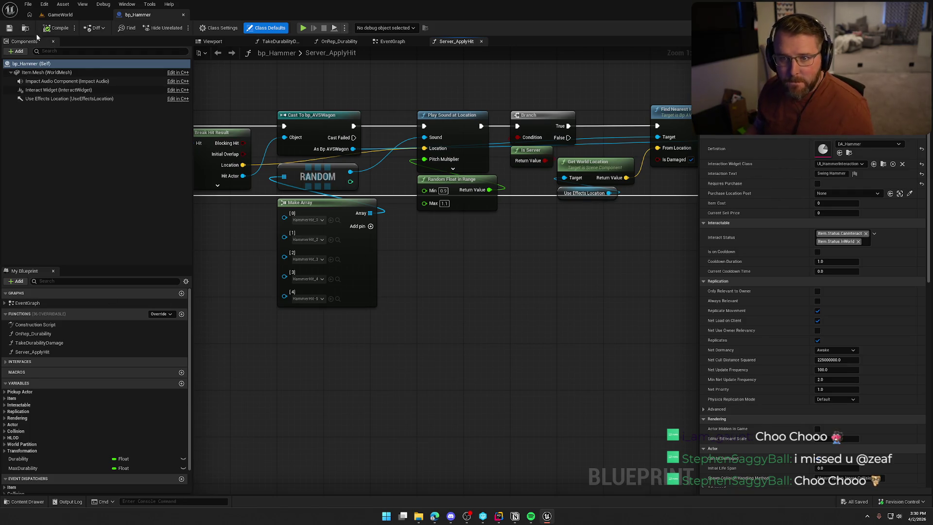
{"action": "left_click", "coordinate": [25, 28]}
{"action": "double_click", "coordinate": [110, 381]}
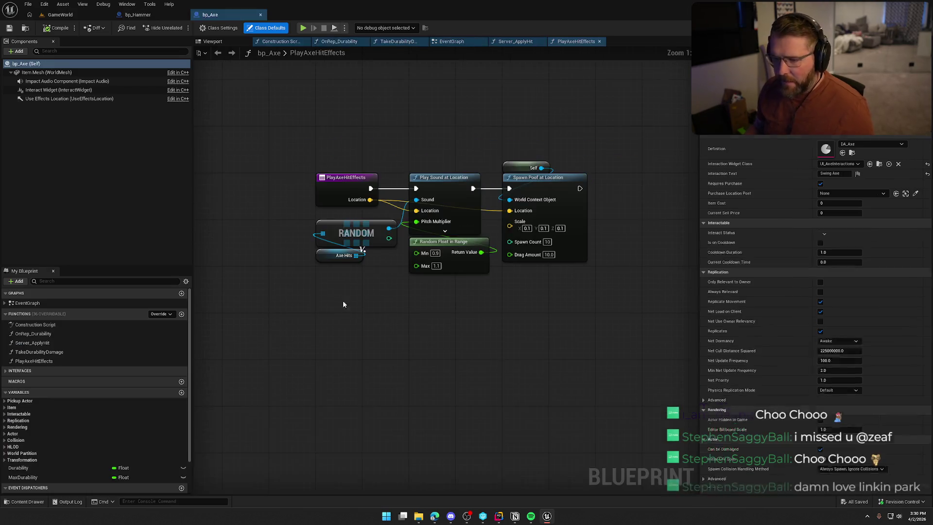
Step: Copy PlayAxeHitEffects from bp_Axe into bp_Hammer and rename it PlayHammerHitEffects
{"action": "left_click", "coordinate": [343, 178]}
{"action": "left_click", "coordinate": [56, 360]}
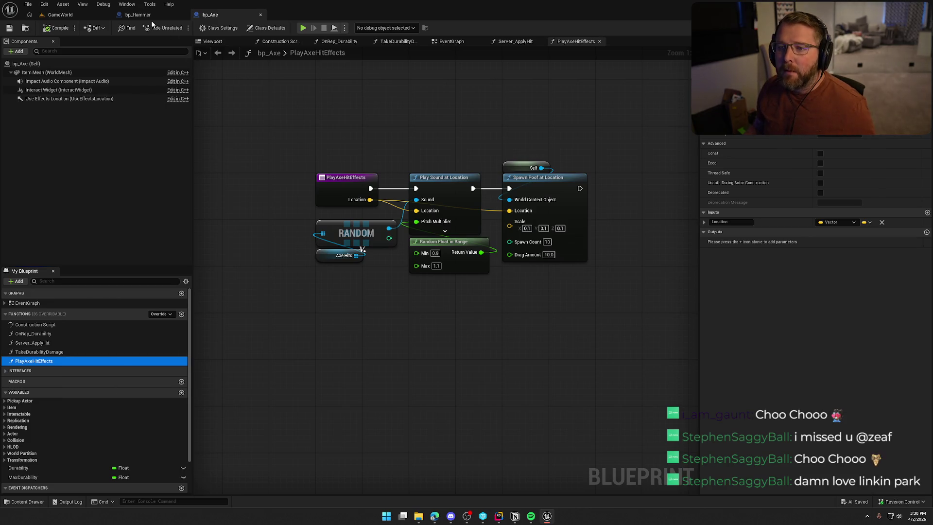
{"action": "left_click", "coordinate": [141, 14]}
{"action": "left_click", "coordinate": [36, 314]}
{"action": "key", "text": "ctrl+v"}
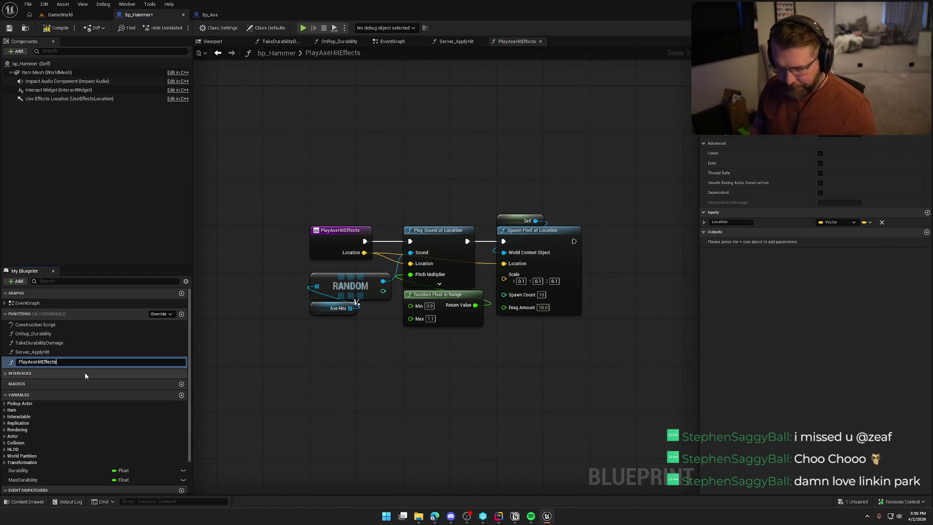
{"action": "key", "text": "Left"}
{"action": "key", "text": "Left"}
{"action": "key", "text": "Left"}
{"action": "key", "text": "BackSpace"}
{"action": "key", "text": "BackSpace"}
{"action": "key", "text": "BackSpace"}
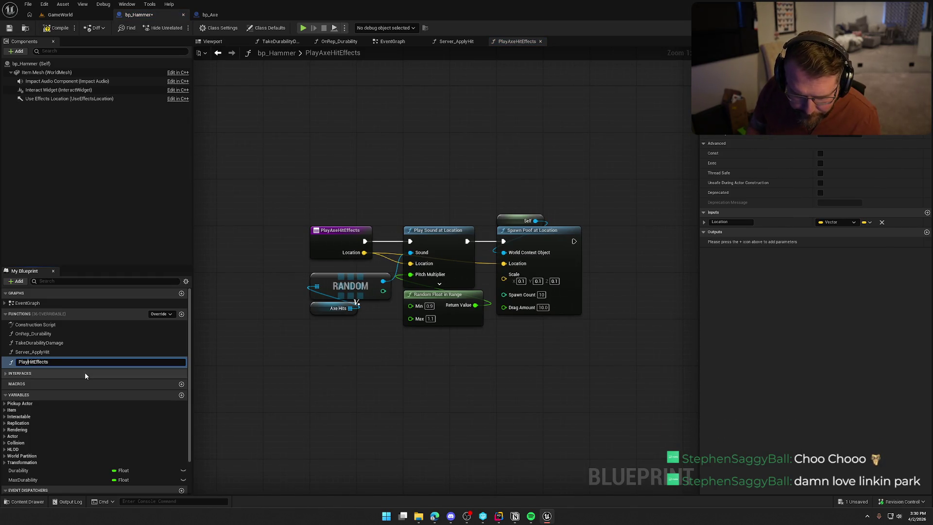
{"action": "type", "text": "Hammer"}
{"action": "key", "text": "Return"}
Step: Rename the function's local sound variable to HammerHits
{"action": "left_click", "coordinate": [335, 308]}
{"action": "scroll", "coordinate": [78, 448], "scroll_direction": "down", "scroll_amount": 2}
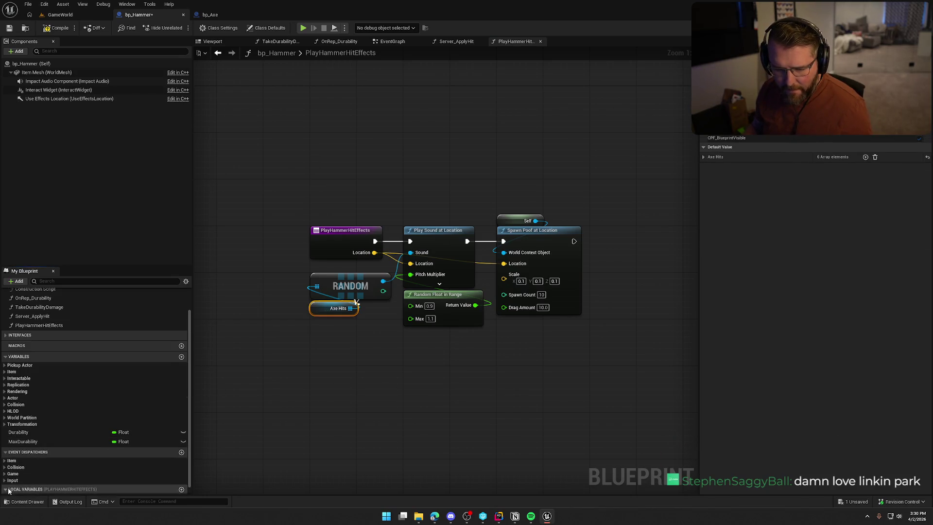
{"action": "left_click", "coordinate": [7, 489]}
{"action": "type", "text": "Ham"}
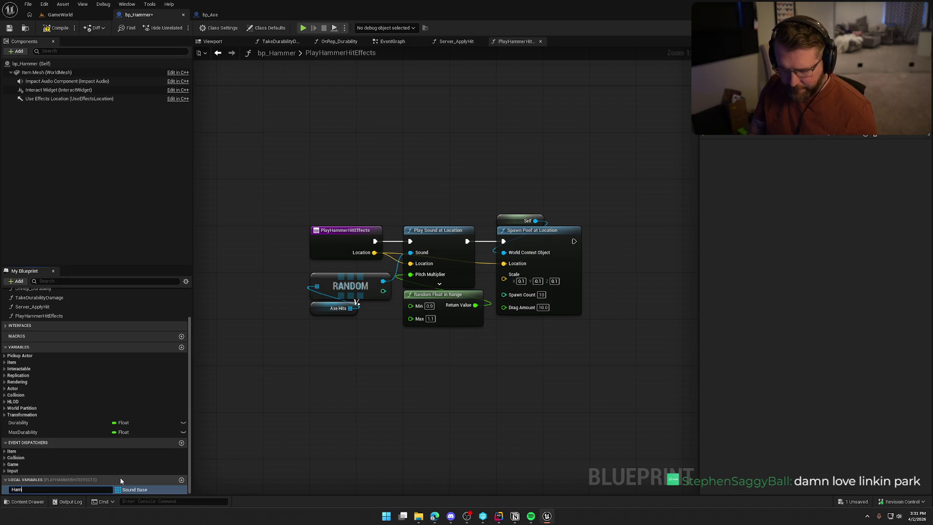
{"action": "type", "text": "merHits"}
{"action": "key", "text": "Return"}
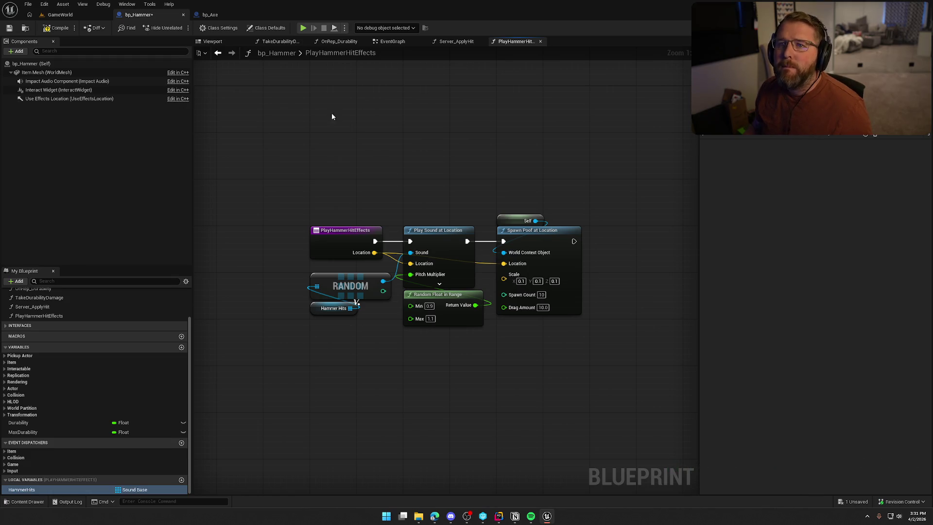
Step: Compare with bp_Axe, then return to bp_Hammer's PlayHammerHitEffects graph
{"action": "left_click", "coordinate": [212, 14]}
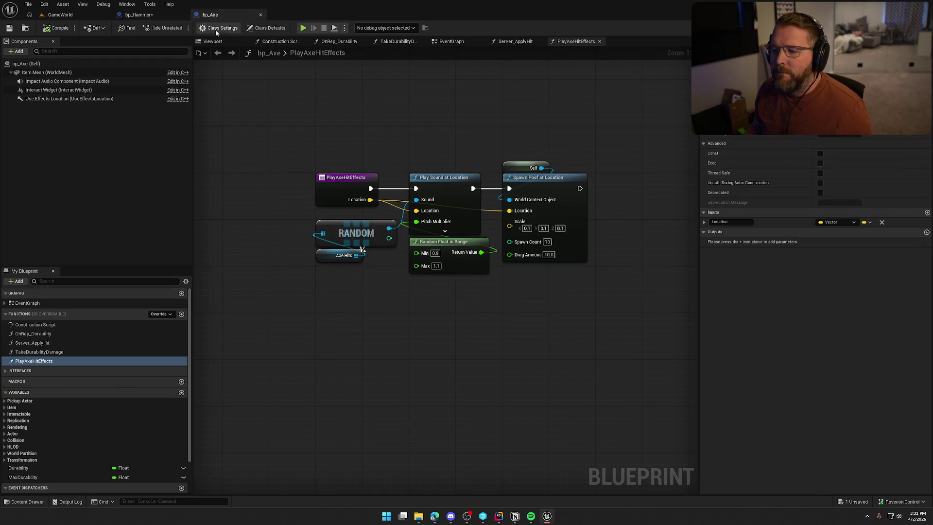
{"action": "left_click", "coordinate": [151, 17]}
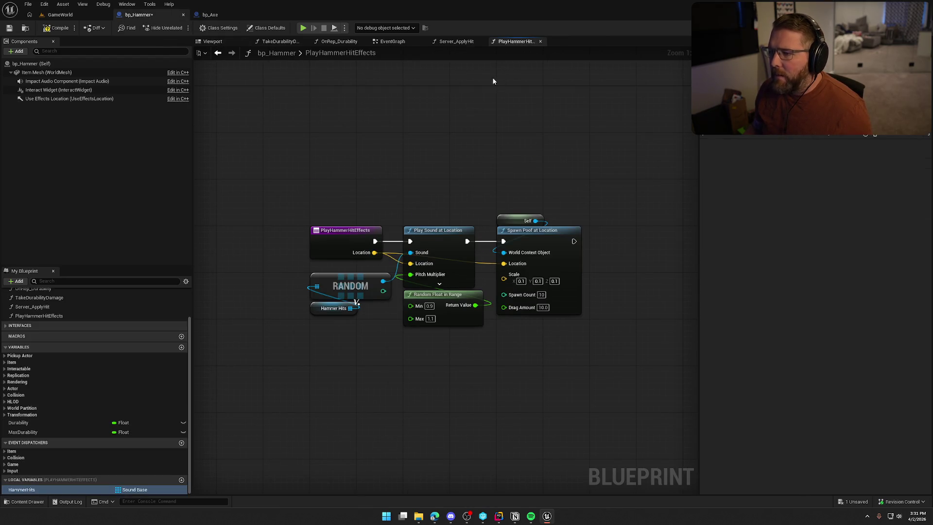
{"action": "left_click", "coordinate": [451, 42]}
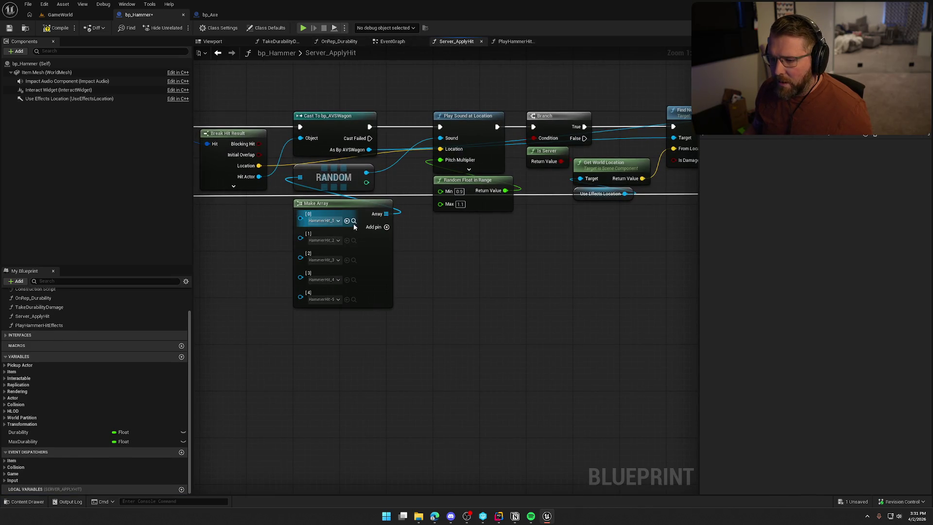
{"action": "left_click", "coordinate": [353, 223]}
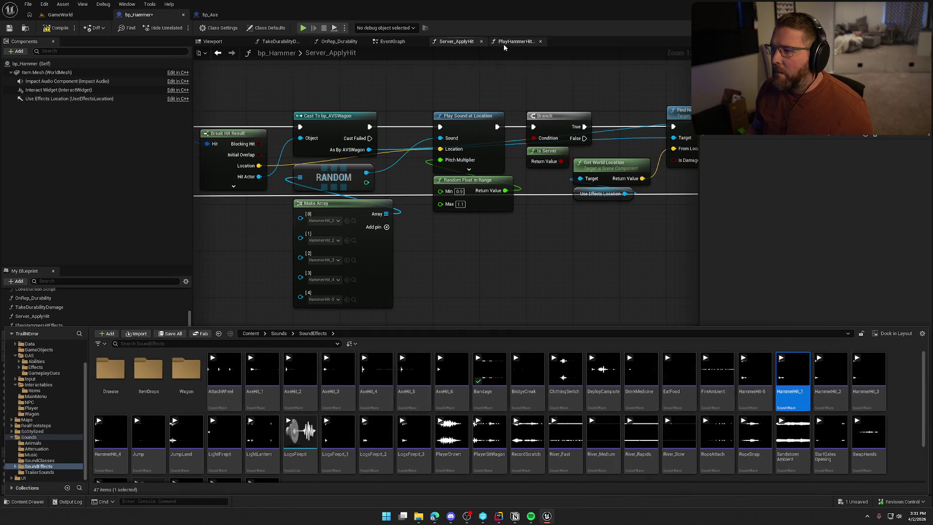
{"action": "left_click", "coordinate": [503, 42]}
Step: Replace the Hammer Hits list contents with the five HammerHit sounds
{"action": "left_click", "coordinate": [318, 310]}
{"action": "left_click", "coordinate": [874, 158]}
{"action": "key", "text": "ctrl+space"}
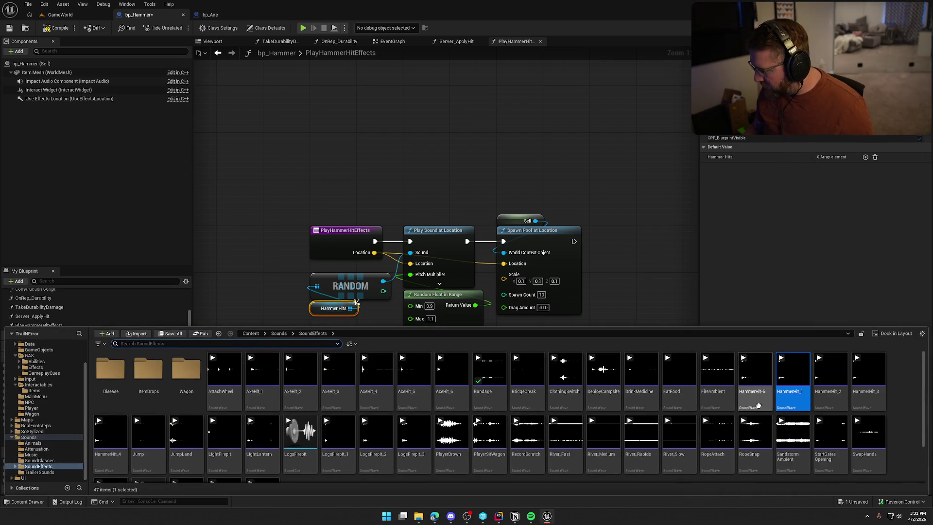
{"action": "left_click", "coordinate": [760, 409]}
{"action": "scroll", "coordinate": [220, 459], "scroll_direction": "down", "scroll_amount": 1}
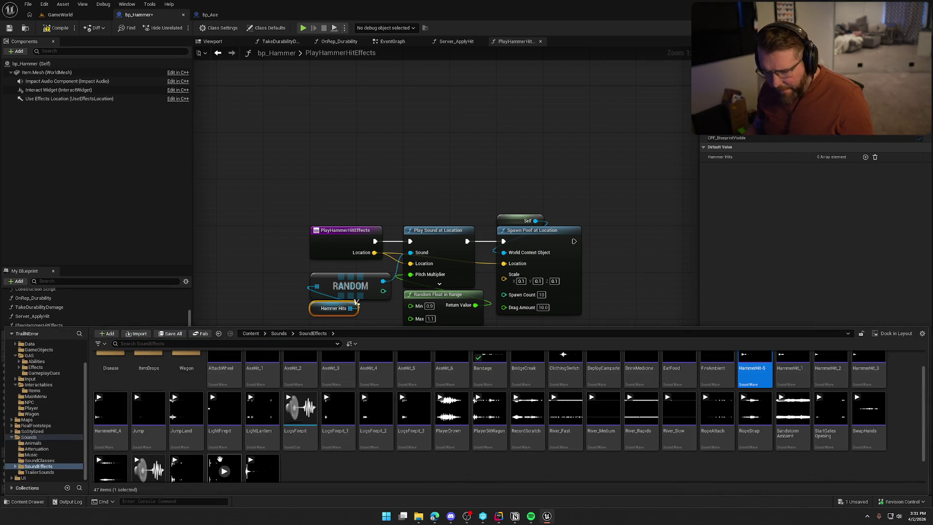
{"action": "left_click", "coordinate": [111, 411], "text": "shift"}
{"action": "scroll", "coordinate": [111, 411], "scroll_direction": "up", "scroll_amount": 1}
{"action": "left_click_drag", "start_coordinate": [759, 394], "coordinate": [830, 156]}
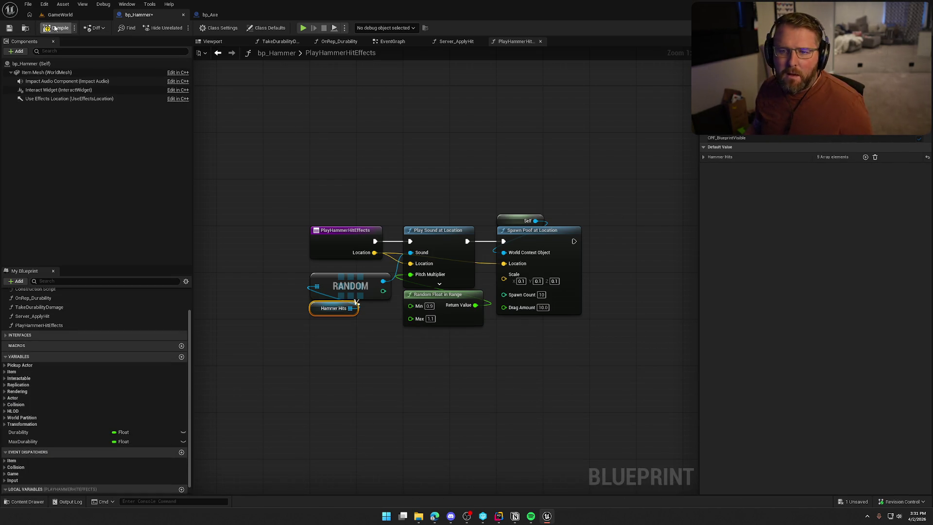
Step: Save bp_Hammer, making the file writable
{"action": "left_click", "coordinate": [9, 28]}
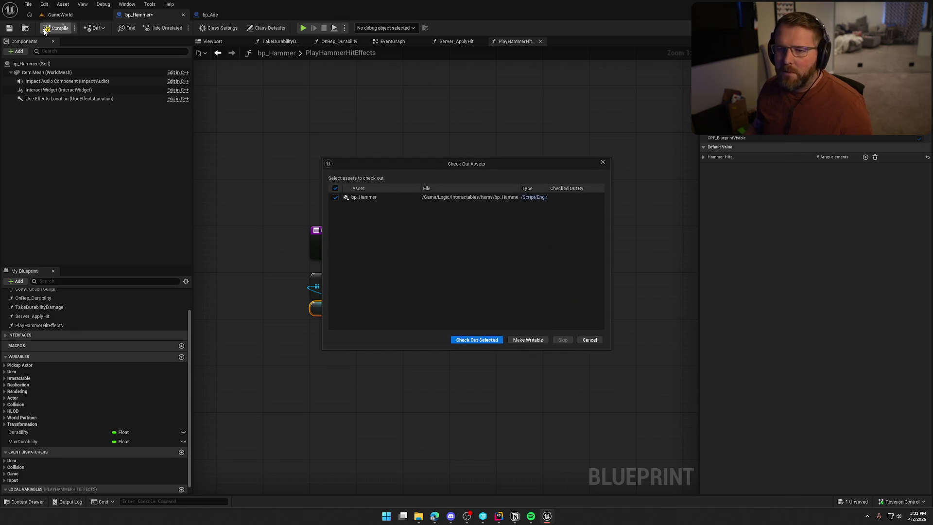
{"action": "left_click", "coordinate": [477, 340]}
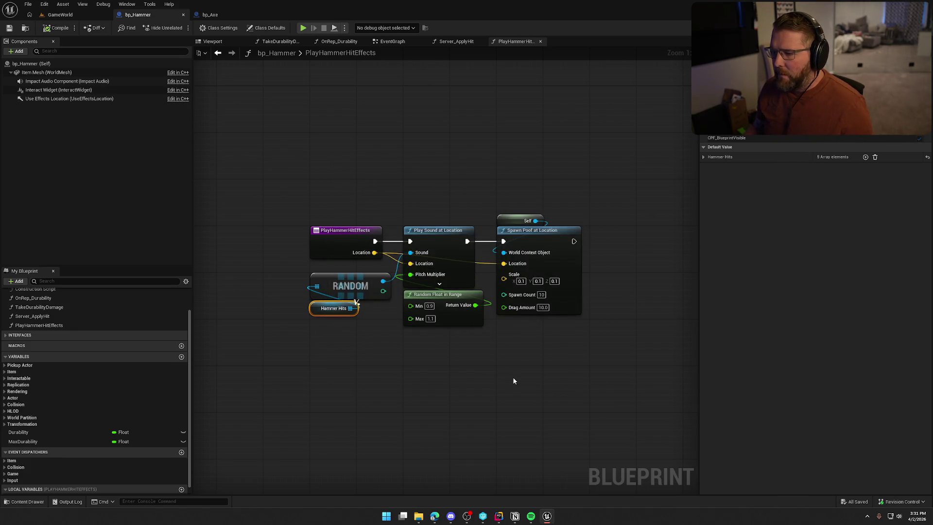
{"action": "left_click", "coordinate": [445, 42]}
Step: Add a Play Hammer Hit Effects node and delete the old inline sound-playing nodes
{"action": "right_click", "coordinate": [443, 258]}
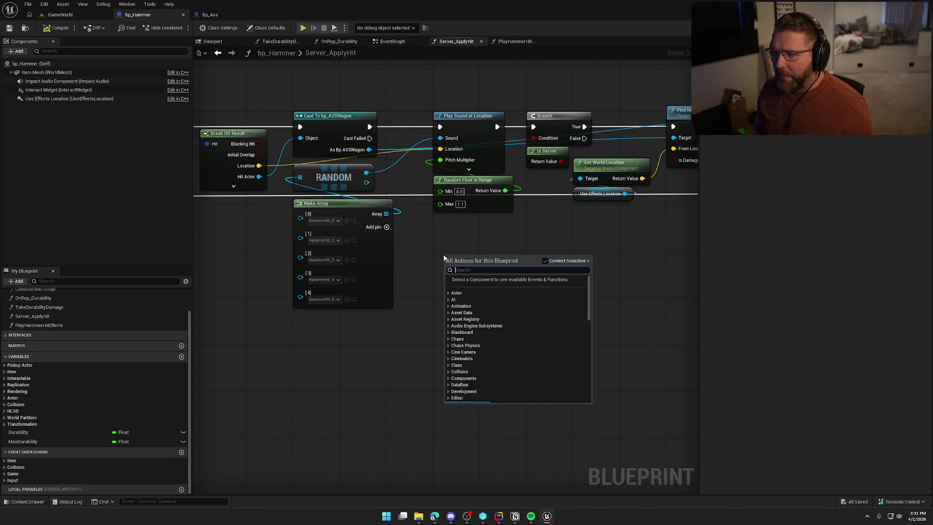
{"action": "type", "text": "hamm"}
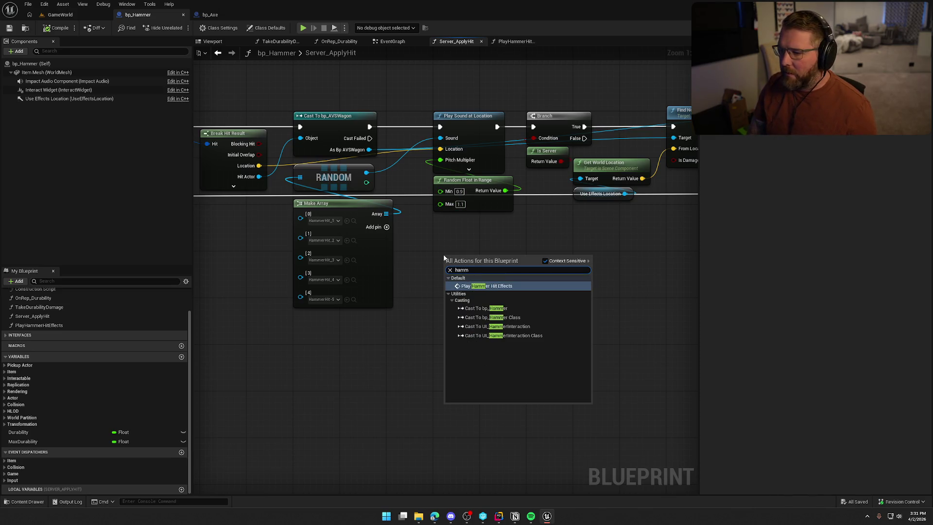
{"action": "key", "text": "Return"}
{"action": "mouse_move", "coordinate": [504, 256]}
{"action": "left_mouse_down"}
{"action": "mouse_move", "coordinate": [499, 222]}
{"action": "mouse_move", "coordinate": [503, 262]}
{"action": "left_mouse_up"}
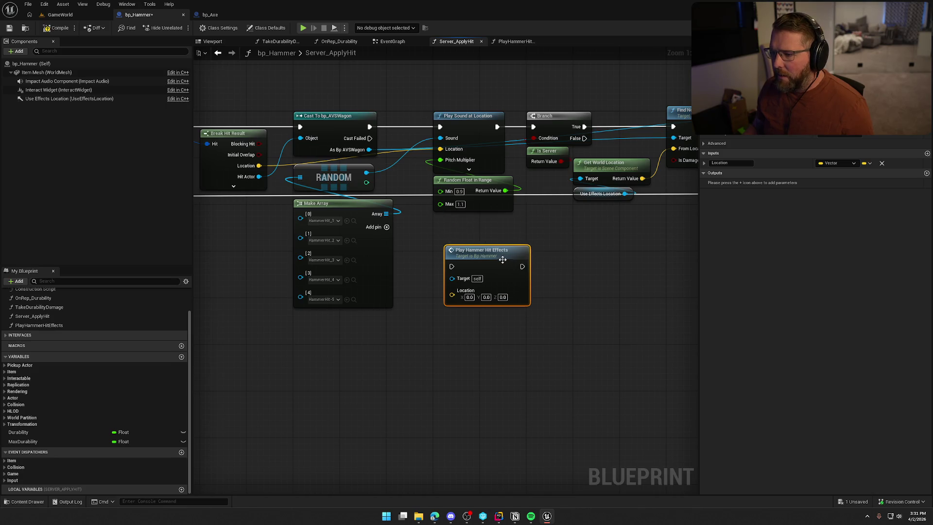
{"action": "mouse_move", "coordinate": [388, 350]}
{"action": "left_mouse_down"}
{"action": "mouse_move", "coordinate": [362, 246]}
{"action": "mouse_move", "coordinate": [309, 177]}
{"action": "left_mouse_up"}
{"action": "left_click_drag", "start_coordinate": [480, 227], "coordinate": [486, 116]}
{"action": "key", "text": "Delete"}
Step: Insert Play Hammer Hit Effects into the execution line between the wagon cast and the Branch
{"action": "left_click_drag", "start_coordinate": [377, 127], "coordinate": [534, 127]}
{"action": "left_click_drag", "start_coordinate": [541, 179], "coordinate": [277, 203]}
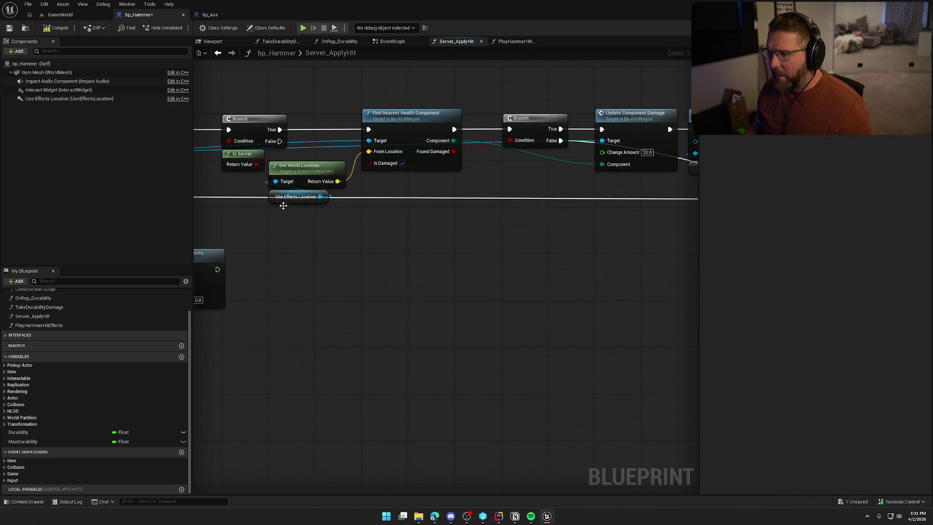
{"action": "mouse_move", "coordinate": [401, 252]}
{"action": "left_mouse_down"}
{"action": "mouse_move", "coordinate": [402, 261]}
{"action": "mouse_move", "coordinate": [354, 267]}
{"action": "mouse_move", "coordinate": [574, 263]}
{"action": "mouse_move", "coordinate": [568, 235]}
{"action": "mouse_move", "coordinate": [516, 235]}
{"action": "left_mouse_up"}
{"action": "mouse_move", "coordinate": [473, 281]}
{"action": "left_mouse_down"}
{"action": "mouse_move", "coordinate": [431, 128]}
{"action": "mouse_move", "coordinate": [423, 141]}
{"action": "mouse_move", "coordinate": [362, 150]}
{"action": "left_mouse_up"}
{"action": "mouse_move", "coordinate": [429, 146]}
{"action": "left_mouse_down"}
{"action": "mouse_move", "coordinate": [419, 145]}
{"action": "mouse_move", "coordinate": [505, 156]}
{"action": "mouse_move", "coordinate": [526, 150]}
{"action": "left_mouse_up"}
{"action": "scroll", "coordinate": [521, 146], "scroll_direction": "down", "scroll_amount": 3}
{"action": "left_click_drag", "start_coordinate": [294, 148], "coordinate": [674, 281]}
{"action": "scroll", "coordinate": [359, 242], "scroll_direction": "up", "scroll_amount": 3}
{"action": "left_click_drag", "start_coordinate": [525, 199], "coordinate": [477, 199]}
Step: Feed the hit location into Play Hammer Hit Effects, tidy the health nodes, and save
{"action": "mouse_move", "coordinate": [477, 167]}
{"action": "left_mouse_down"}
{"action": "mouse_move", "coordinate": [365, 277]}
{"action": "mouse_move", "coordinate": [413, 285]}
{"action": "mouse_move", "coordinate": [451, 220]}
{"action": "mouse_move", "coordinate": [509, 333]}
{"action": "mouse_move", "coordinate": [460, 330]}
{"action": "left_mouse_up"}
{"action": "left_click_drag", "start_coordinate": [410, 229], "coordinate": [542, 191]}
{"action": "left_click", "coordinate": [383, 380]}
{"action": "mouse_move", "coordinate": [434, 338]}
{"action": "left_mouse_down"}
{"action": "mouse_move", "coordinate": [436, 288]}
{"action": "mouse_move", "coordinate": [203, 291]}
{"action": "mouse_move", "coordinate": [258, 292]}
{"action": "left_mouse_up"}
{"action": "mouse_move", "coordinate": [320, 258]}
{"action": "left_mouse_down"}
{"action": "mouse_move", "coordinate": [309, 197]}
{"action": "mouse_move", "coordinate": [401, 206]}
{"action": "left_mouse_up"}
{"action": "mouse_move", "coordinate": [352, 80]}
{"action": "left_mouse_down"}
{"action": "mouse_move", "coordinate": [504, 213]}
{"action": "mouse_move", "coordinate": [696, 294]}
{"action": "left_mouse_up"}
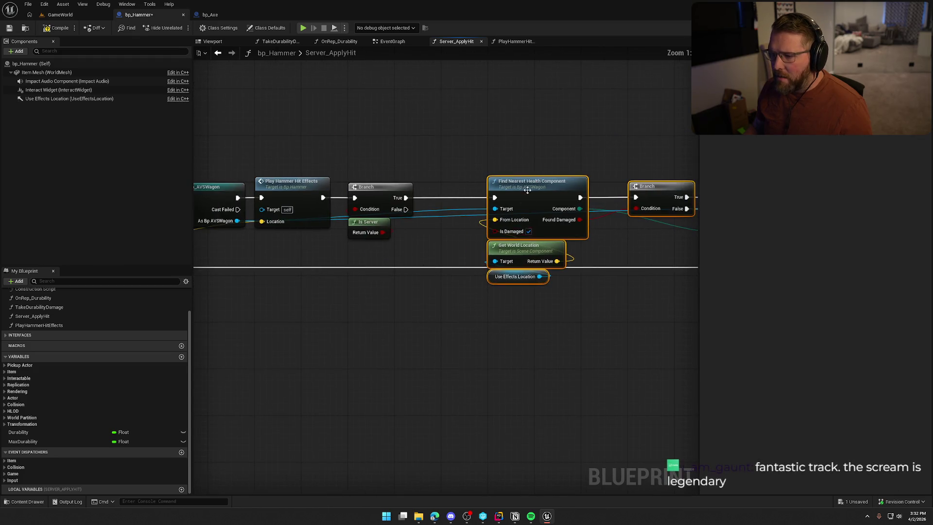
{"action": "left_click_drag", "start_coordinate": [530, 188], "coordinate": [489, 189]}
{"action": "left_click", "coordinate": [504, 156]}
{"action": "mouse_move", "coordinate": [504, 156]}
{"action": "left_mouse_down"}
{"action": "mouse_move", "coordinate": [275, 151]}
{"action": "mouse_move", "coordinate": [556, 162]}
{"action": "left_mouse_up"}
{"action": "left_click_drag", "start_coordinate": [500, 377], "coordinate": [616, 325]}
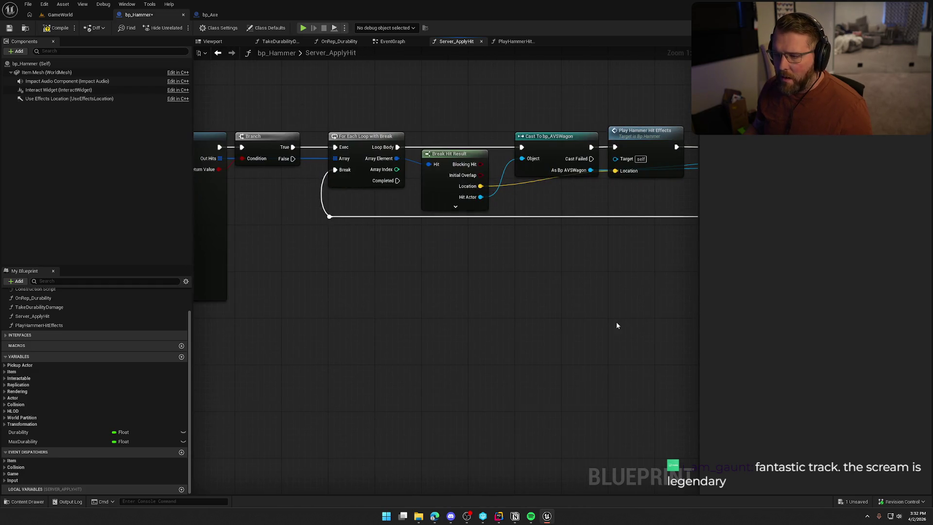
{"action": "key", "text": "ctrl+s"}
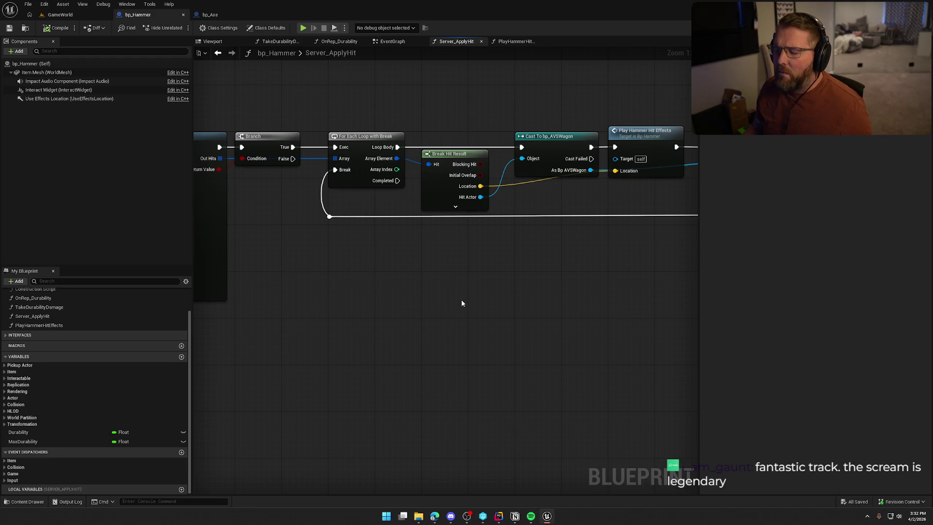
Step: Reposition the location nodes under Find Nearest Health Component and save bp_Hammer again
{"action": "mouse_move", "coordinate": [536, 293]}
{"action": "left_mouse_down"}
{"action": "mouse_move", "coordinate": [436, 331]}
{"action": "mouse_move", "coordinate": [305, 345]}
{"action": "mouse_move", "coordinate": [382, 331]}
{"action": "left_mouse_up"}
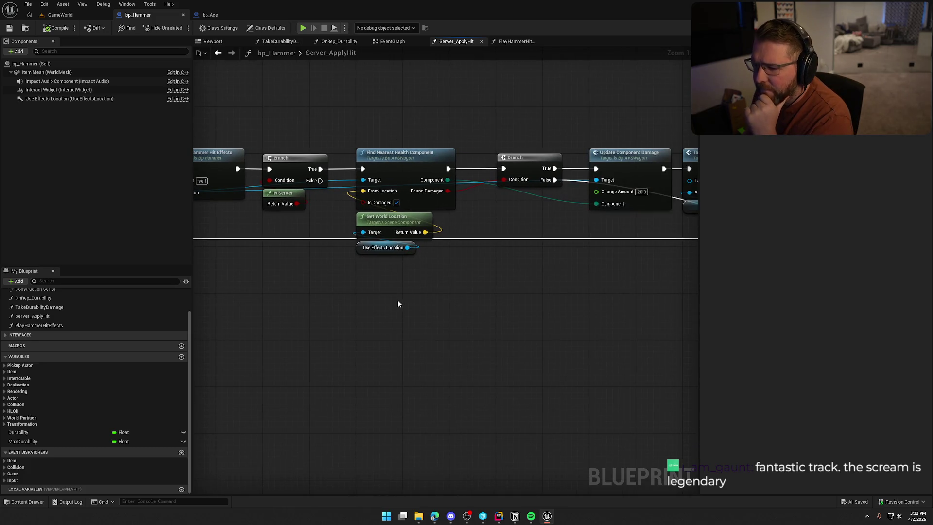
{"action": "left_click_drag", "start_coordinate": [412, 277], "coordinate": [352, 210]}
{"action": "mouse_move", "coordinate": [369, 249]}
{"action": "left_mouse_down"}
{"action": "mouse_move", "coordinate": [356, 74]}
{"action": "mouse_move", "coordinate": [425, 109]}
{"action": "left_mouse_up"}
{"action": "left_click_drag", "start_coordinate": [389, 95], "coordinate": [406, 135]}
{"action": "scroll", "coordinate": [436, 398], "scroll_direction": "down", "scroll_amount": 2}
{"action": "scroll", "coordinate": [618, 368], "scroll_direction": "up", "scroll_amount": 2}
{"action": "mouse_move", "coordinate": [618, 367]}
{"action": "left_mouse_down"}
{"action": "mouse_move", "coordinate": [444, 358]}
{"action": "mouse_move", "coordinate": [586, 356]}
{"action": "left_mouse_up"}
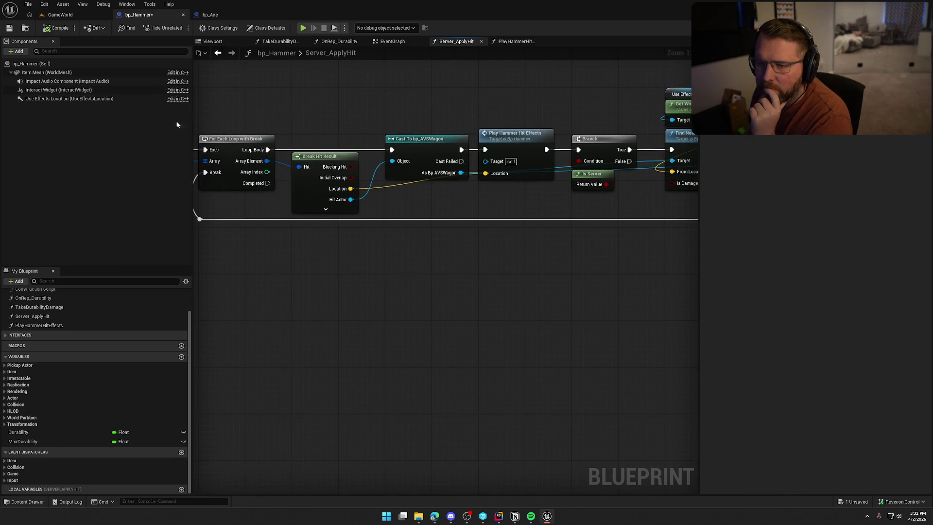
{"action": "key", "text": "ctrl+s"}
{"action": "mouse_move", "coordinate": [339, 356]}
{"action": "left_mouse_down"}
{"action": "mouse_move", "coordinate": [932, 346]}
{"action": "mouse_move", "coordinate": [650, 346]}
{"action": "mouse_move", "coordinate": [900, 367]}
{"action": "mouse_move", "coordinate": [376, 358]}
{"action": "left_mouse_up"}
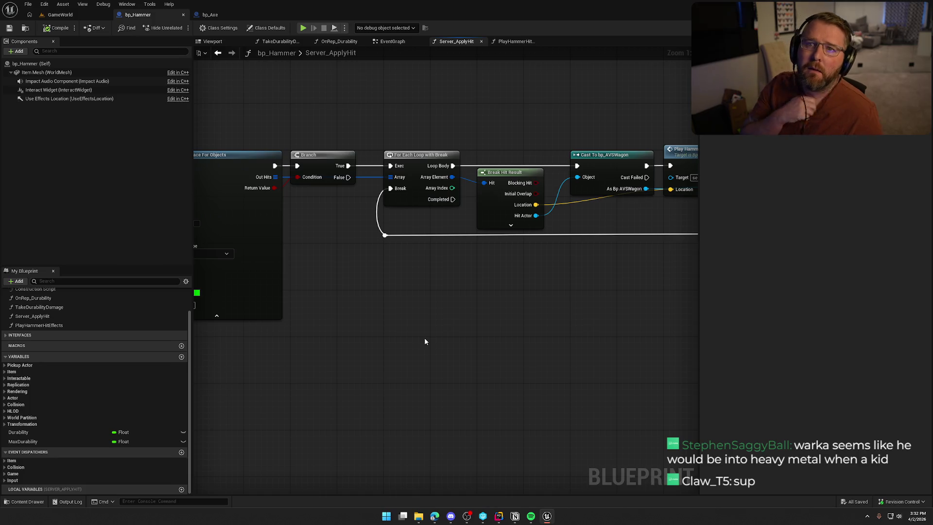
Step: Bring up bp_Axe's Server_ApplyHit graph, then start a play test of the level
{"action": "left_click", "coordinate": [209, 15]}
{"action": "left_click", "coordinate": [515, 41]}
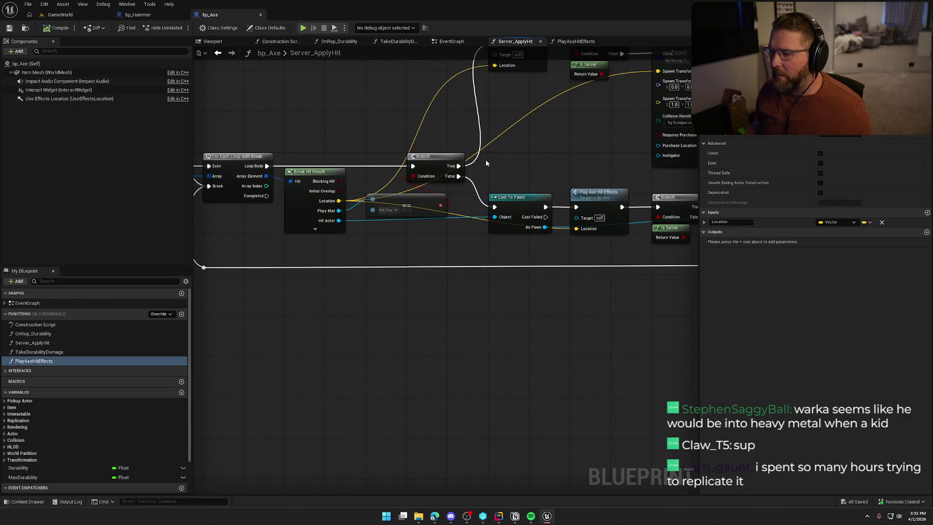
{"action": "left_click", "coordinate": [61, 14]}
{"action": "key", "text": "alt+p"}
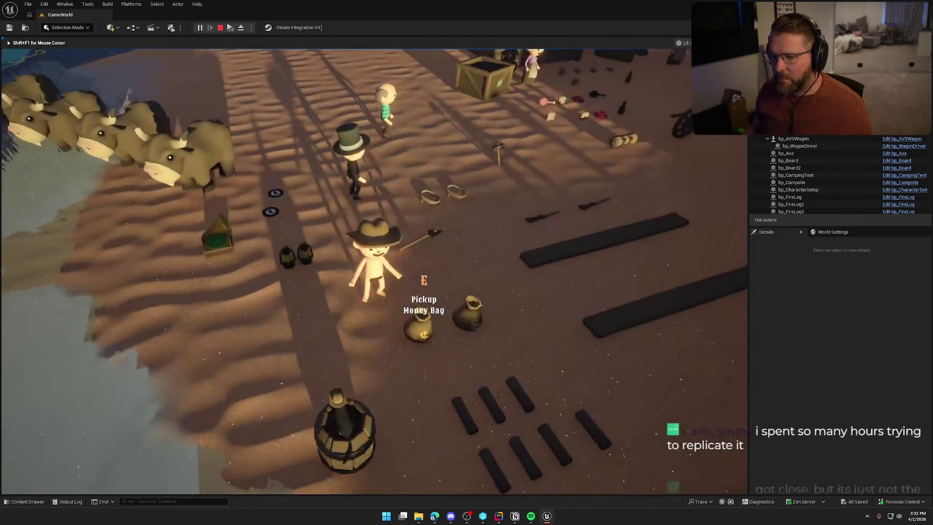
Step: Pick up the hammer and walk around the wagon, then end play and show the SoundEffects assets
{"action": "key", "text": "e"}
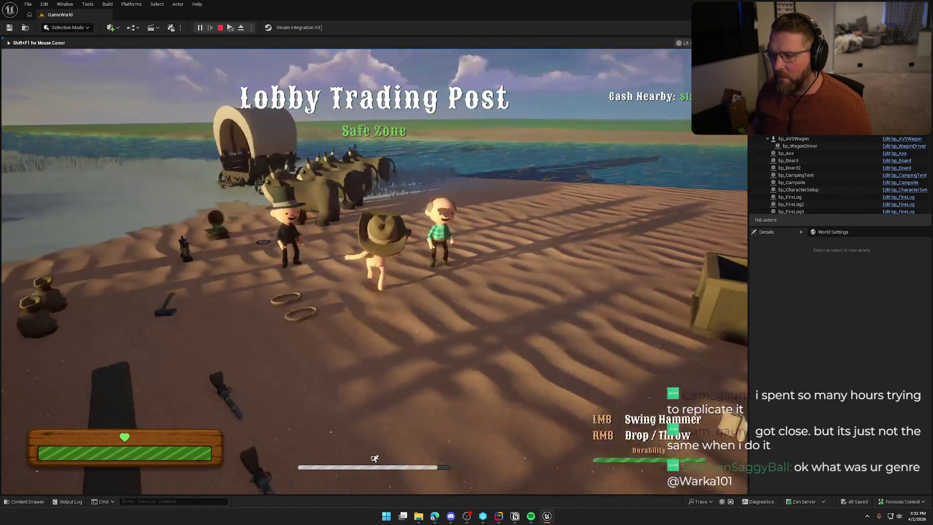
{"action": "key", "text": "w"}
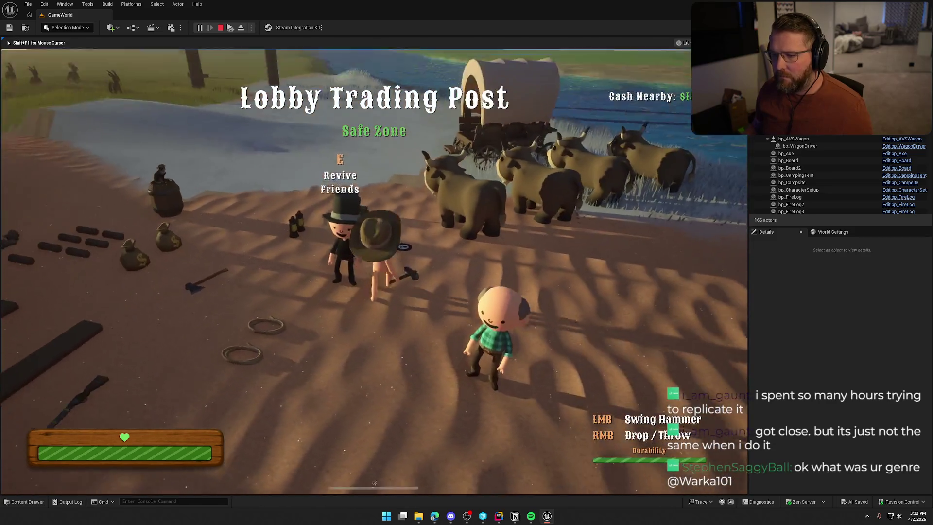
{"action": "key", "text": "w"}
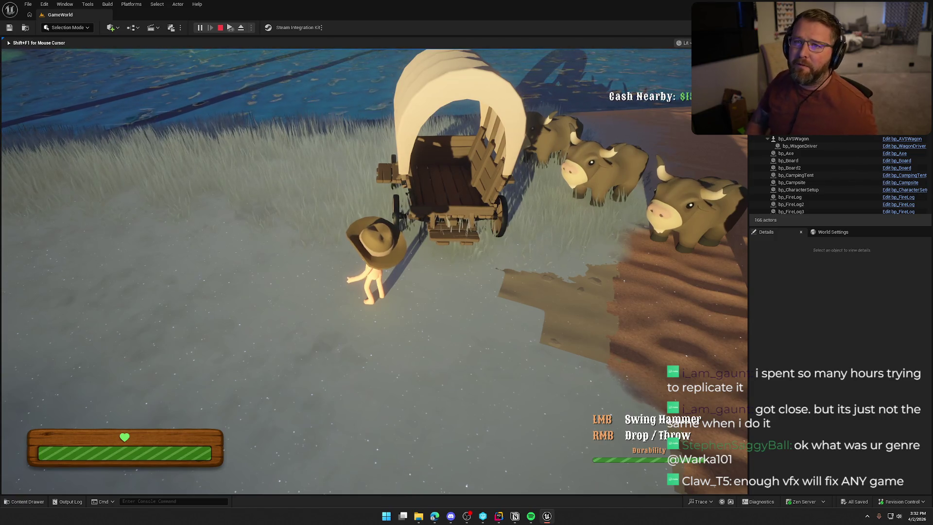
{"action": "key", "text": "w"}
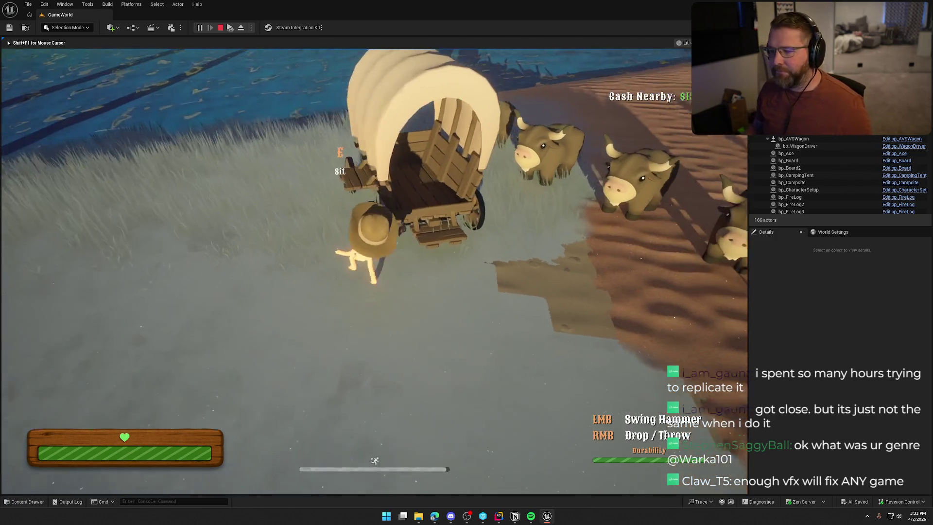
{"action": "key", "text": "w"}
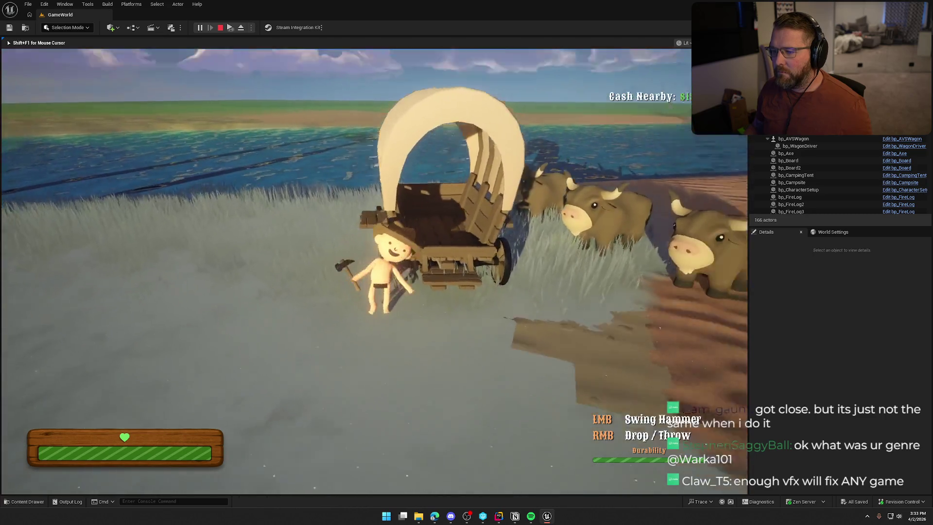
{"action": "key", "text": "w"}
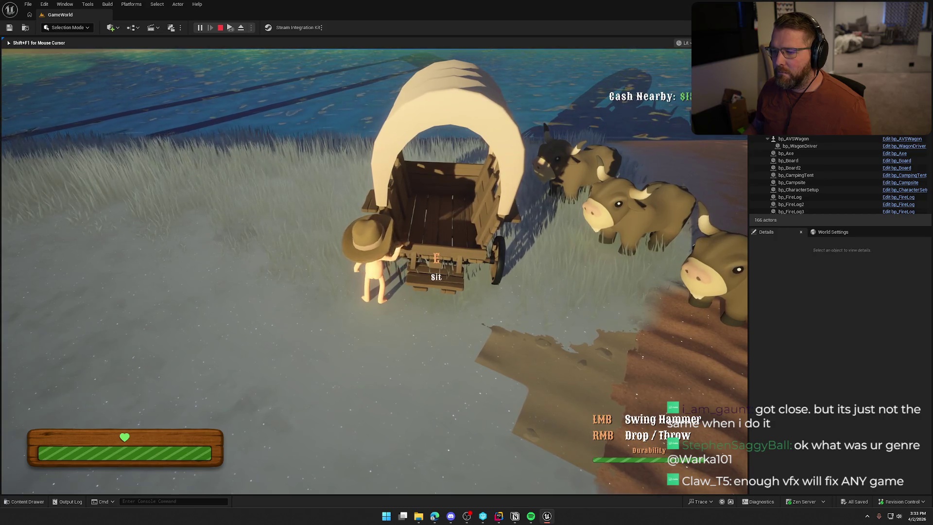
{"action": "key", "text": "w"}
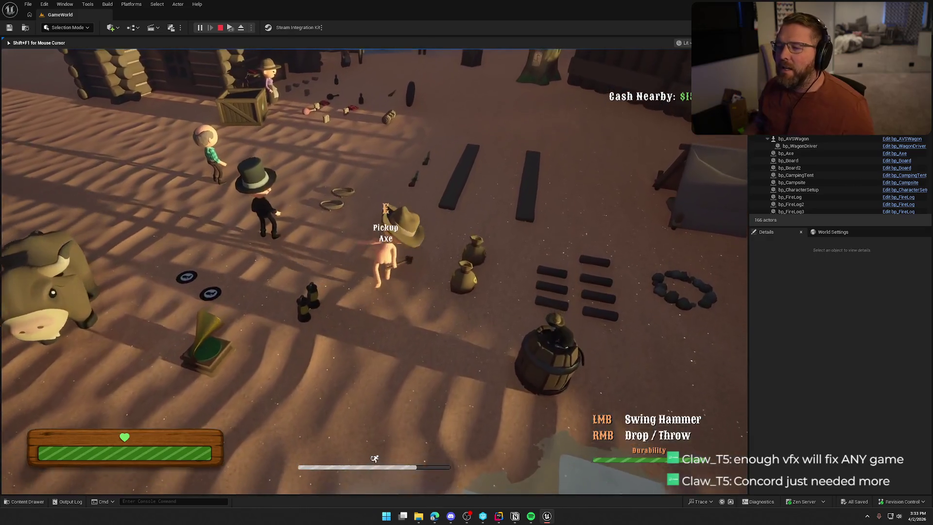
{"action": "key", "text": "Escape"}
{"action": "key", "text": "ctrl+space"}
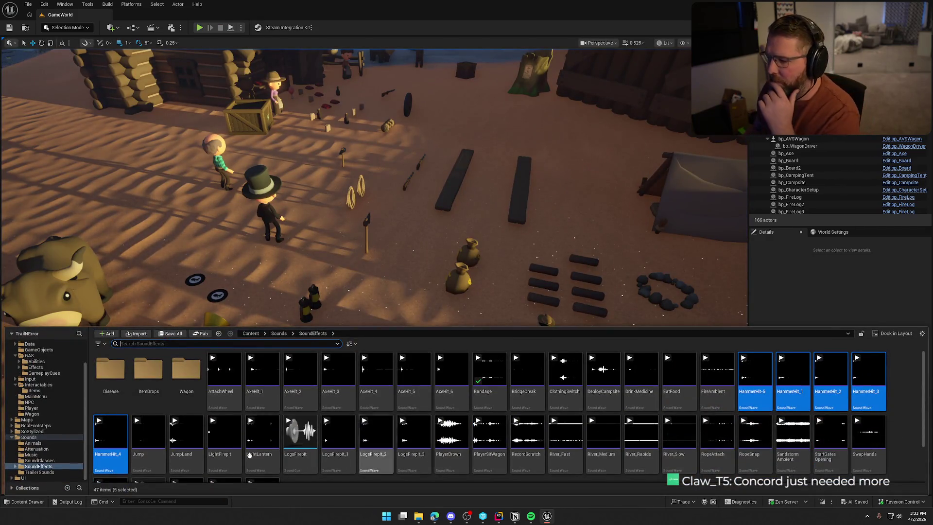
Step: Show the Sounds folder, close the Content Drawer, and orbit around the GameWorld camp
{"action": "left_click", "coordinate": [15, 438]}
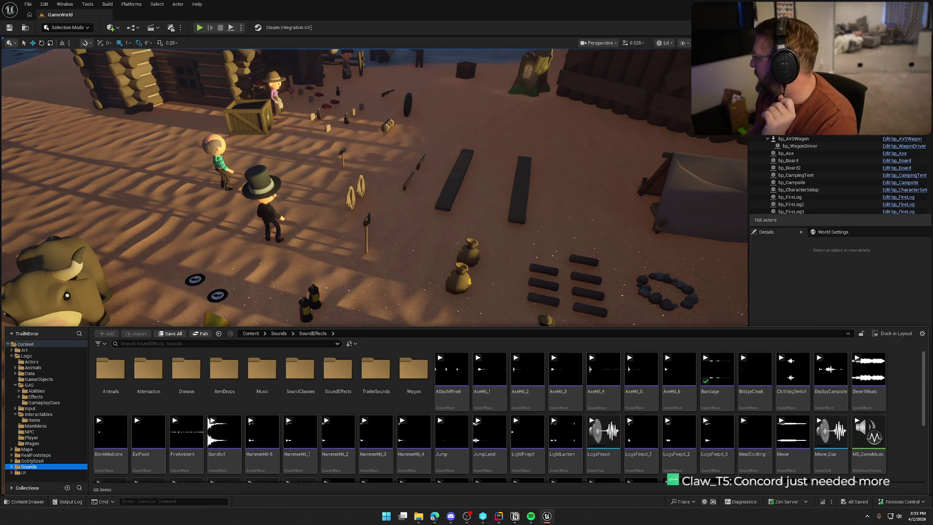
{"action": "key", "text": "ctrl+space"}
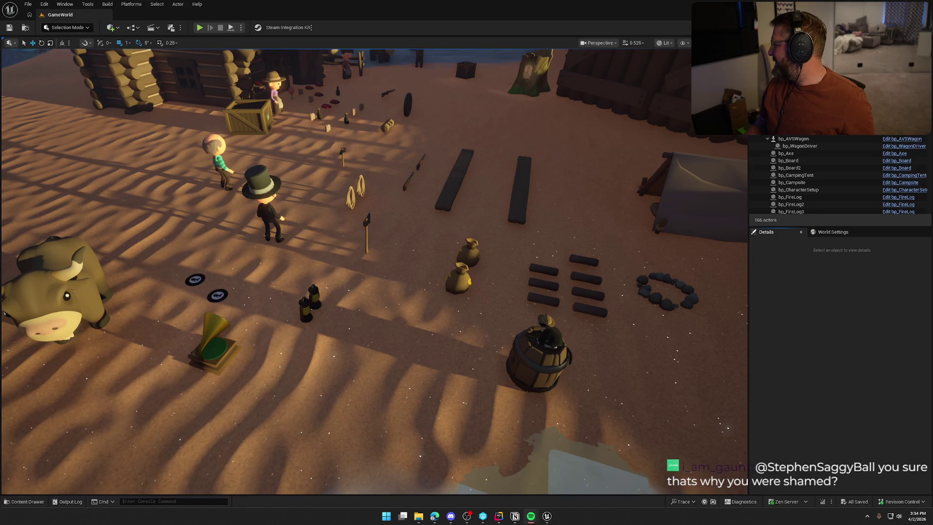
{"action": "scroll", "coordinate": [390, 280], "scroll_direction": "down", "scroll_amount": 5}
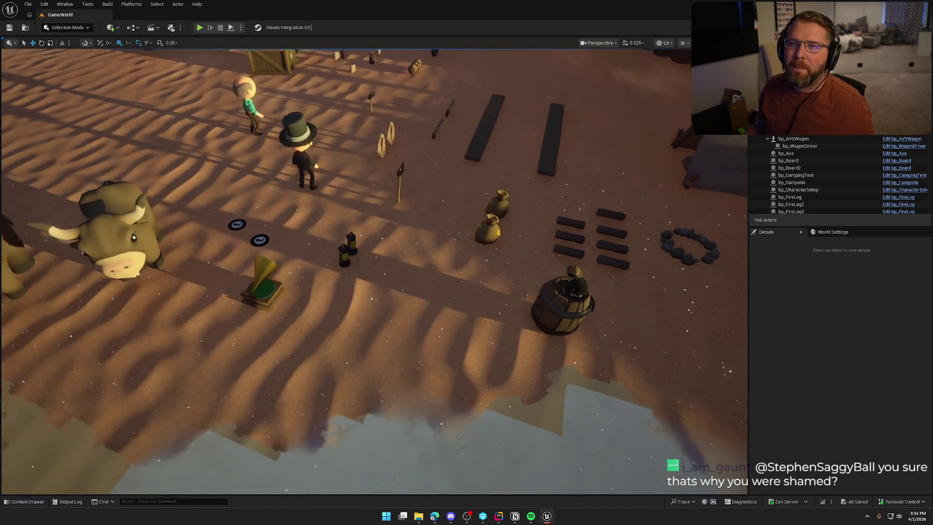
{"action": "scroll", "coordinate": [392, 252], "scroll_direction": "up", "scroll_amount": 3}
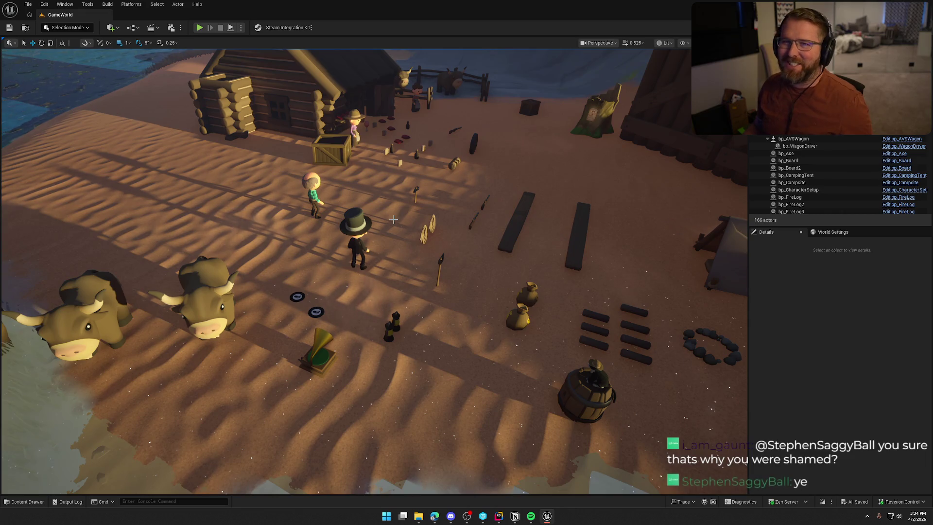
{"action": "scroll", "coordinate": [393, 220], "scroll_direction": "up", "scroll_amount": 2}
{"action": "scroll", "coordinate": [405, 279], "scroll_direction": "down", "scroll_amount": 2}
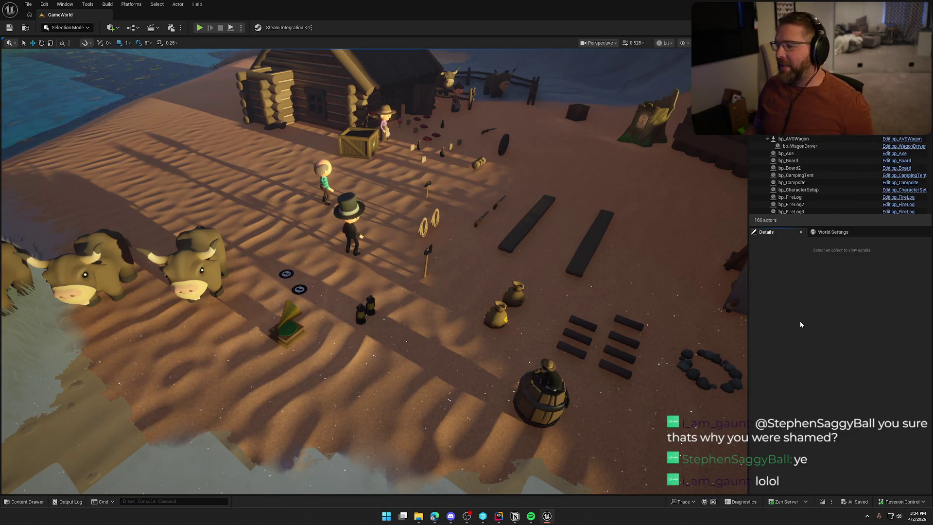
{"action": "left_click_drag", "start_coordinate": [405, 278], "coordinate": [350, 265]}
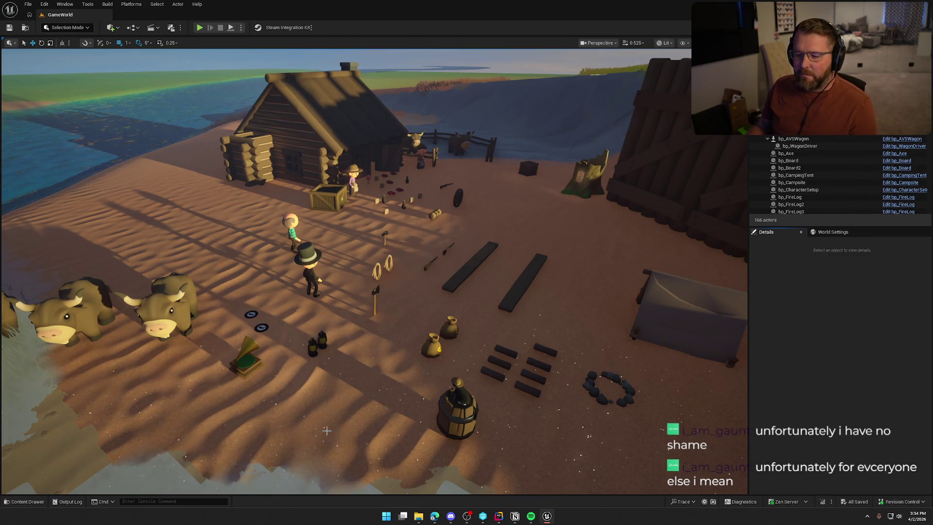
Step: Open the NS_Heal Niagara system from Art/VFX/Heal
{"action": "left_click", "coordinate": [28, 503]}
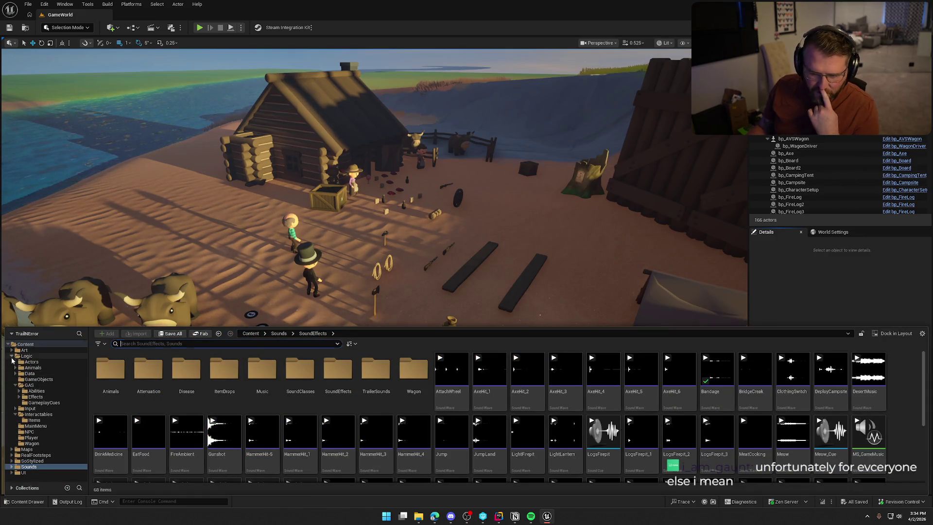
{"action": "left_click", "coordinate": [12, 356]}
{"action": "double_click", "coordinate": [24, 350]}
{"action": "double_click", "coordinate": [451, 370]}
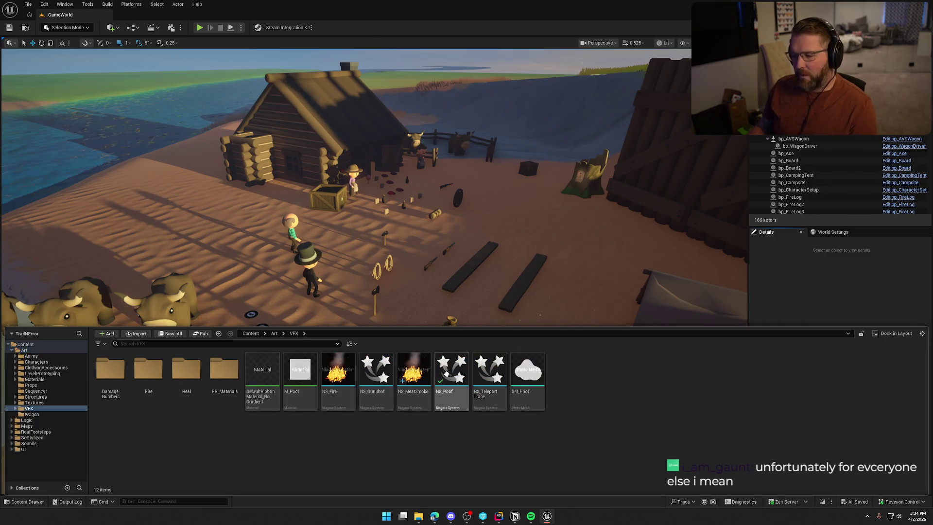
{"action": "double_click", "coordinate": [186, 370]}
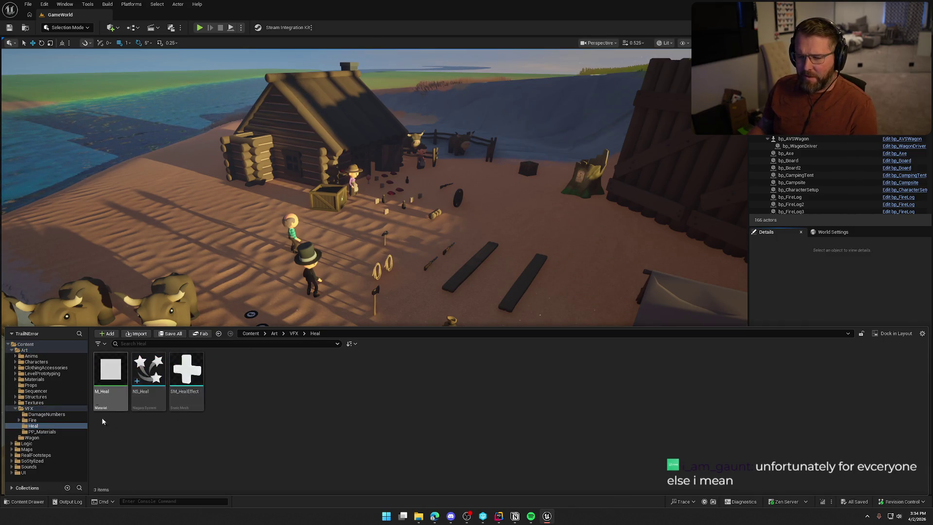
{"action": "left_click", "coordinate": [149, 372]}
{"action": "double_click", "coordinate": [148, 372]}
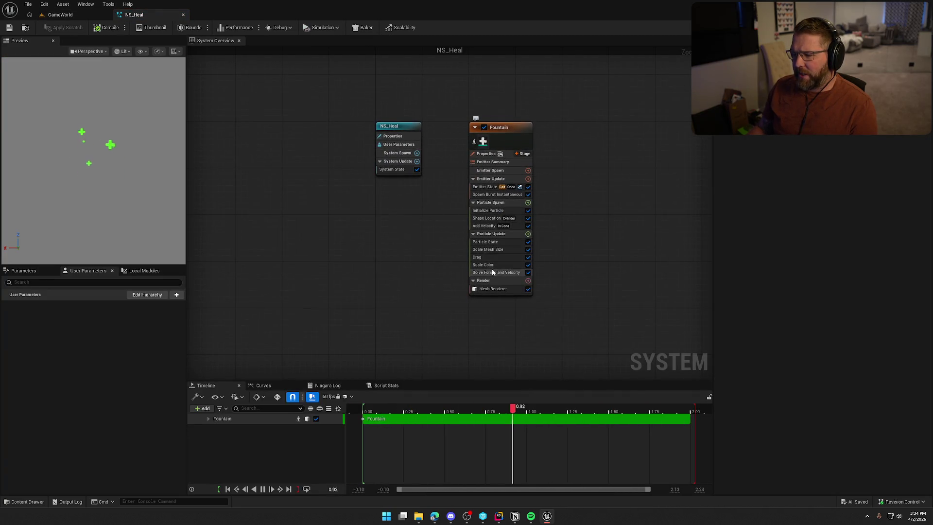
Step: Set the Initialize Particle colour to red (red 2.0, green 0)
{"action": "left_click", "coordinate": [488, 210]}
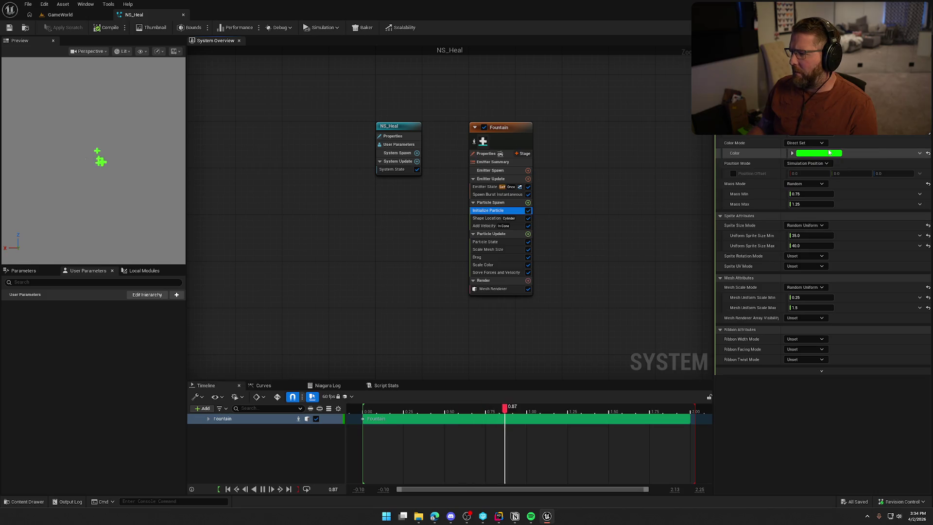
{"action": "left_click", "coordinate": [828, 153]}
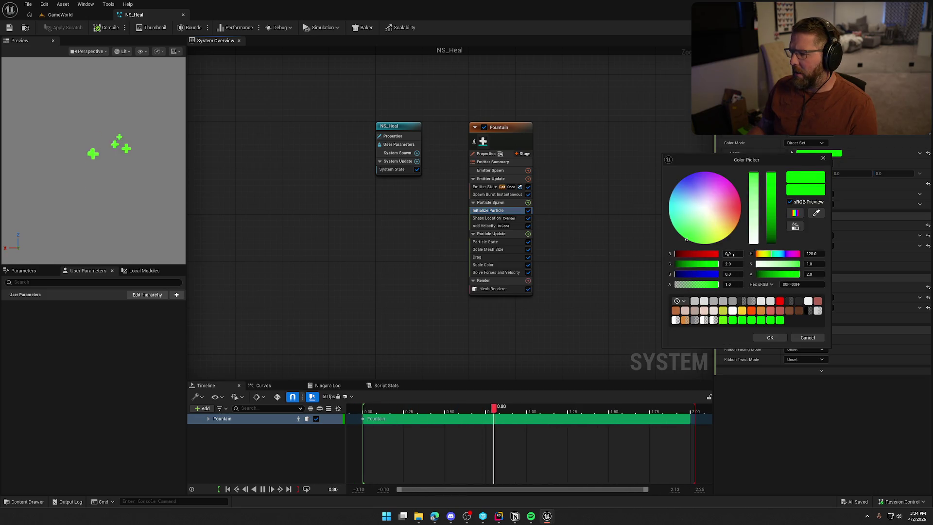
{"action": "key", "text": "Return"}
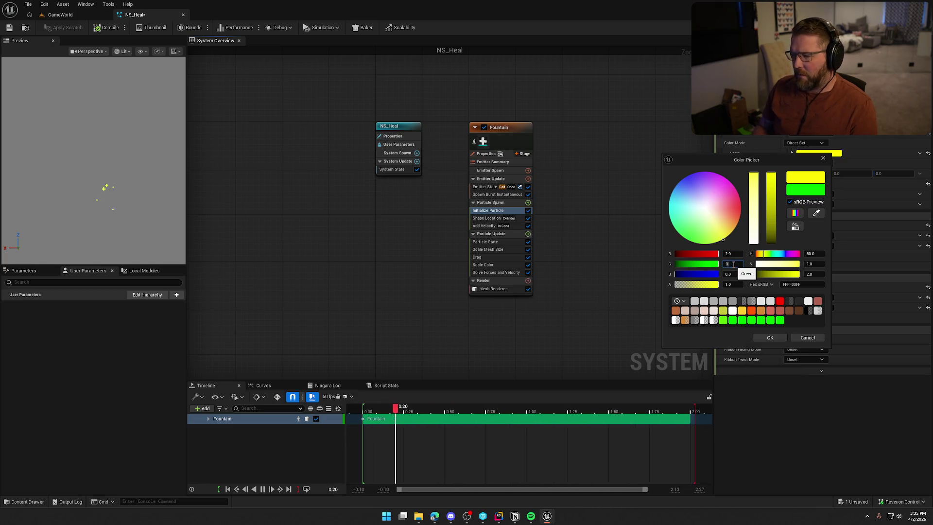
{"action": "type", "text": "0"}
{"action": "key", "text": "Return"}
{"action": "left_click", "coordinate": [770, 338]}
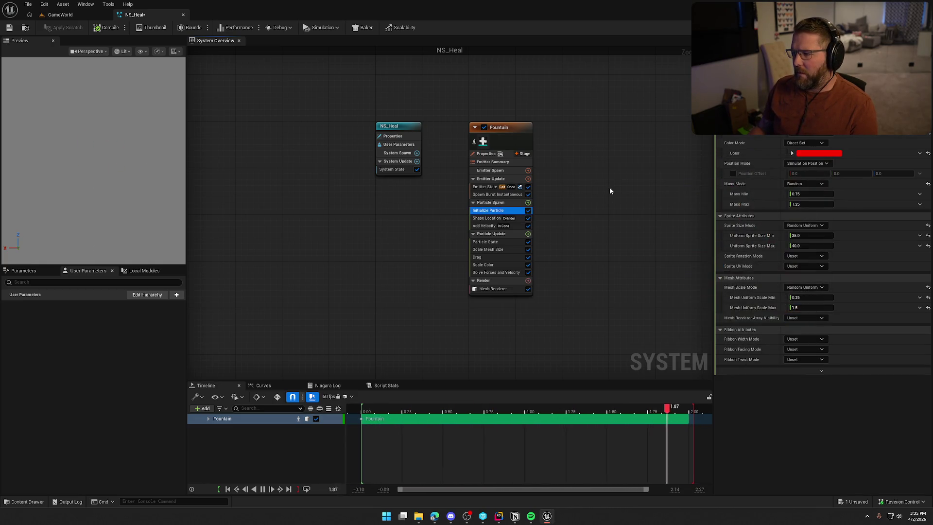
Step: Lighten the particle colour to pink, then compile and save NS_Heal
{"action": "left_click", "coordinate": [826, 153]}
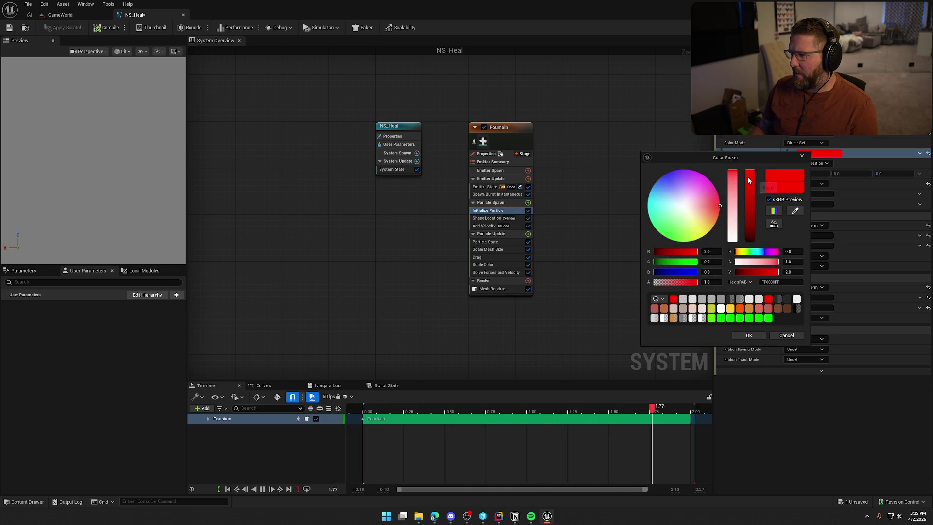
{"action": "left_click", "coordinate": [732, 178]}
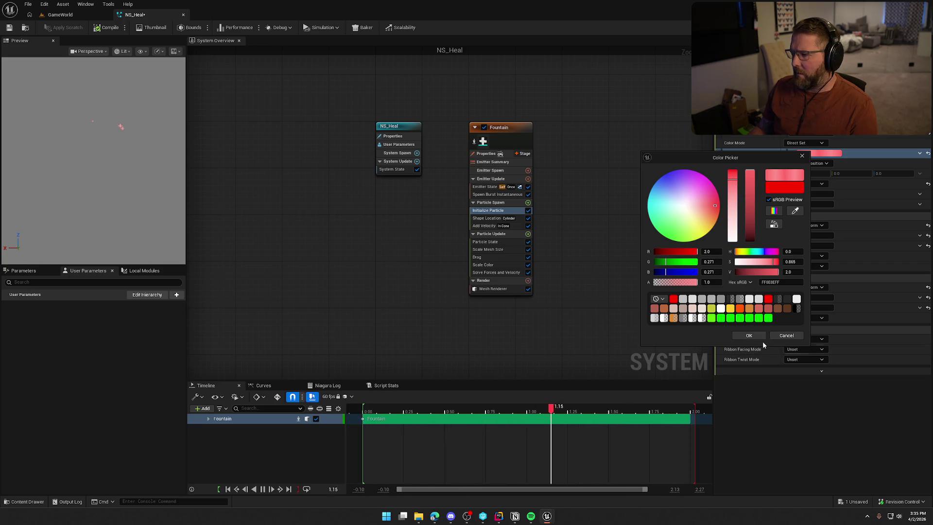
{"action": "left_click", "coordinate": [751, 336]}
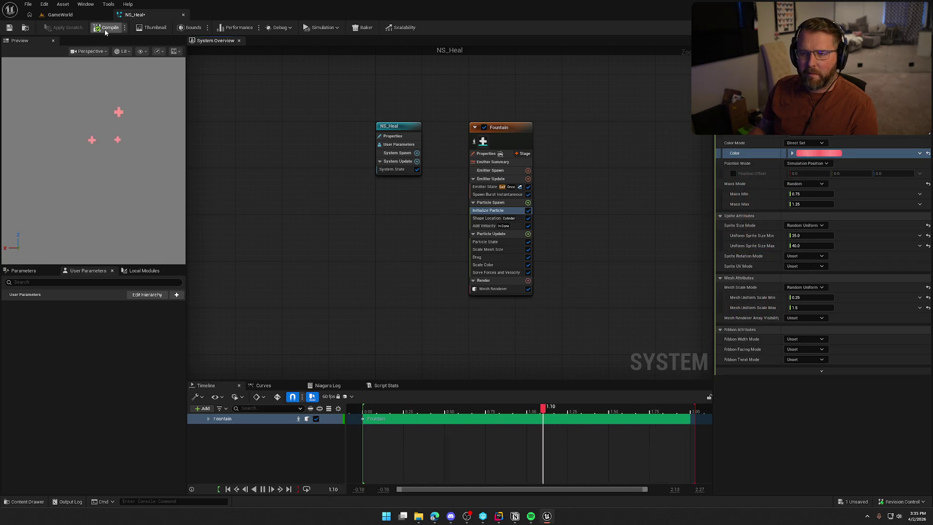
{"action": "left_click", "coordinate": [11, 29]}
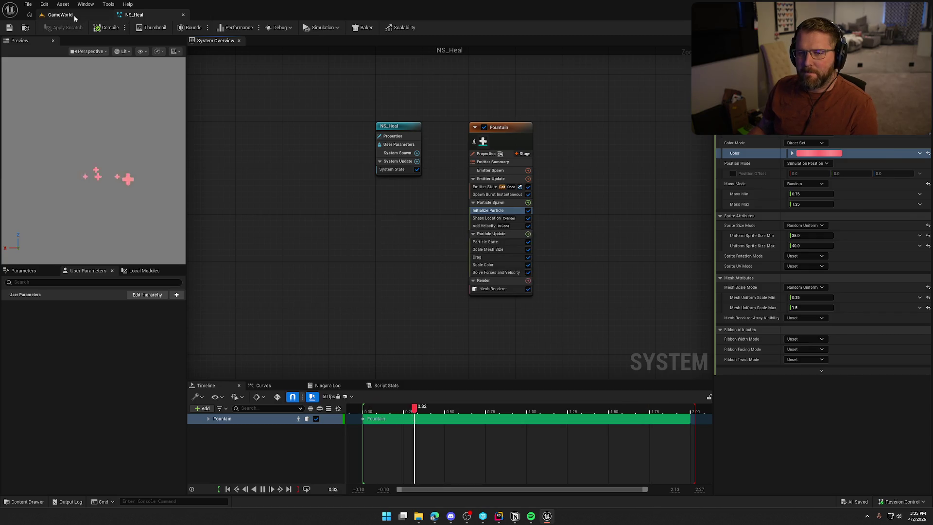
{"action": "left_click", "coordinate": [70, 15]}
Step: Start a play test, buy a bandage at the trading post and use it
{"action": "key", "text": "alt+p"}
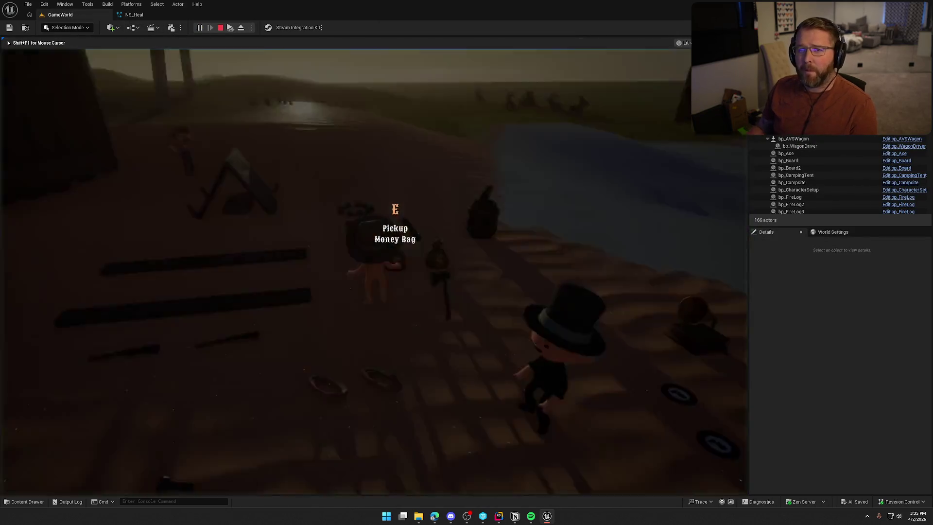
{"action": "key", "text": "w"}
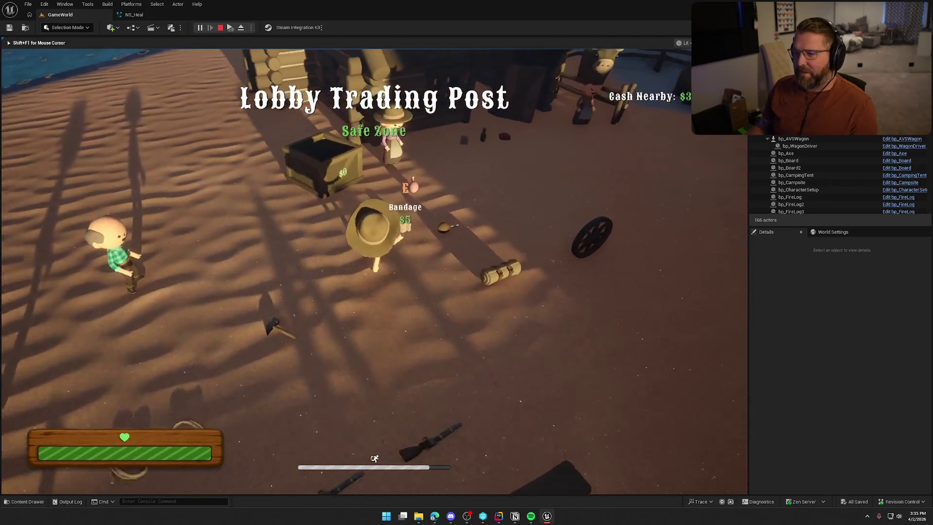
{"action": "key", "text": "e"}
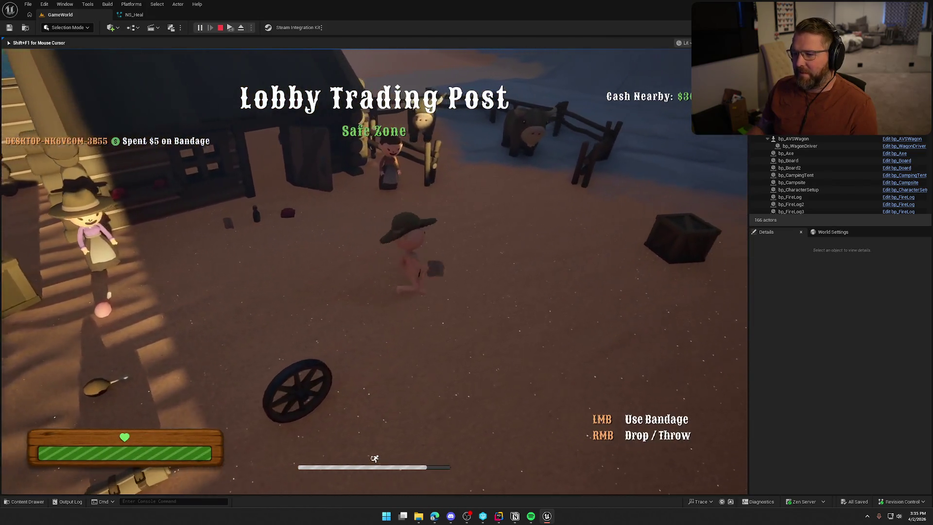
{"action": "left_click", "coordinate": [374, 271]}
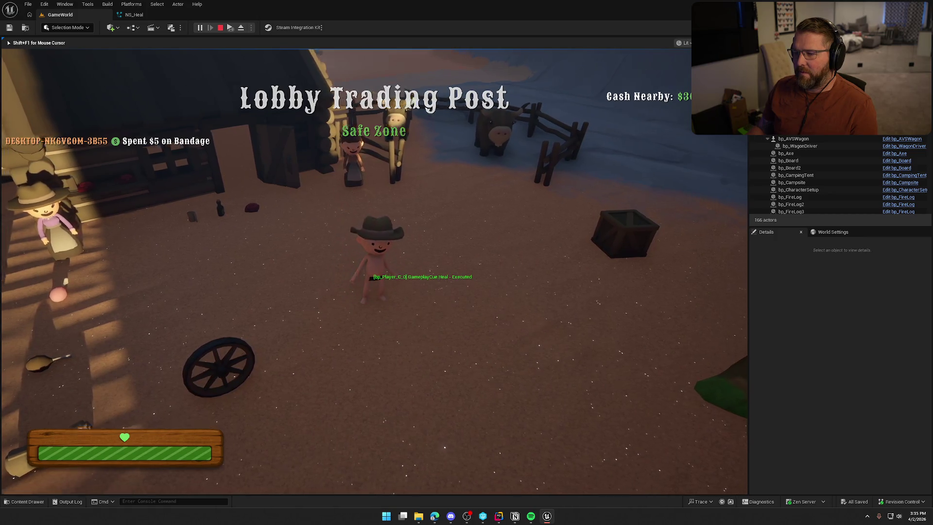
{"action": "key", "text": "shift+w"}
Step: Run the gameplay cue display console command, then stop the play test
{"action": "key", "text": "grave"}
{"action": "key", "text": "Up"}
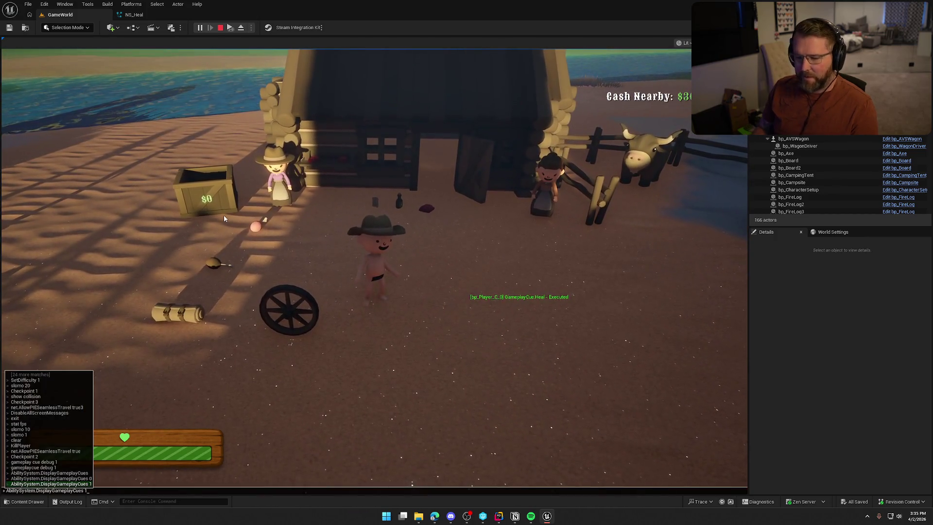
{"action": "key", "text": "Return"}
{"action": "left_click", "coordinate": [224, 215]}
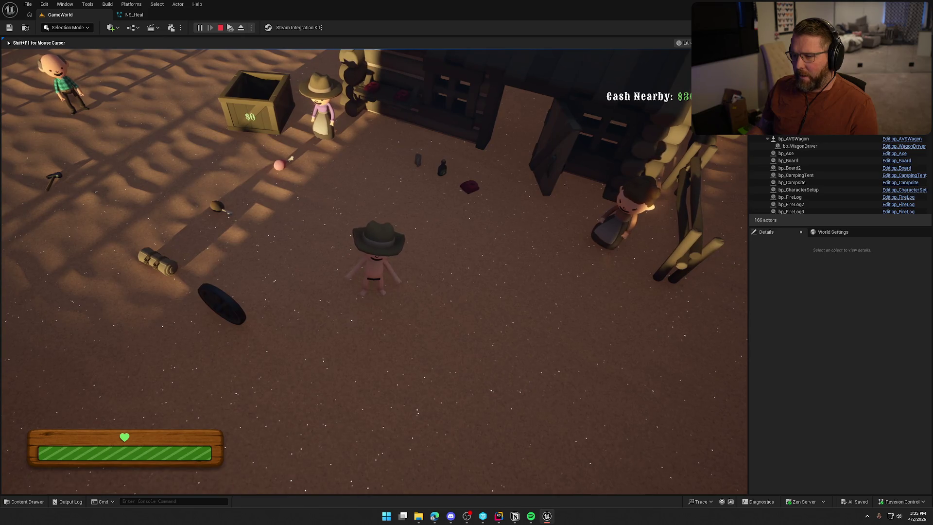
{"action": "key", "text": "Escape"}
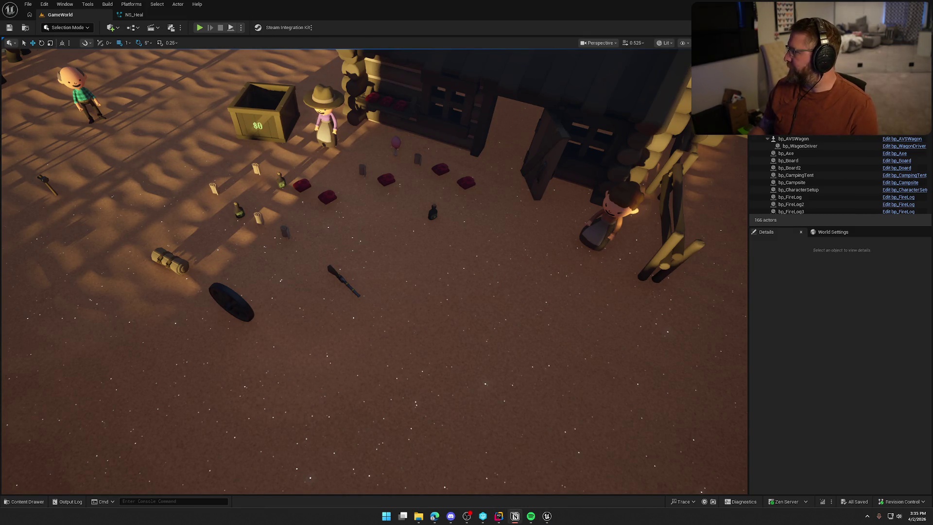
{"action": "key", "text": "alt+Tab"}
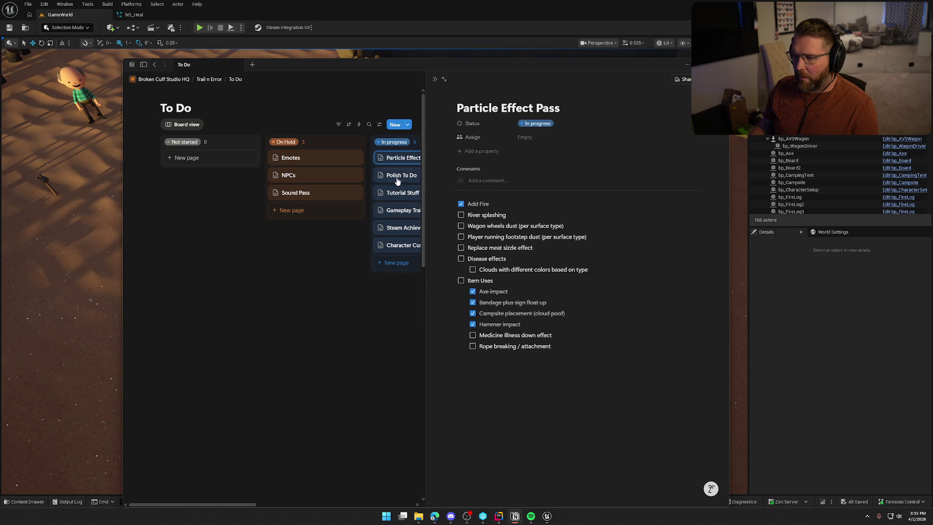
Step: Append 'that isnt cureable with medicine' to the Polish To Do health-bar item
{"action": "left_click", "coordinate": [397, 179]}
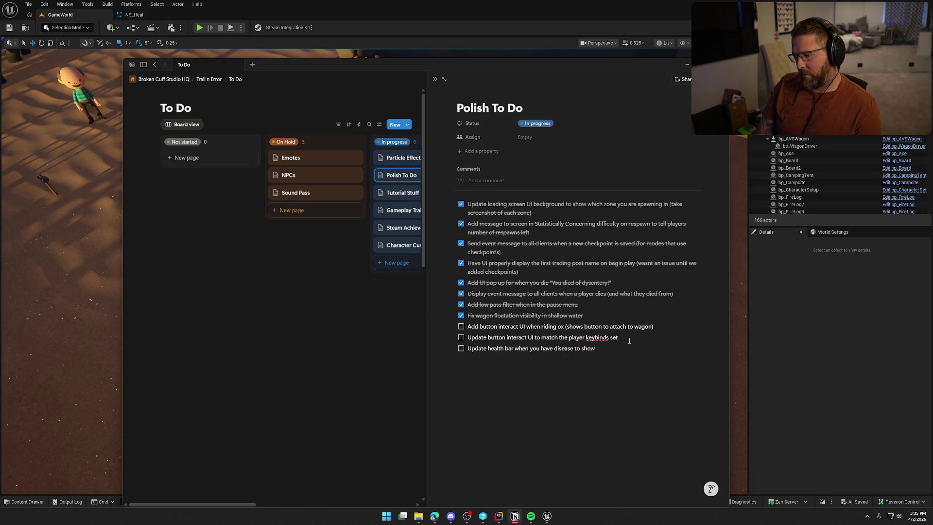
{"action": "type", "text": "that isnt cureable with medicine"}
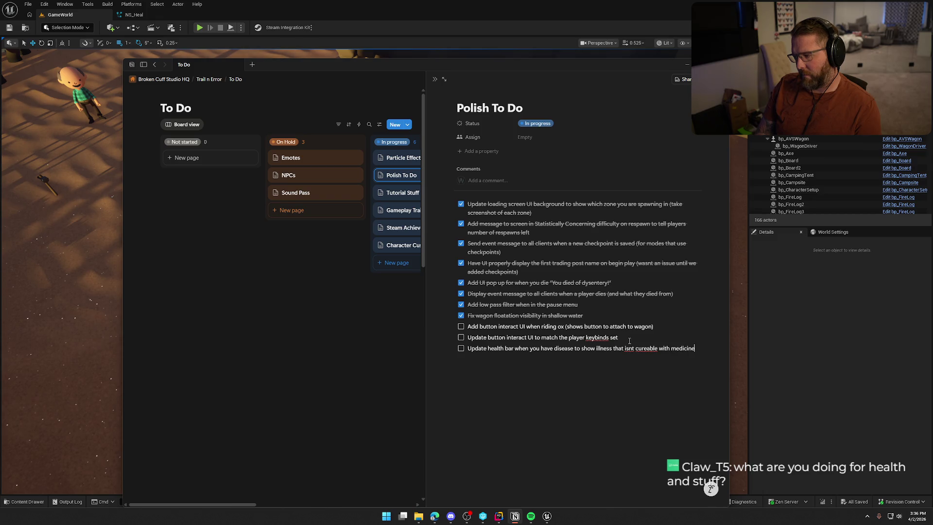
{"action": "key", "text": "alt+Tab"}
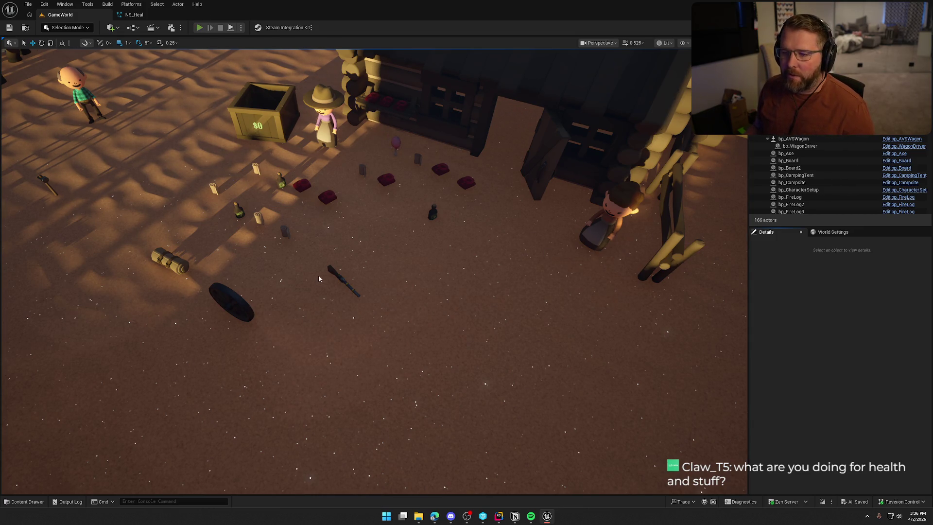
Step: Start a play session and chop the birch tree with the axe several times
{"action": "key", "text": "alt+p"}
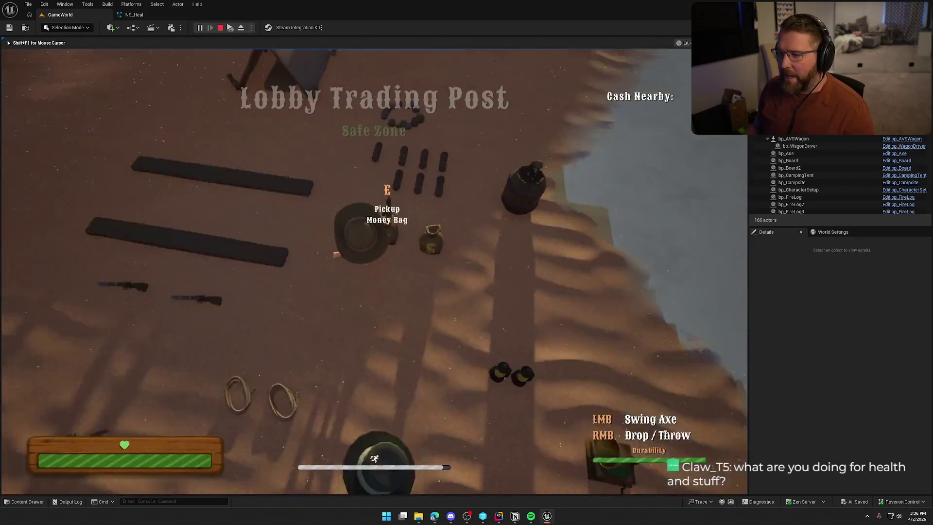
{"action": "key", "text": "shift+w"}
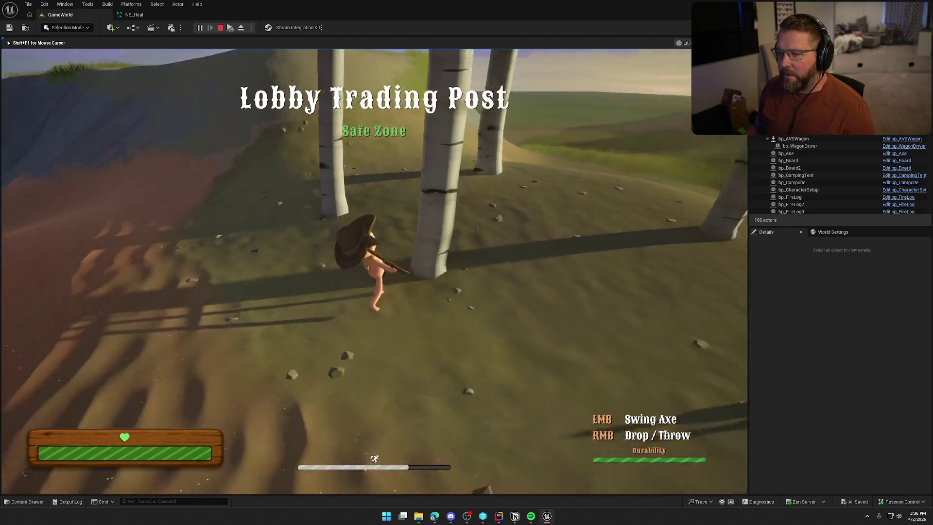
{"action": "left_click", "coordinate": [374, 271]}
{"action": "left_click", "coordinate": [374, 271]}
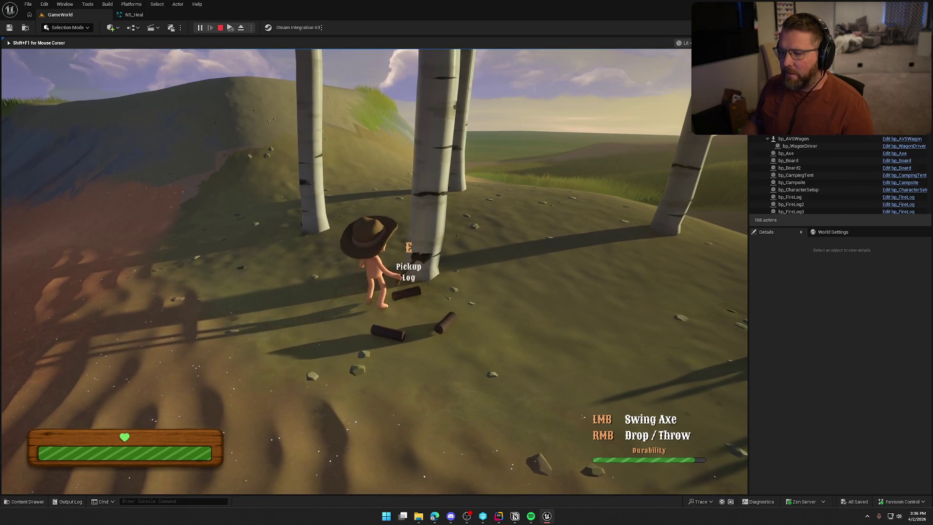
{"action": "left_click", "coordinate": [374, 271]}
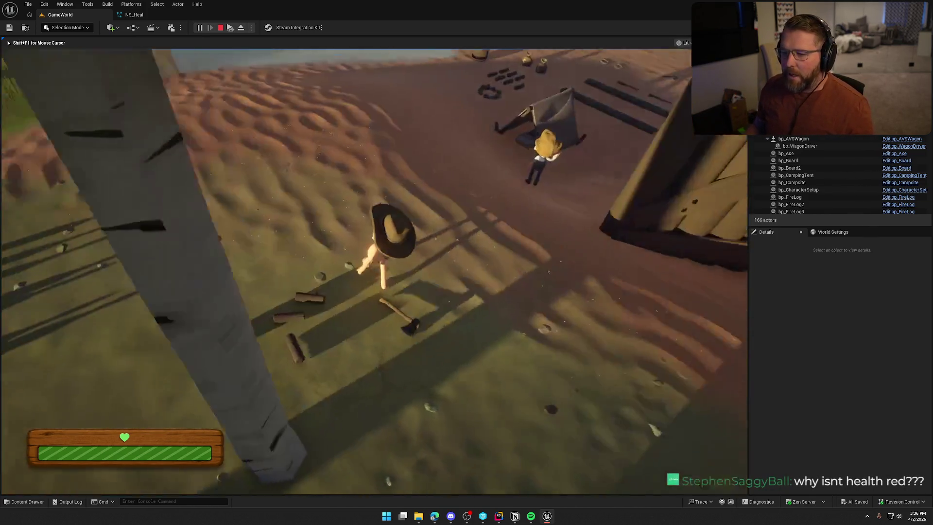
{"action": "right_click", "coordinate": [374, 271]}
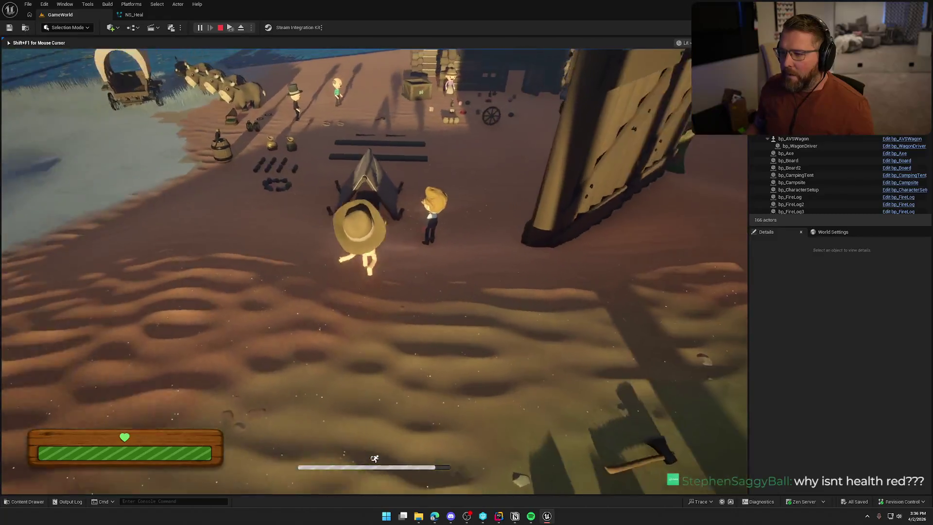
Step: Buy the $5 Bandage at the trading post, use it, then stop the session
{"action": "key", "text": "shift+w"}
{"action": "key", "text": "w"}
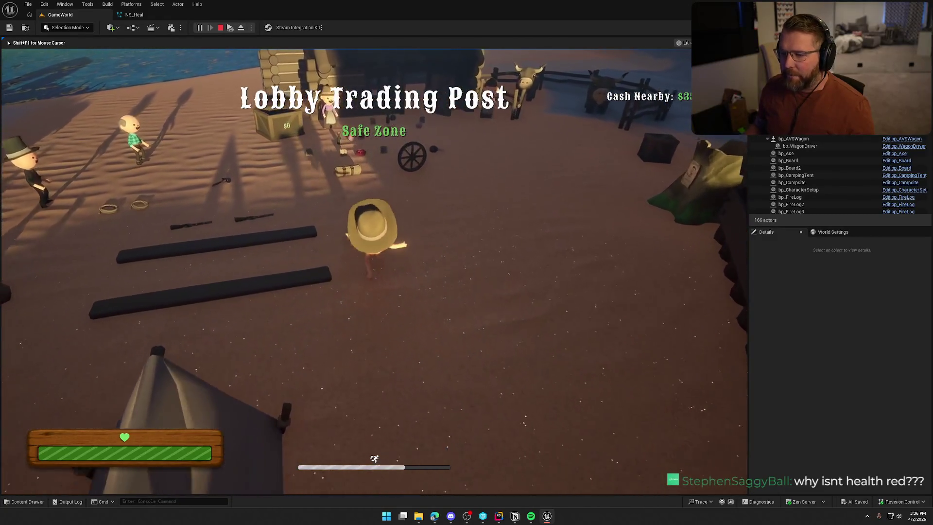
{"action": "key", "text": "shift+w"}
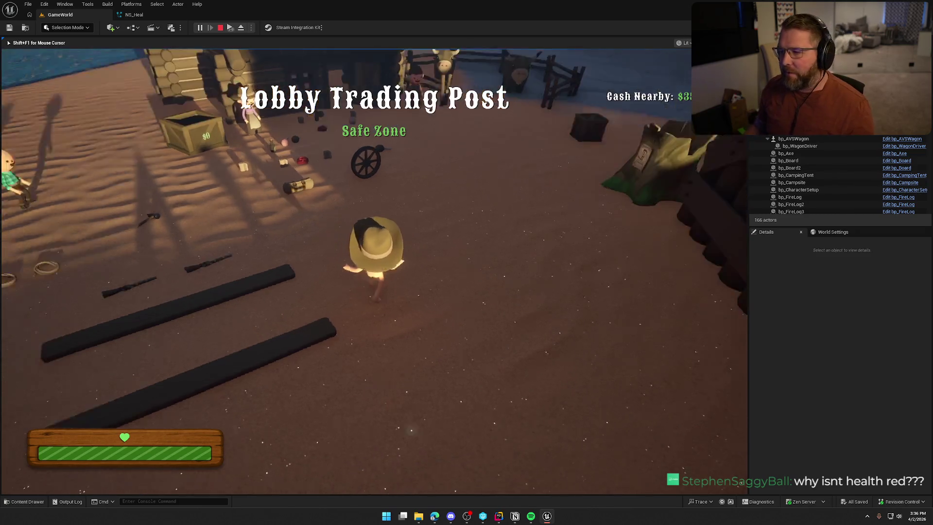
{"action": "key", "text": "e"}
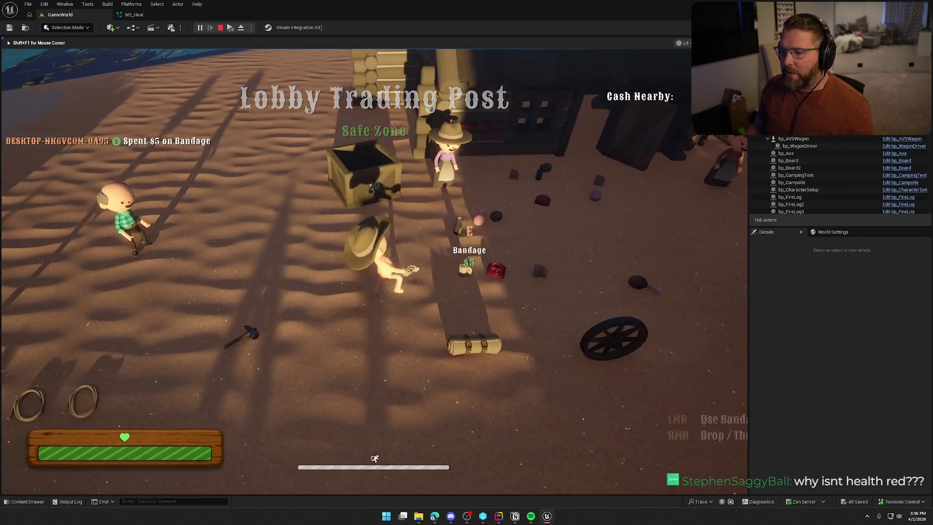
{"action": "key", "text": "s"}
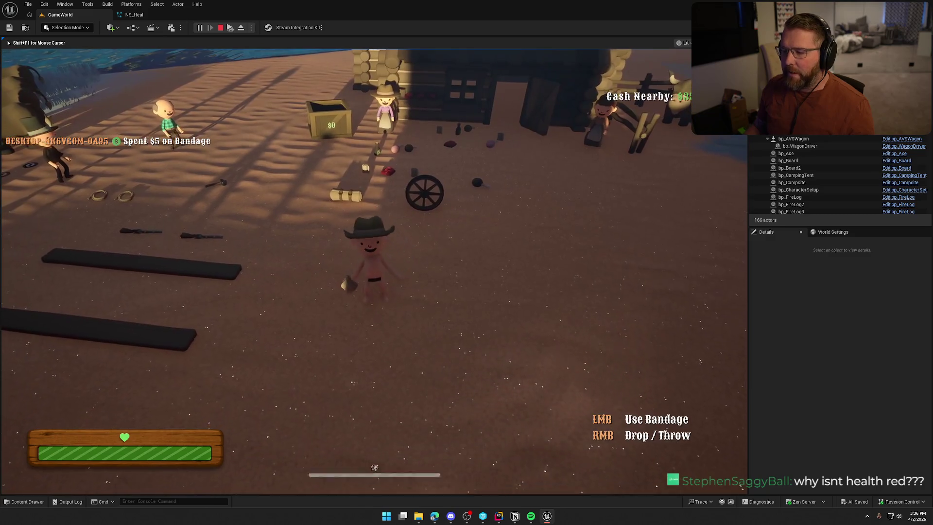
{"action": "left_click", "coordinate": [374, 271]}
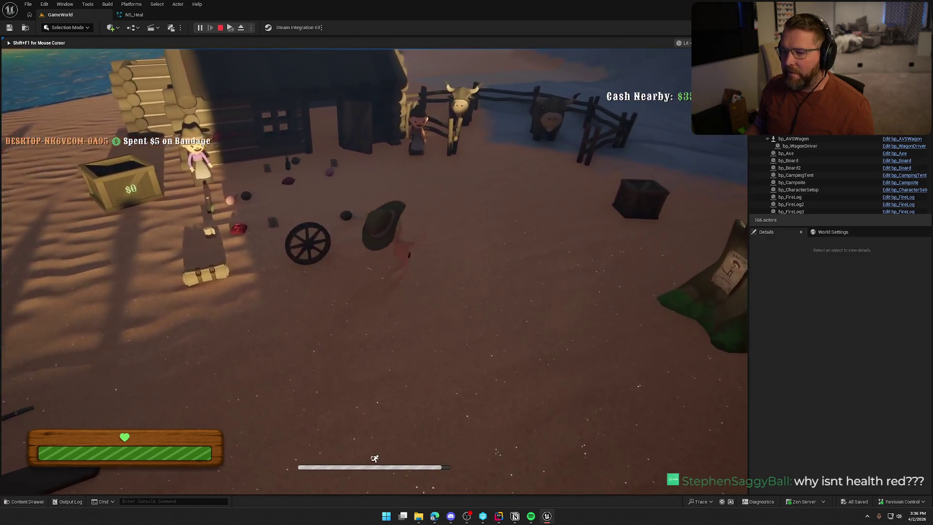
{"action": "key", "text": "Escape"}
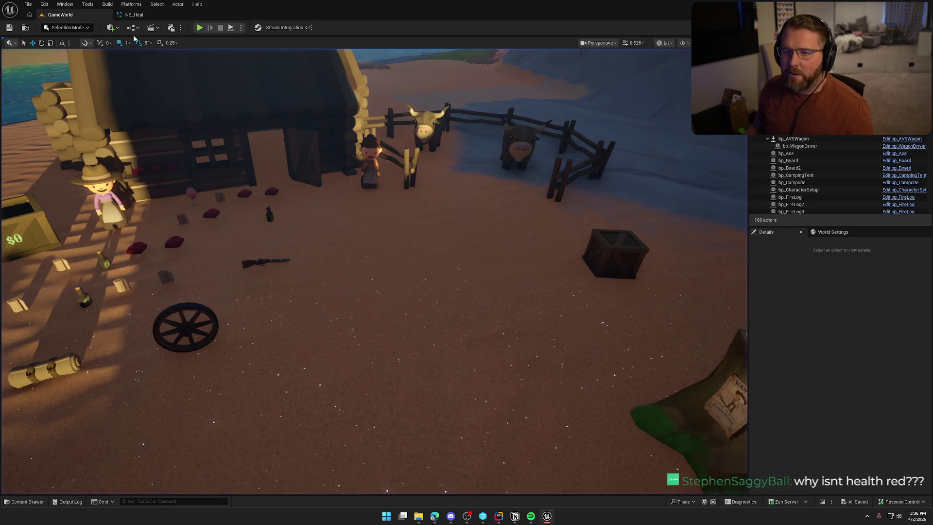
Step: Orbit down to the medicine bottle by the shop, zoom out, and start Play
{"action": "left_click_drag", "start_coordinate": [329, 250], "coordinate": [435, 314]}
{"action": "scroll", "coordinate": [437, 315], "scroll_direction": "down", "scroll_amount": 15}
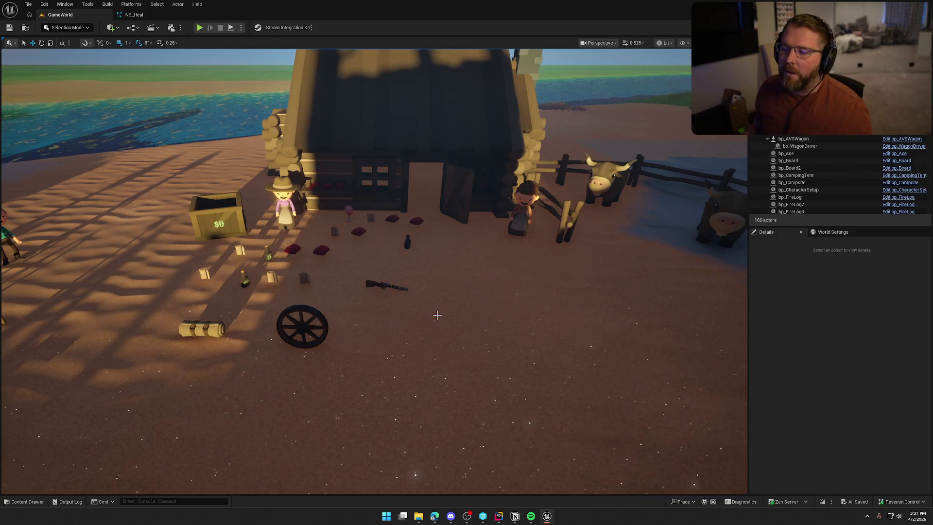
{"action": "left_click", "coordinate": [200, 27]}
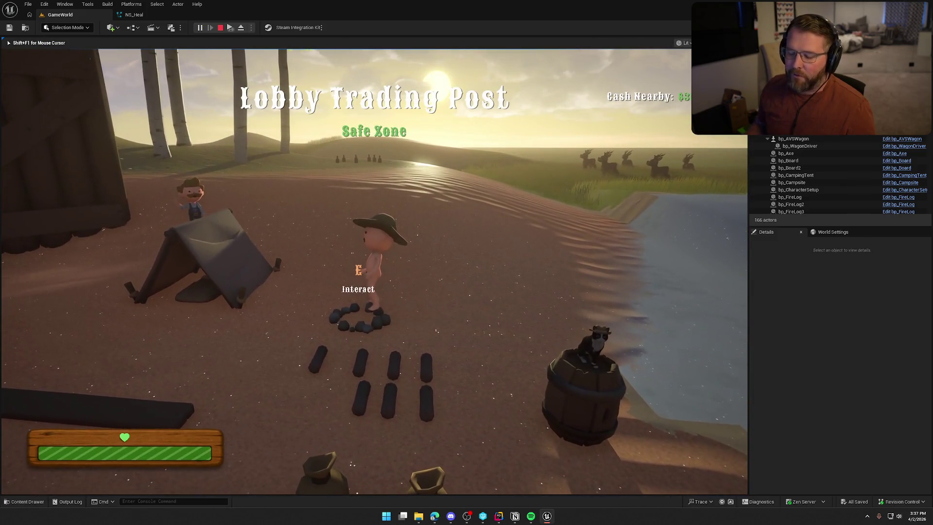
Step: Sprint the character toward the hills, then end the play session
{"action": "key", "text": "shift+w"}
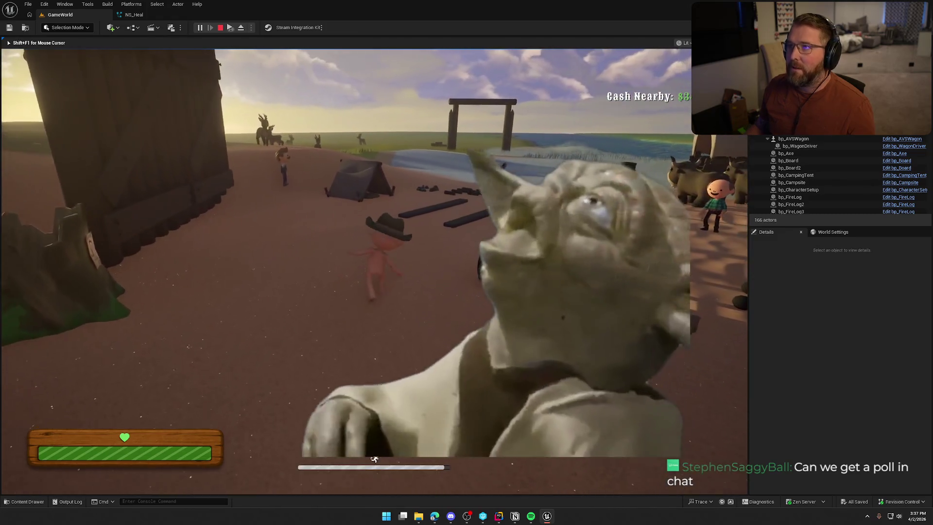
{"action": "key", "text": "Escape"}
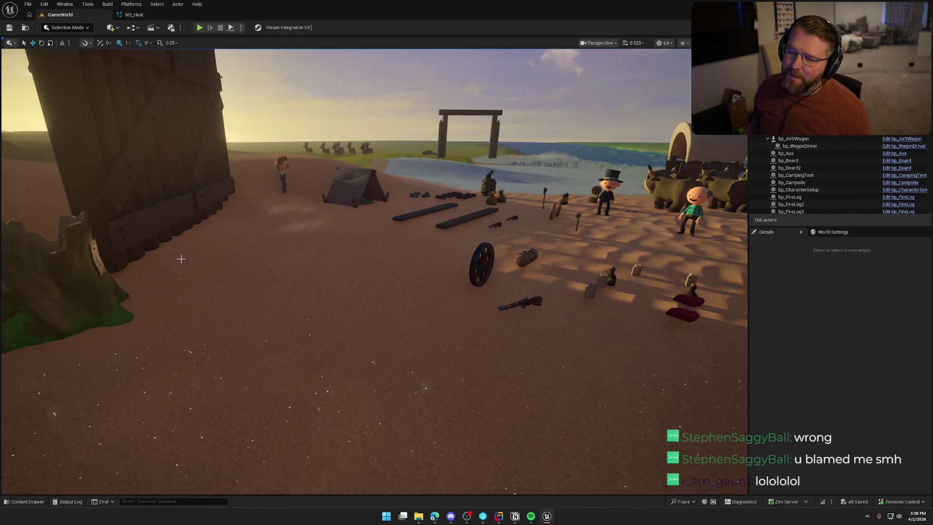
{"action": "mouse_move", "coordinate": [241, 252]}
{"action": "left_mouse_down"}
{"action": "mouse_move", "coordinate": [242, 273]}
{"action": "mouse_move", "coordinate": [257, 228]}
{"action": "mouse_move", "coordinate": [243, 263]}
{"action": "mouse_move", "coordinate": [243, 350]}
{"action": "left_mouse_up"}
{"action": "left_click_drag", "start_coordinate": [296, 253], "coordinate": [289, 253]}
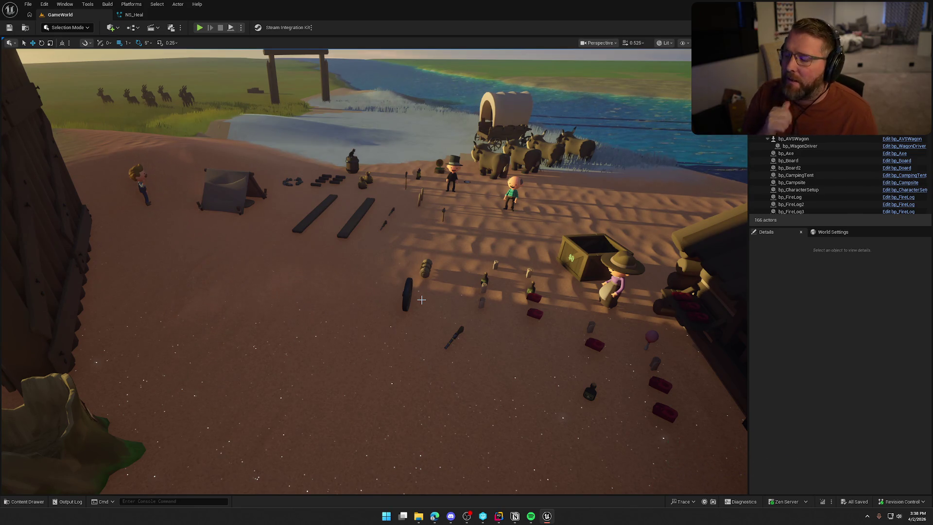
{"action": "left_click_drag", "start_coordinate": [418, 293], "coordinate": [419, 295]}
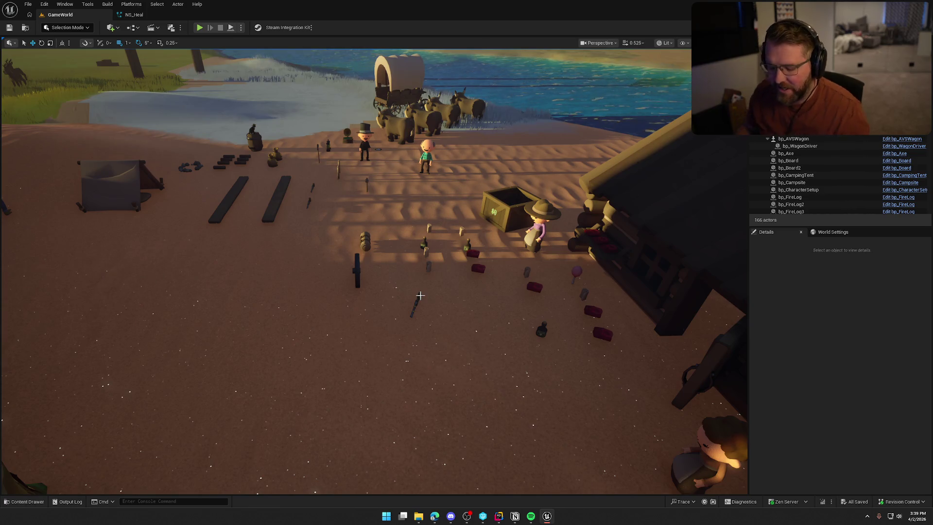
{"action": "key", "text": "w"}
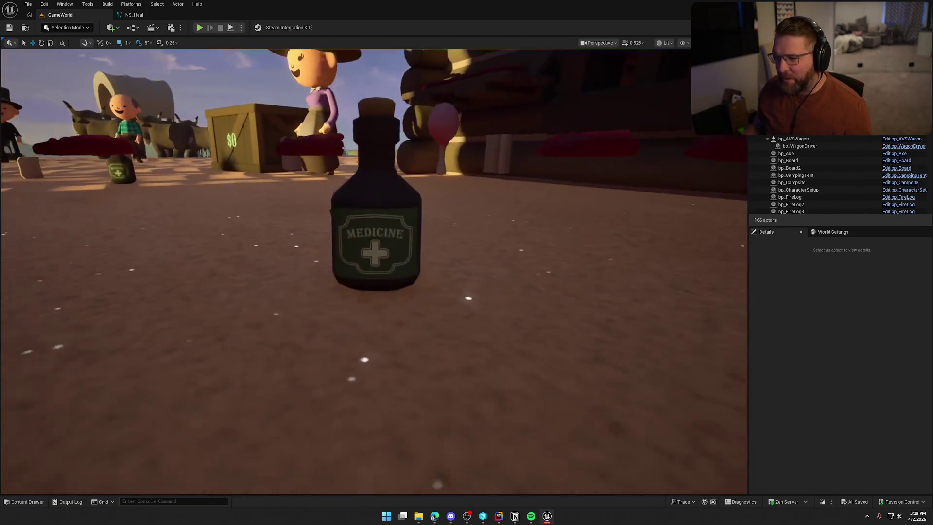
{"action": "key", "text": "s"}
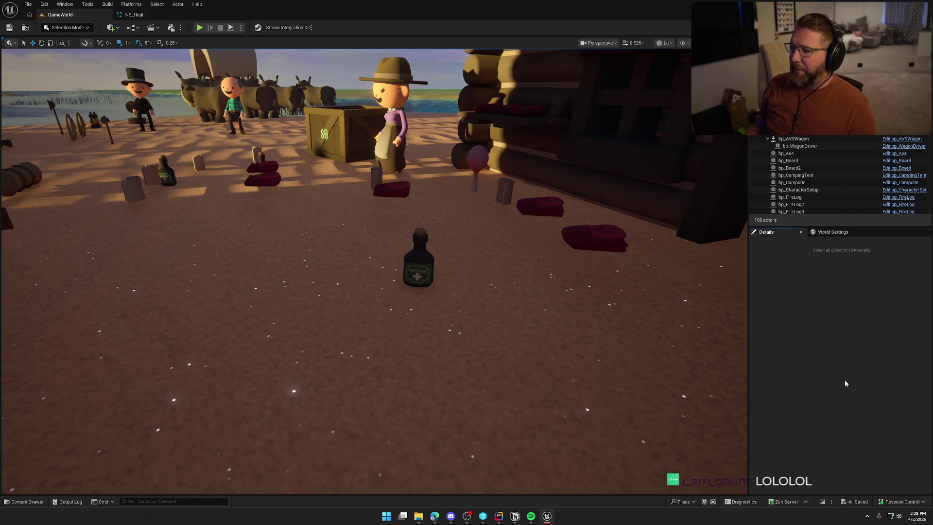
{"action": "scroll", "coordinate": [487, 298], "scroll_direction": "down", "scroll_amount": 10}
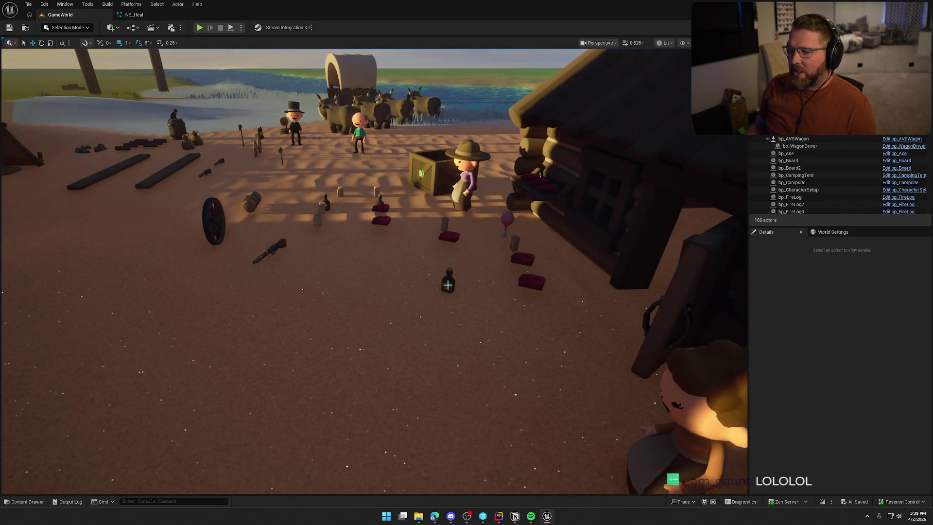
{"action": "key", "text": "ctrl+space"}
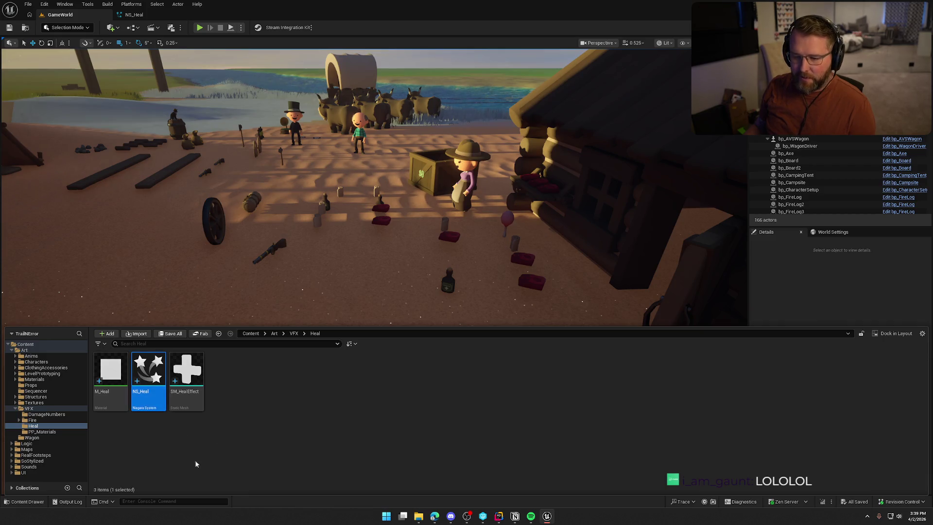
Step: Duplicate NS_Heal and begin naming the copy NS_Medicine
{"action": "key", "text": "ctrl+d"}
{"action": "type", "text": "NS_Hea"}
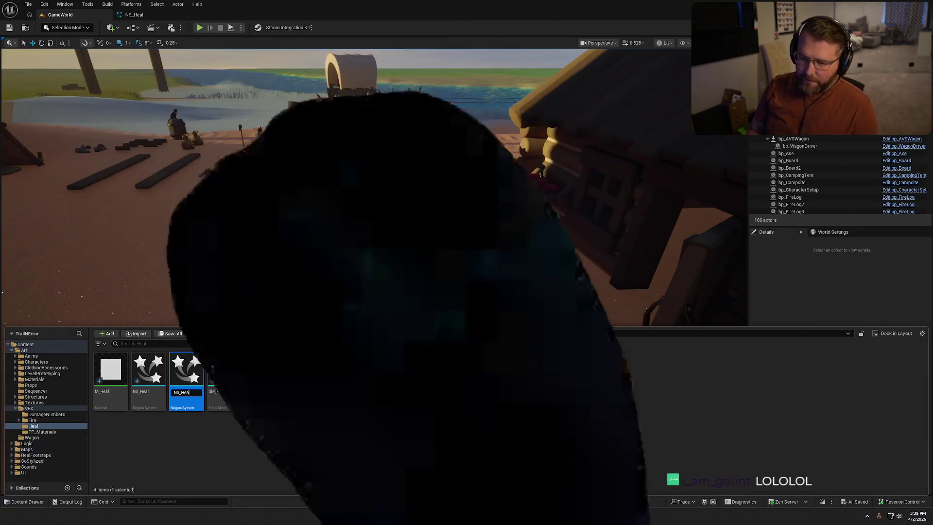
{"action": "type", "text": "Il"}
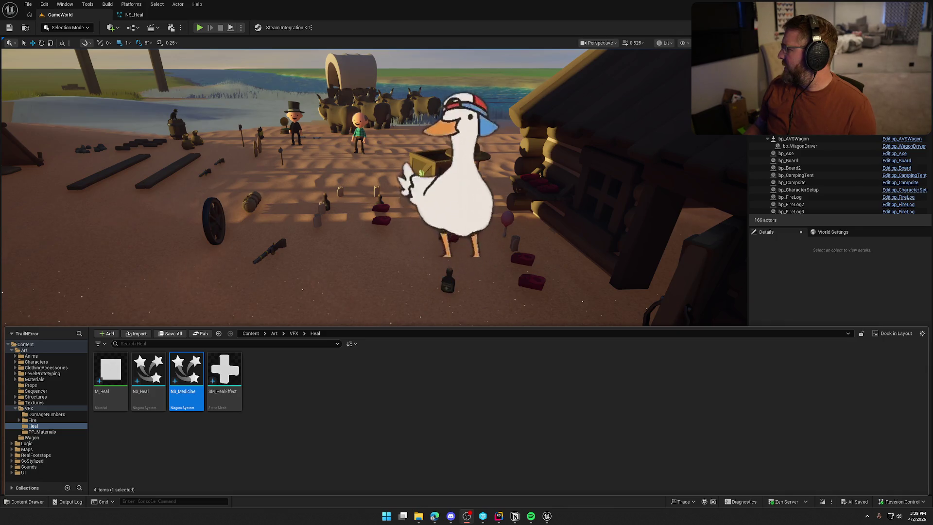
Step: Open NS_Medicine and select its Initialize Particle module
{"action": "left_click", "coordinate": [287, 429]}
{"action": "left_click", "coordinate": [186, 374]}
{"action": "key", "text": "ctrl+space"}
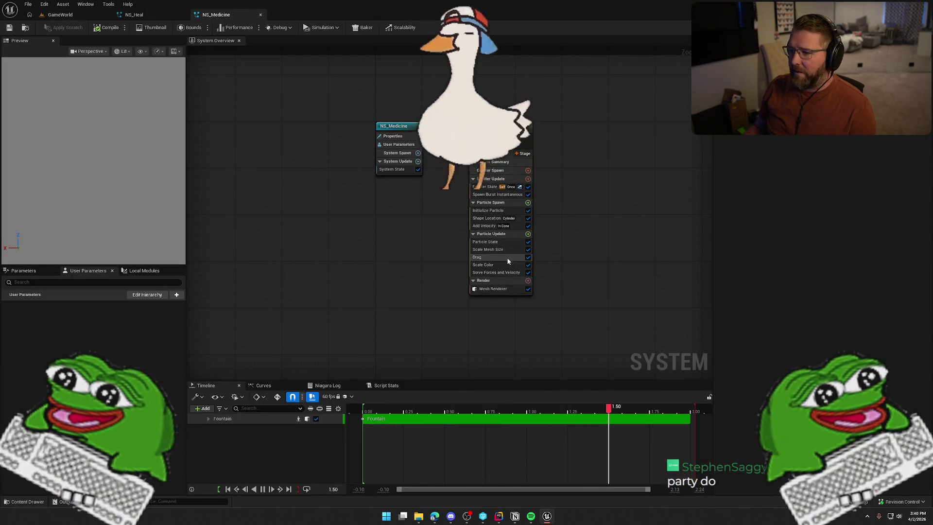
{"action": "left_click", "coordinate": [488, 211]}
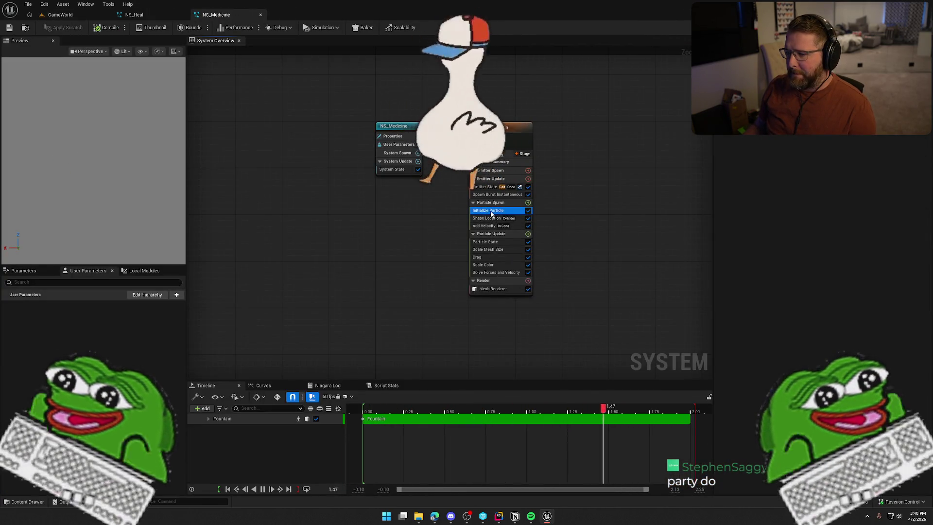
Step: Change the particle colour from red to a saturated green and save NS_Medicine
{"action": "left_click", "coordinate": [819, 154]}
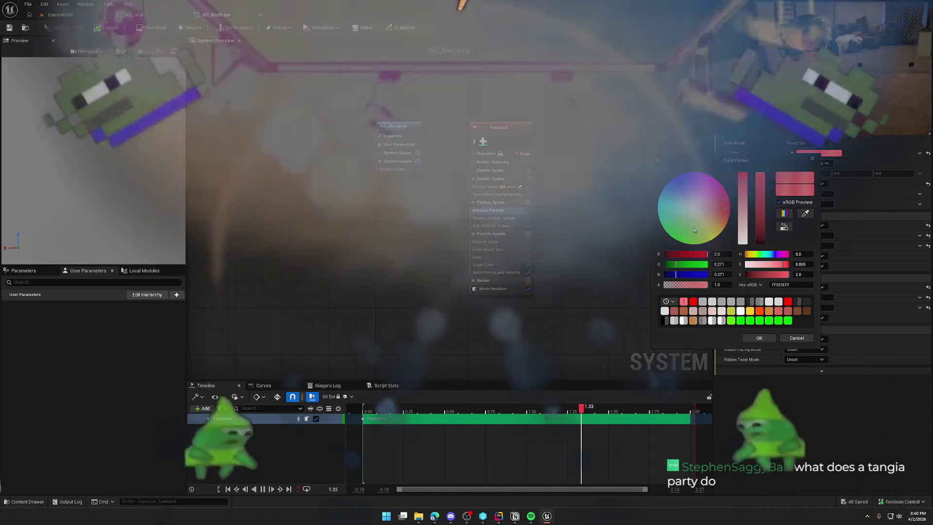
{"action": "left_click", "coordinate": [681, 226]}
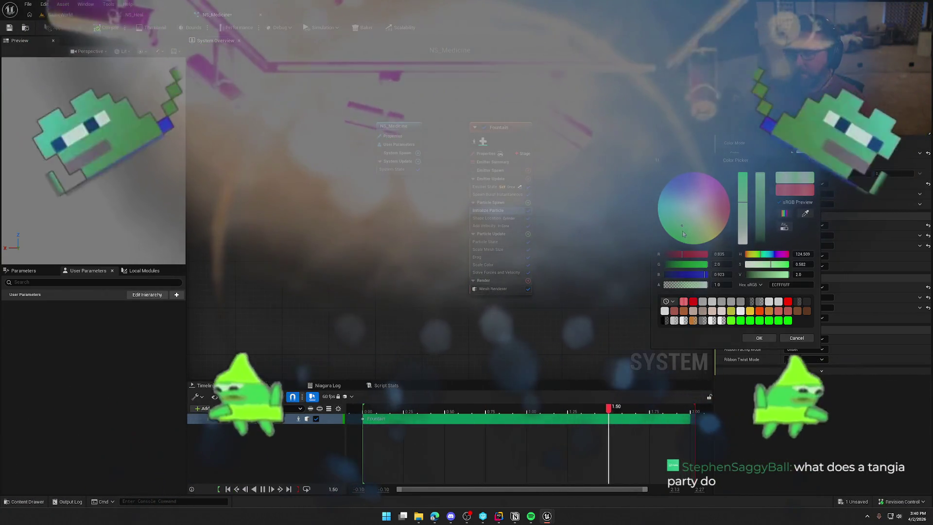
{"action": "left_click", "coordinate": [683, 232]}
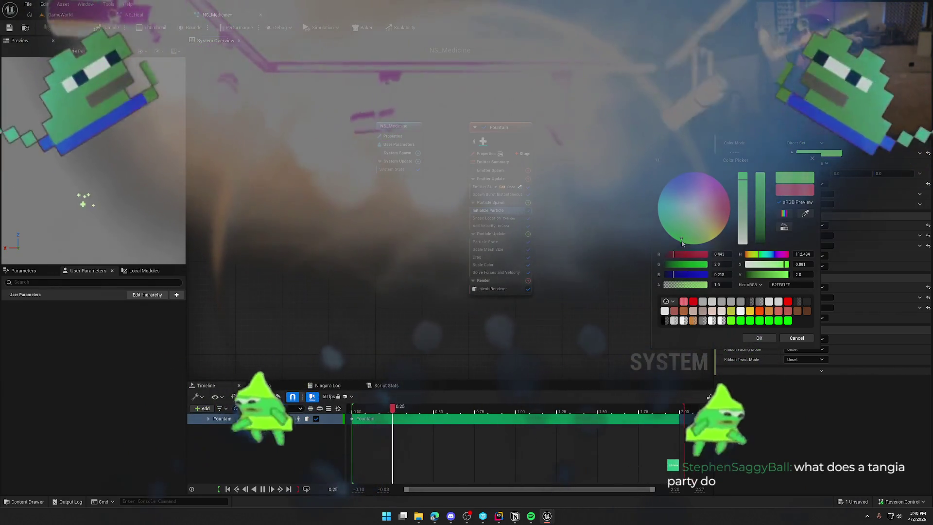
{"action": "left_click", "coordinate": [682, 238]}
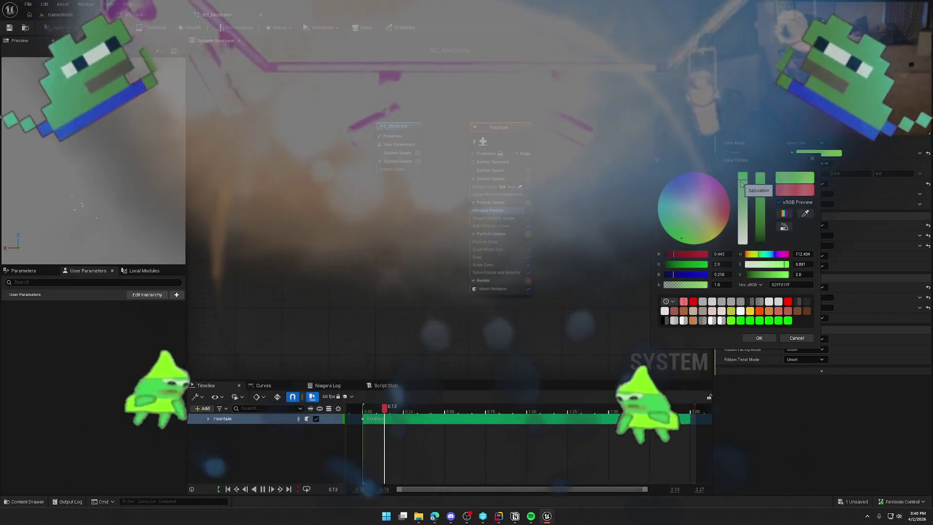
{"action": "left_click", "coordinate": [743, 177]}
{"action": "left_click", "coordinate": [743, 178]}
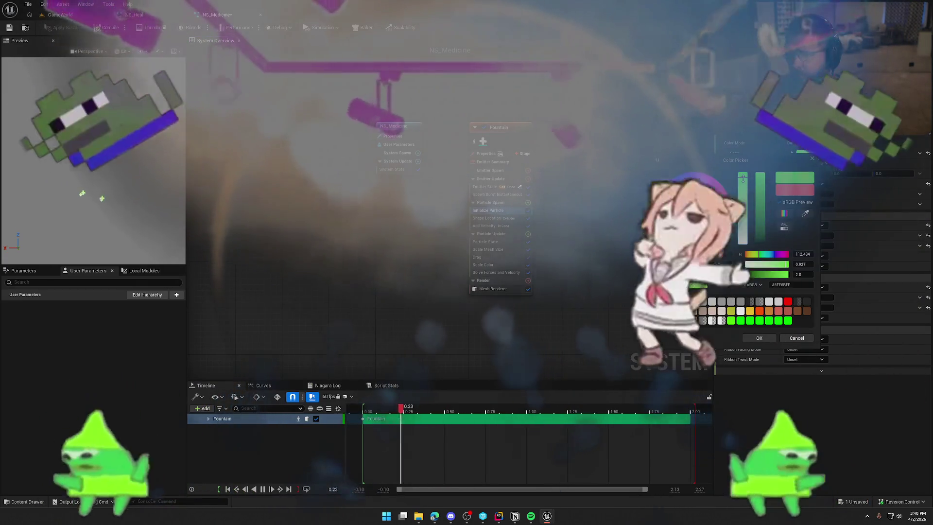
{"action": "left_click", "coordinate": [760, 336]}
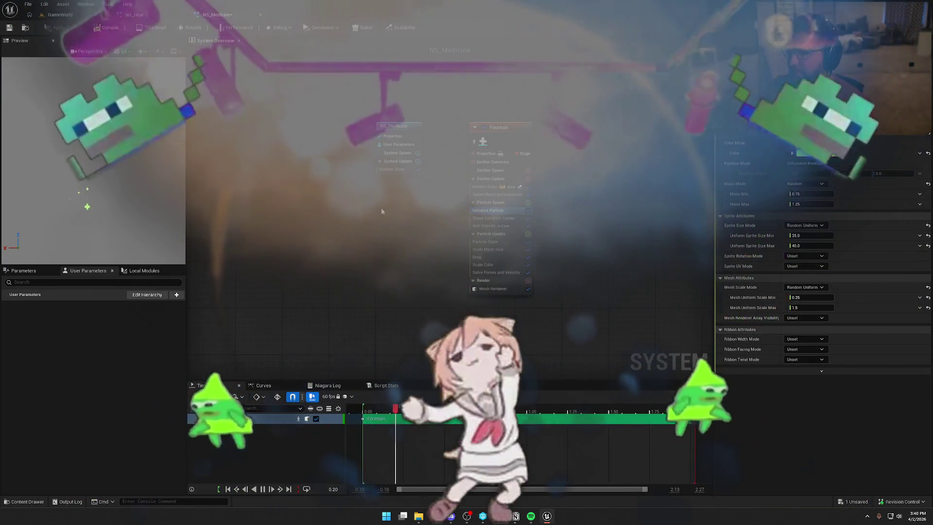
{"action": "left_click", "coordinate": [9, 27]}
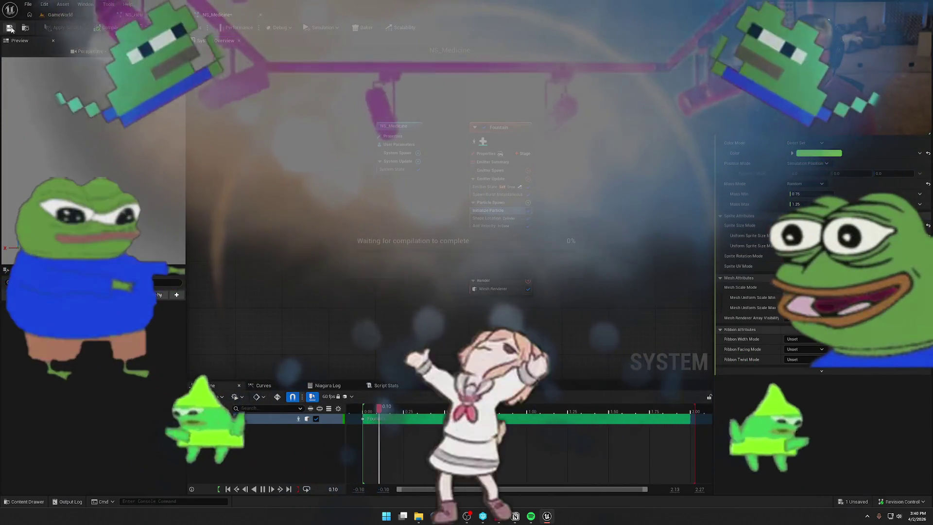
{"action": "left_click", "coordinate": [82, 17]}
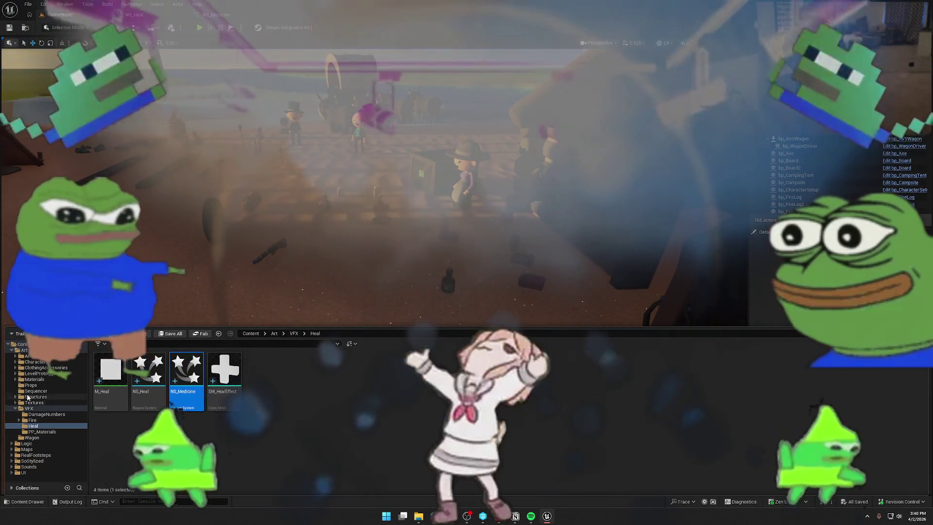
Step: Browse to Logic > GAS > GameplayCues to list GC_AnimalDeath, GC_CampsiteDeploy and GC_Heal
{"action": "left_click", "coordinate": [40, 446]}
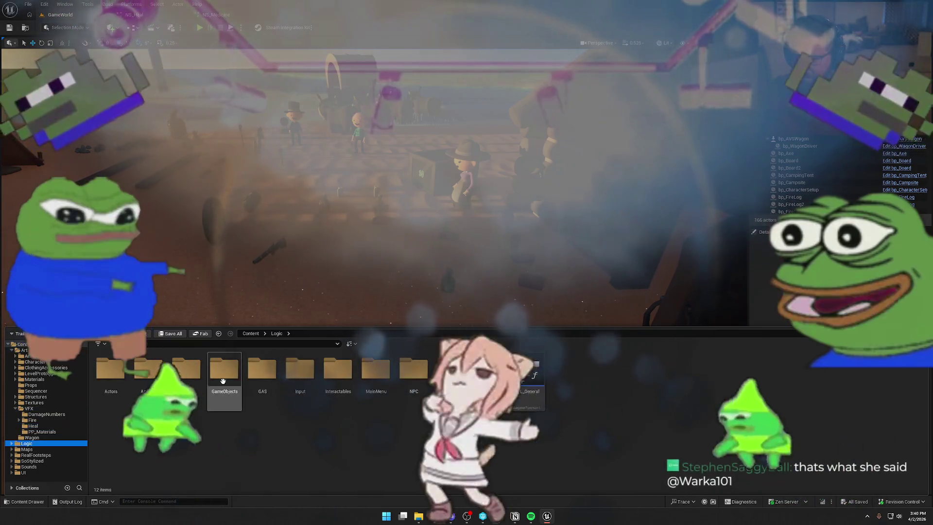
{"action": "double_click", "coordinate": [262, 369]}
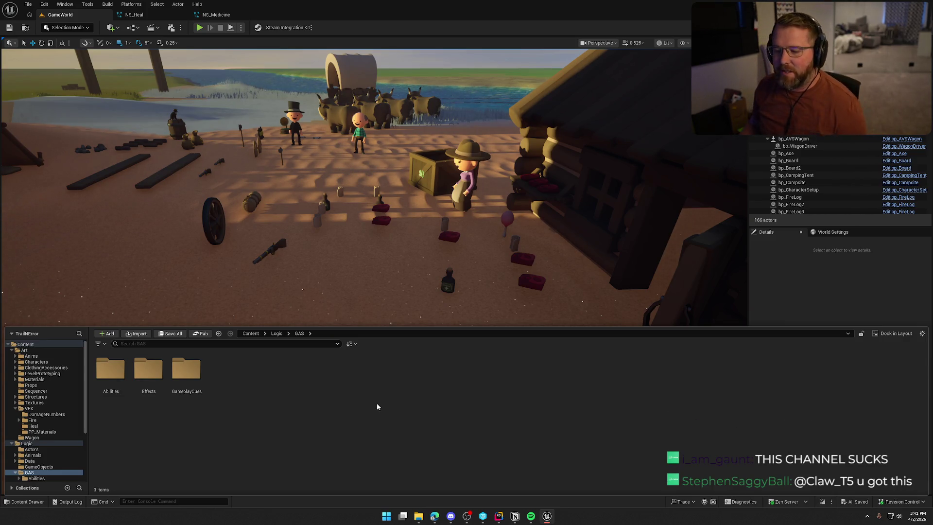
{"action": "double_click", "coordinate": [186, 369]}
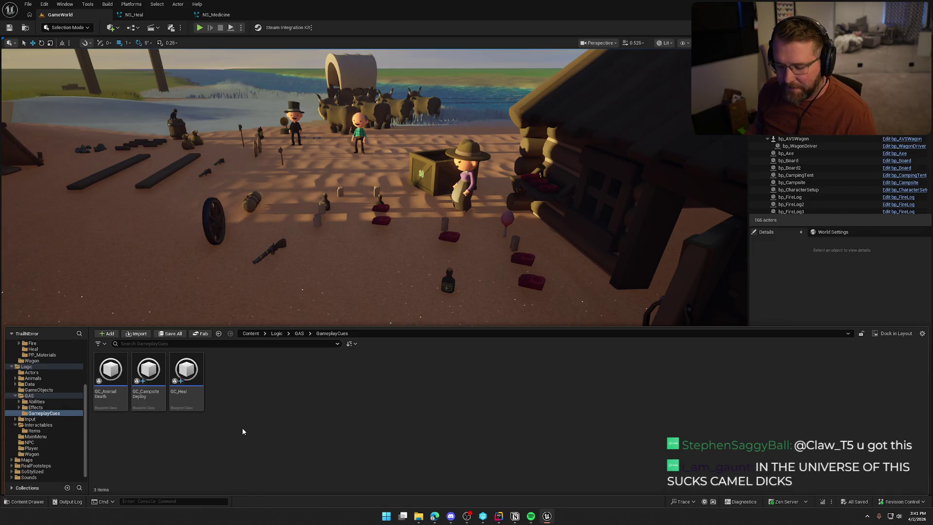
Step: Duplicate GC_Heal and name the copy GC_Medicine
{"action": "left_click", "coordinate": [200, 407]}
{"action": "key", "text": "ctrl+d"}
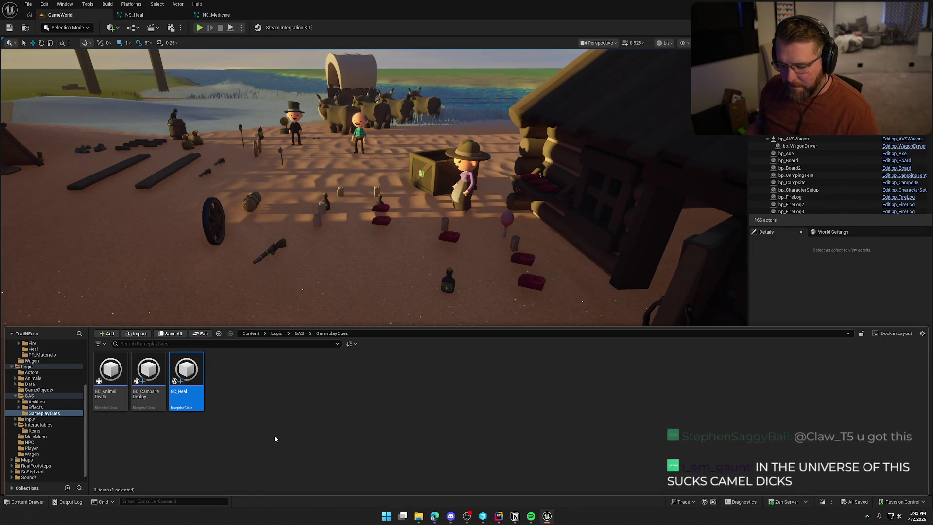
{"action": "type", "text": "GC_M"}
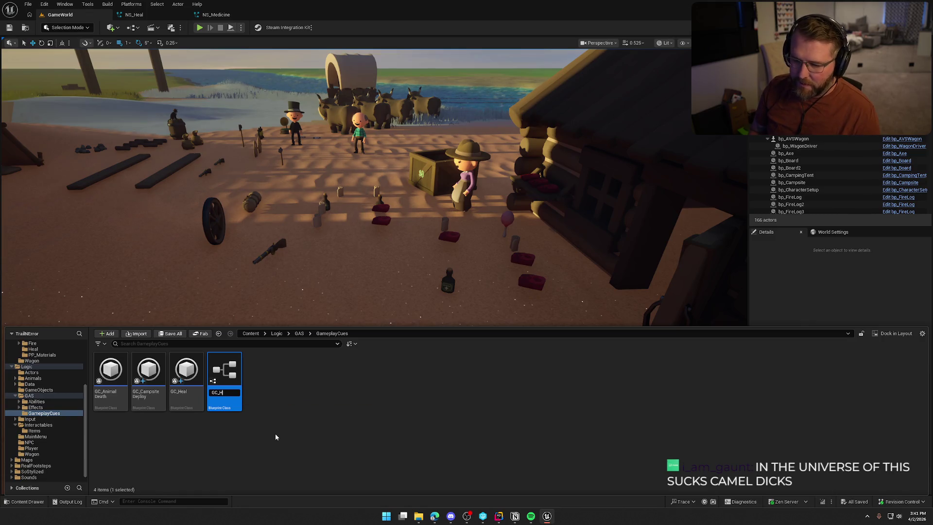
{"action": "type", "text": "edicine"}
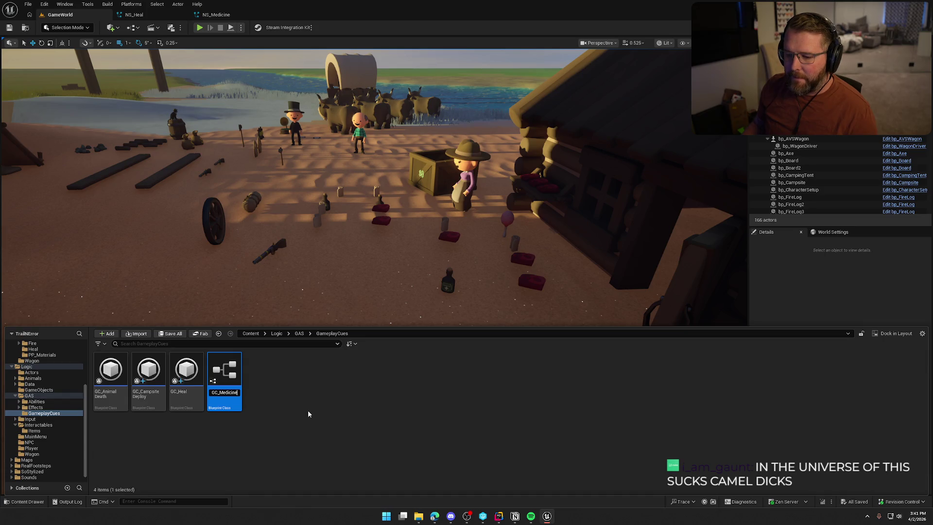
{"action": "key", "text": "Return"}
Step: Add a GameplayCue.Medicine tag stored in DefaultGameplayTags.ini, then open GC_Medicine
{"action": "left_click", "coordinate": [87, 4]}
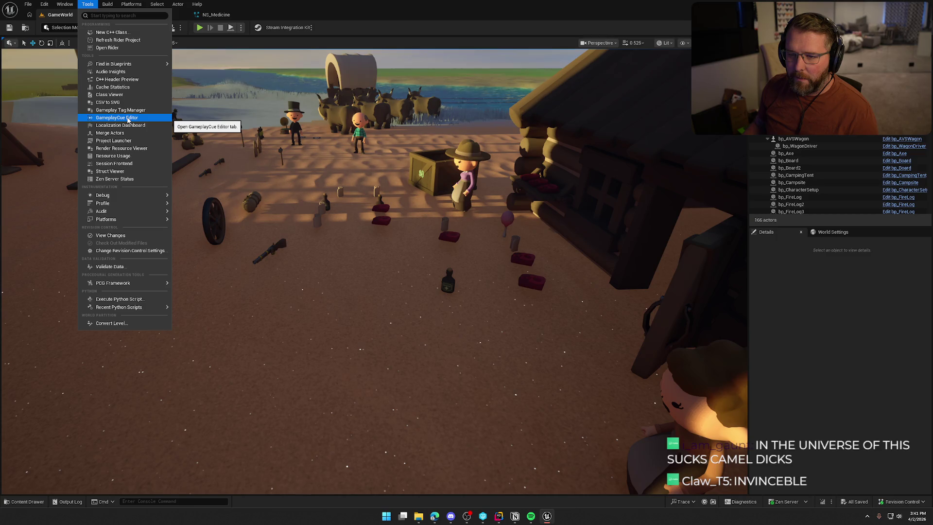
{"action": "left_click", "coordinate": [129, 120]}
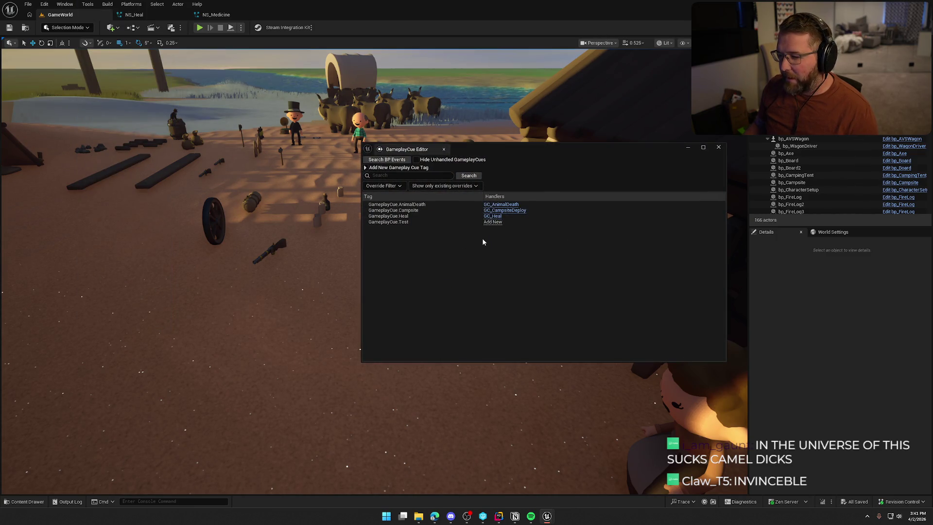
{"action": "left_click", "coordinate": [366, 167]}
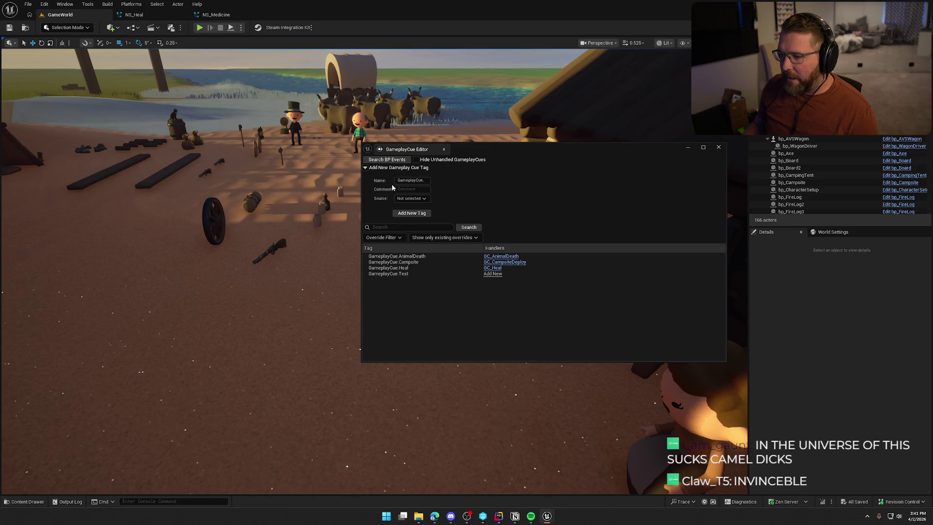
{"action": "type", "text": "Medicine"}
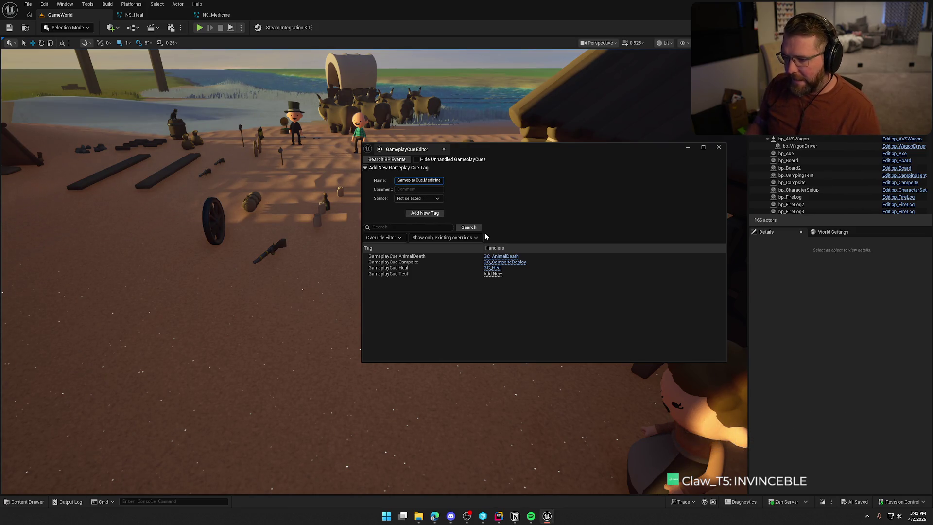
{"action": "left_click", "coordinate": [417, 199]}
{"action": "left_click", "coordinate": [422, 214]}
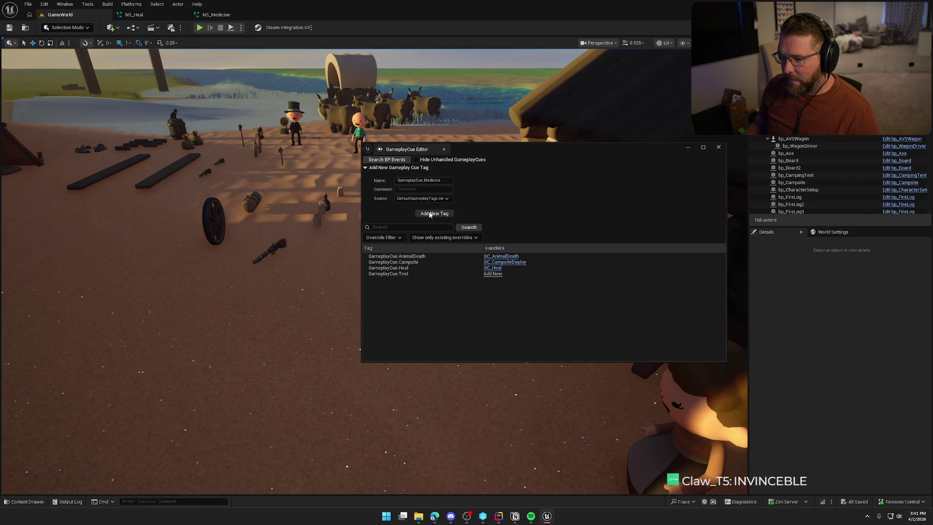
{"action": "left_click", "coordinate": [503, 336]}
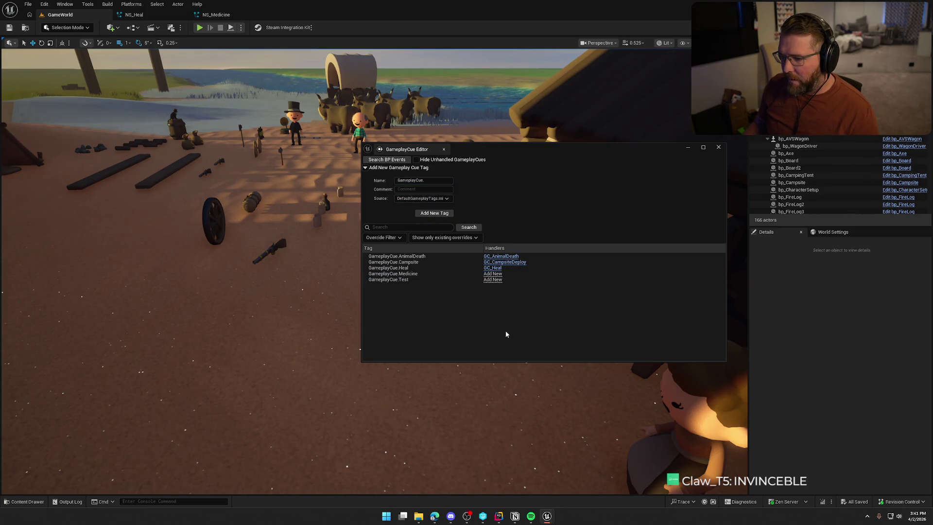
{"action": "left_click", "coordinate": [718, 148]}
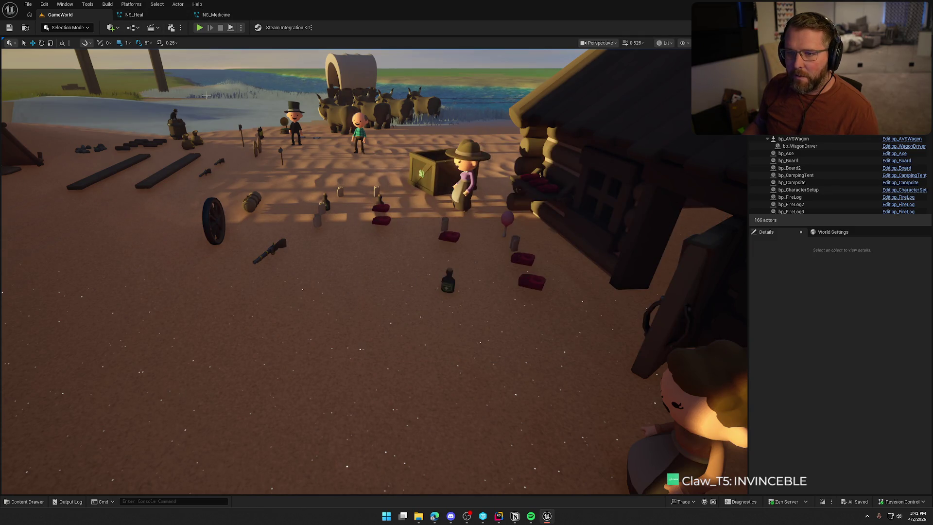
{"action": "key", "text": "ctrl+space"}
{"action": "key", "text": "Return"}
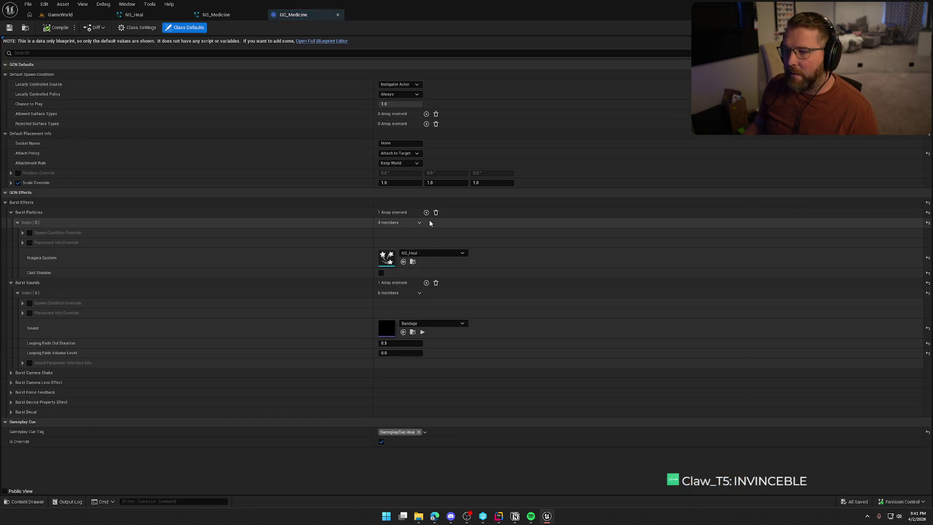
Step: Set GC_Medicine's cue tag to GameplayCue.Medicine and its sound to DrinkMedicine
{"action": "left_click", "coordinate": [299, 40]}
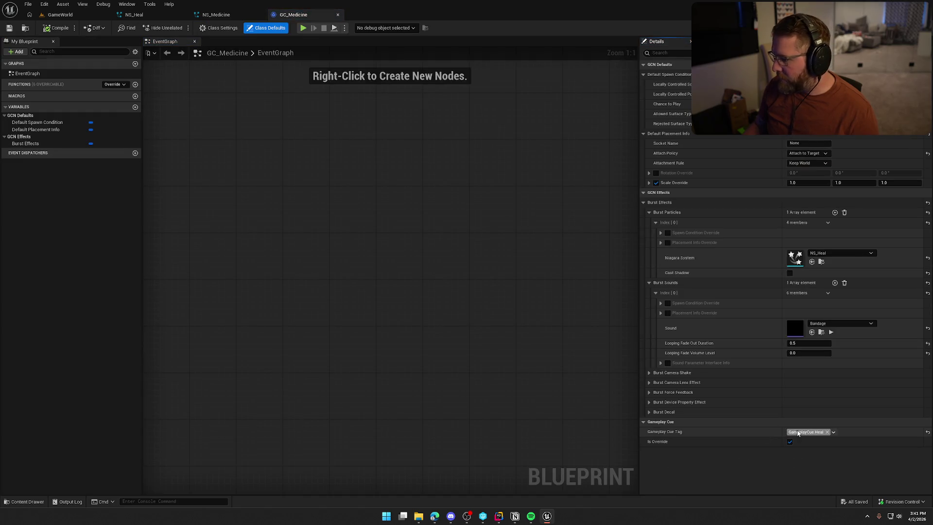
{"action": "left_click", "coordinate": [799, 432]}
{"action": "left_click", "coordinate": [801, 342]}
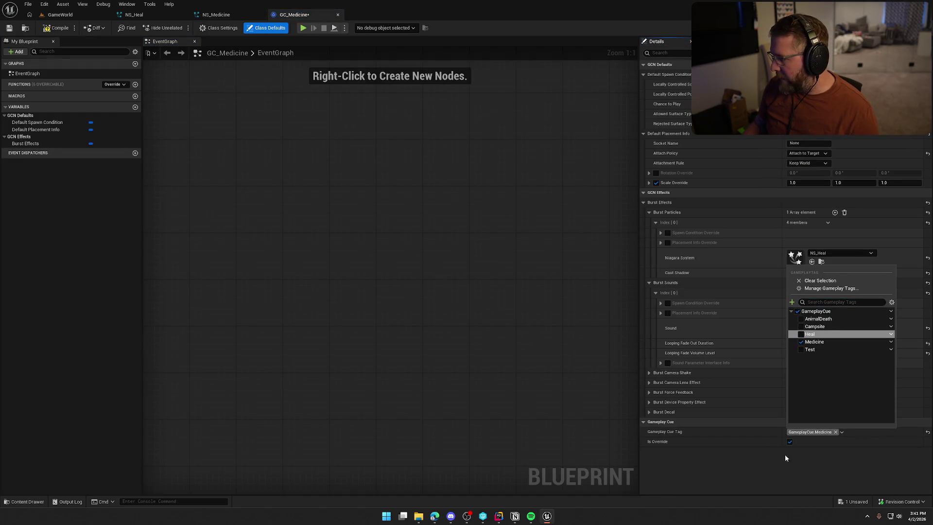
{"action": "left_click", "coordinate": [830, 329]}
{"action": "type", "text": "medi"}
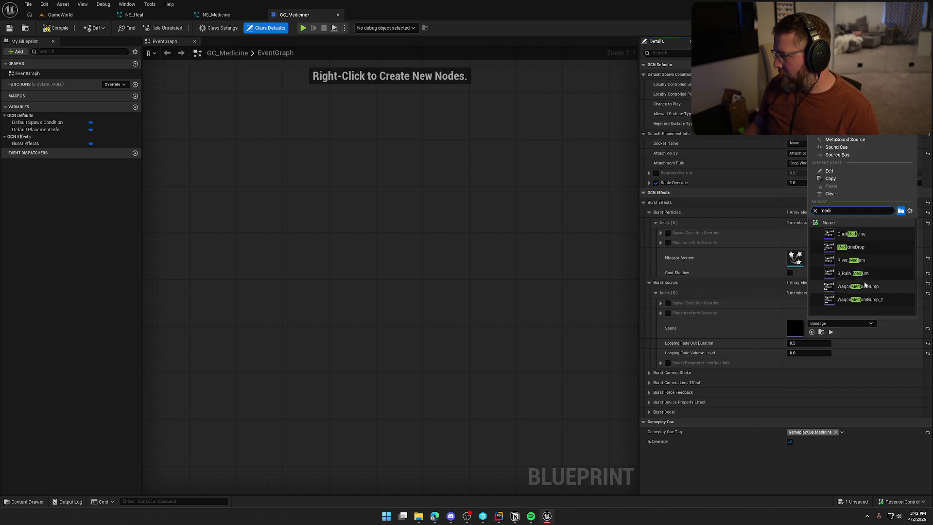
{"action": "left_click", "coordinate": [850, 234]}
Step: Set the cue's Niagara System to NS_Medicine, then compile and save
{"action": "left_click", "coordinate": [833, 255]}
{"action": "type", "text": "med"}
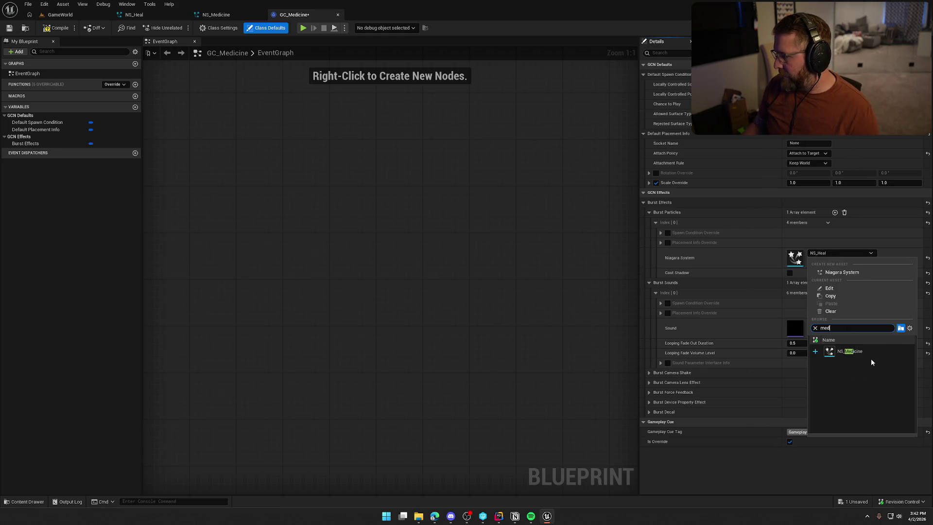
{"action": "left_click", "coordinate": [850, 351]}
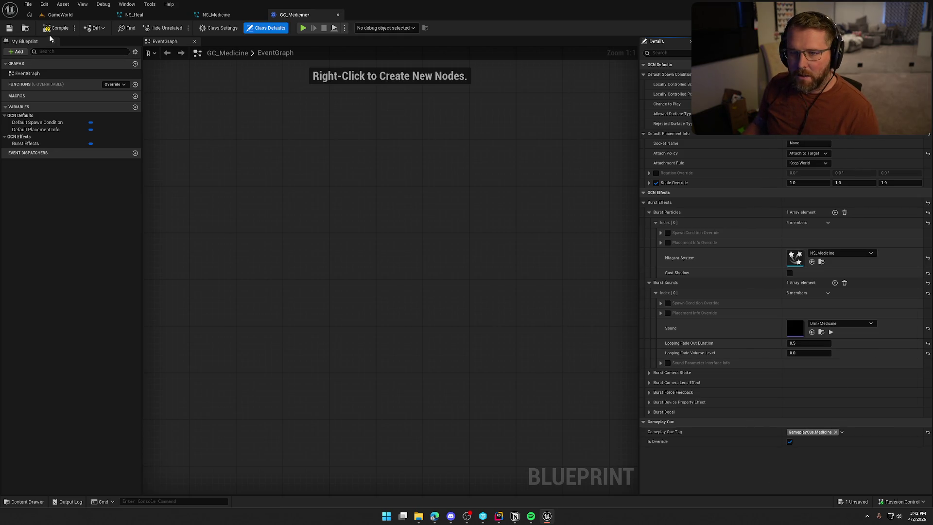
{"action": "key", "text": "ctrl+s"}
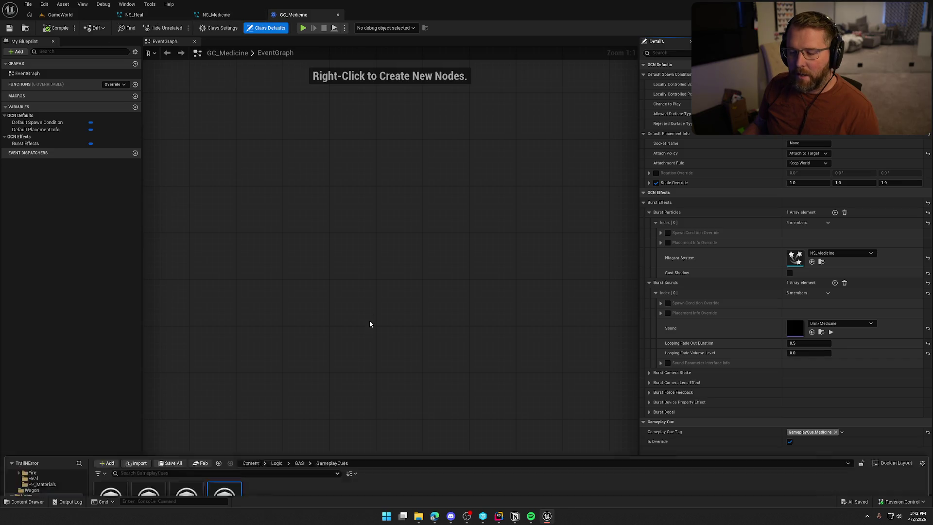
{"action": "key", "text": "ctrl+space"}
Step: Open the bp_Medicine blueprint from Interactables > Items
{"action": "scroll", "coordinate": [44, 421], "scroll_direction": "up", "scroll_amount": 3}
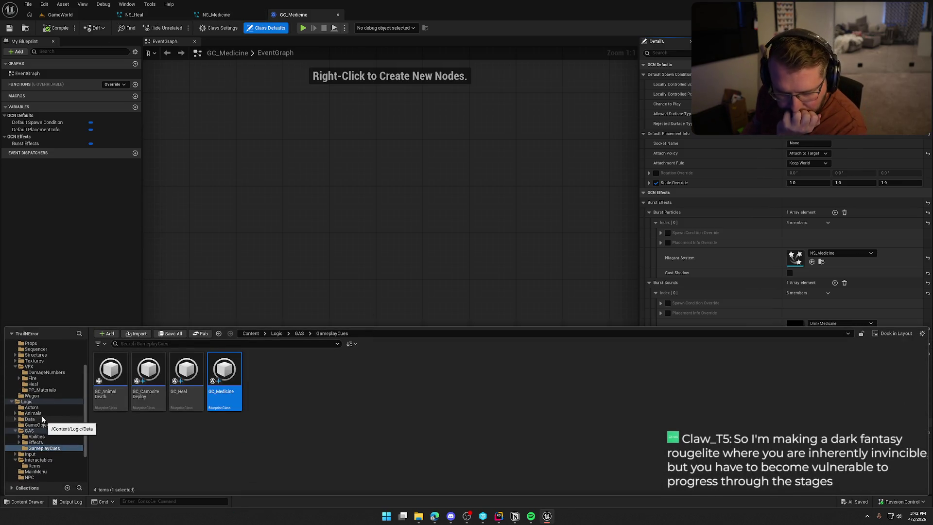
{"action": "scroll", "coordinate": [49, 433], "scroll_direction": "down", "scroll_amount": 2}
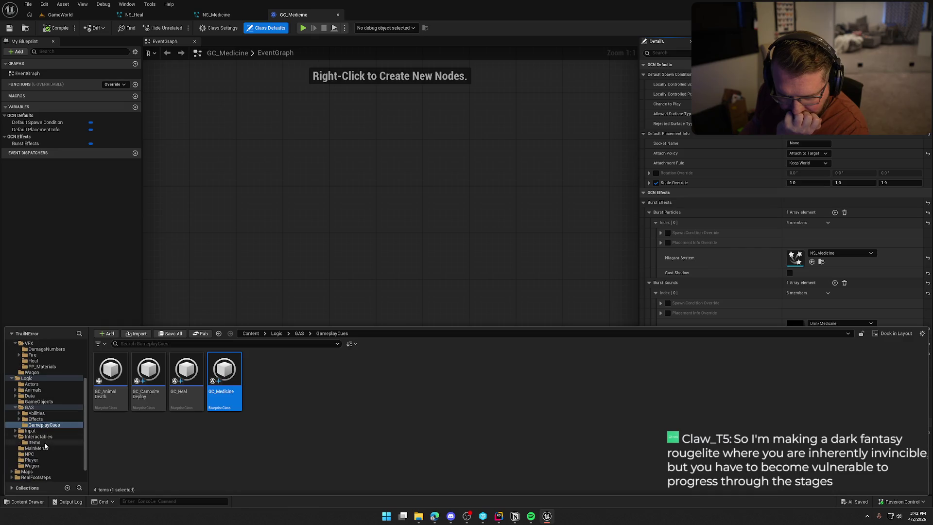
{"action": "left_click", "coordinate": [34, 443]}
{"action": "double_click", "coordinate": [529, 395]}
Step: Delete the Branch, cast and Increment Medicine Consumed counting nodes
{"action": "mouse_move", "coordinate": [546, 353]}
{"action": "left_mouse_down"}
{"action": "mouse_move", "coordinate": [420, 352]}
{"action": "mouse_move", "coordinate": [493, 330]}
{"action": "left_mouse_up"}
{"action": "scroll", "coordinate": [415, 348], "scroll_direction": "down", "scroll_amount": 2}
{"action": "left_click_drag", "start_coordinate": [620, 320], "coordinate": [286, 181]}
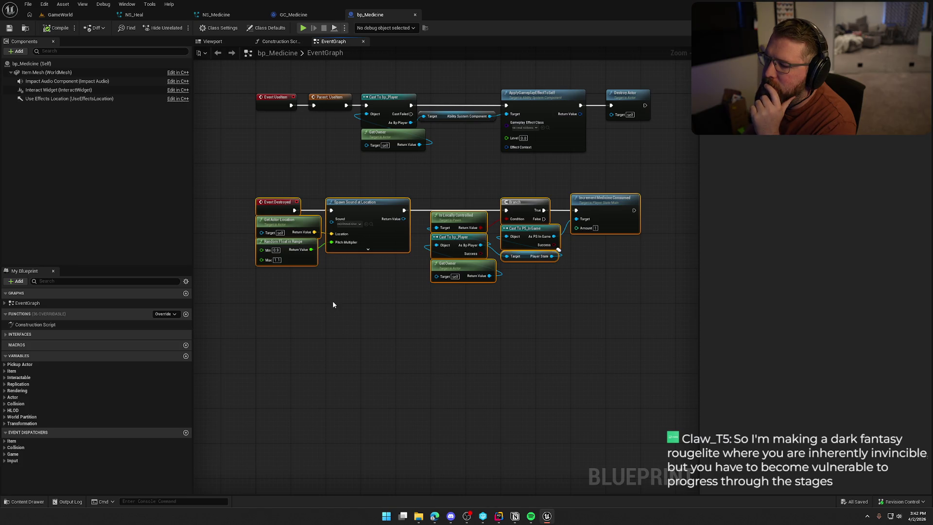
{"action": "left_click_drag", "start_coordinate": [602, 327], "coordinate": [429, 198]}
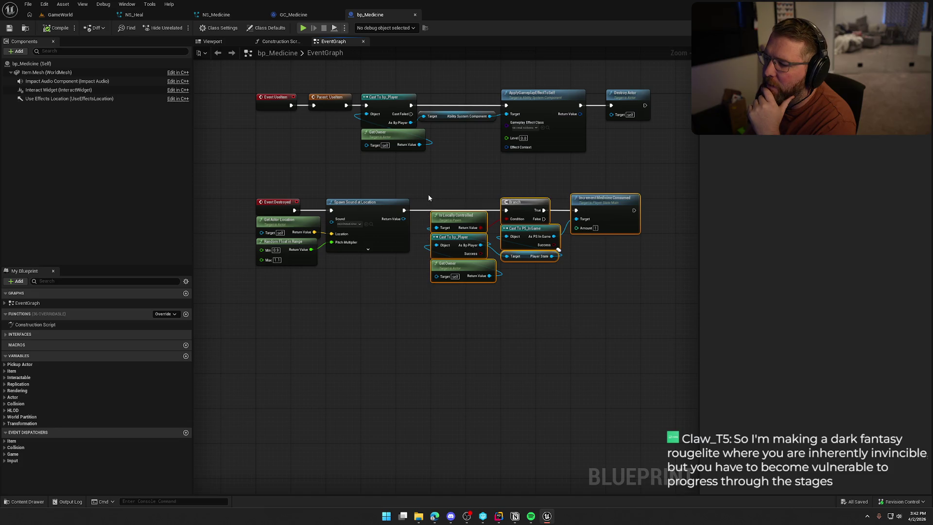
{"action": "mouse_move", "coordinate": [599, 327]}
{"action": "left_mouse_down"}
{"action": "mouse_move", "coordinate": [429, 208]}
{"action": "mouse_move", "coordinate": [442, 194]}
{"action": "left_mouse_up"}
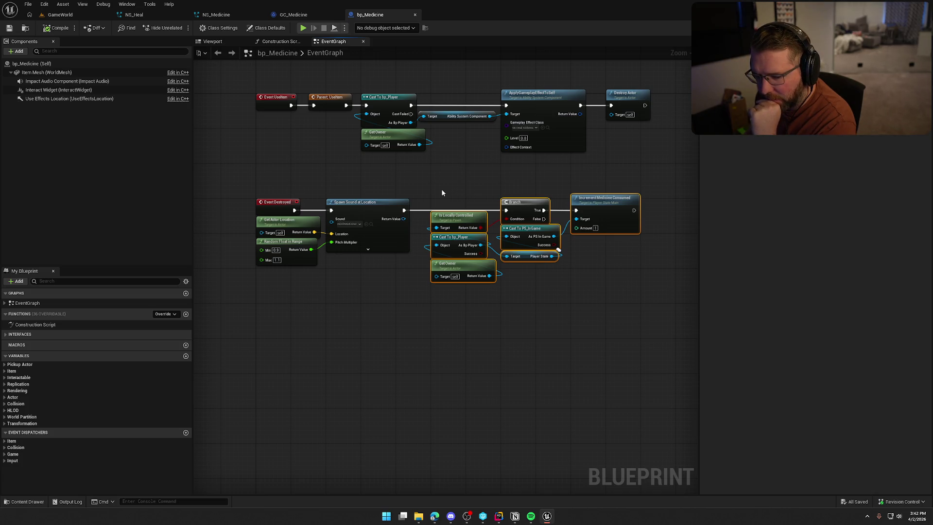
{"action": "left_click_drag", "start_coordinate": [442, 192], "coordinate": [666, 337]}
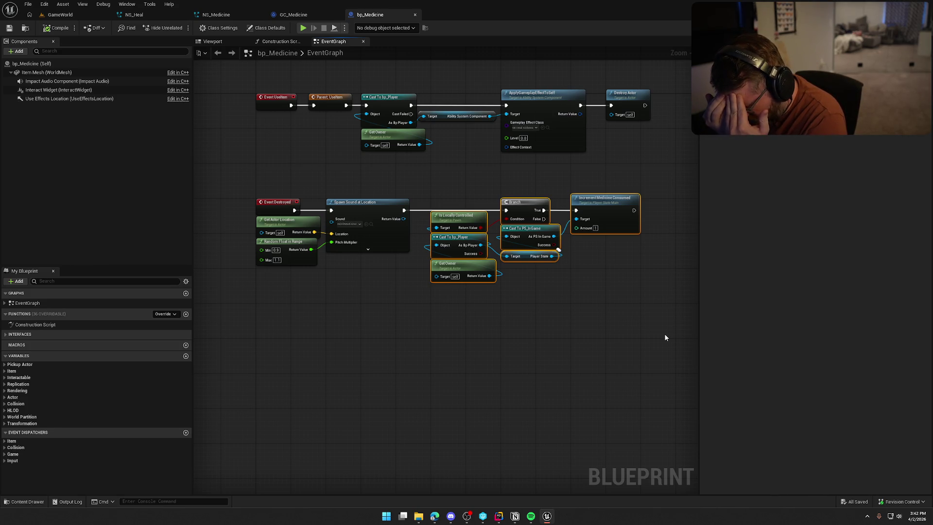
{"action": "key", "text": "Delete"}
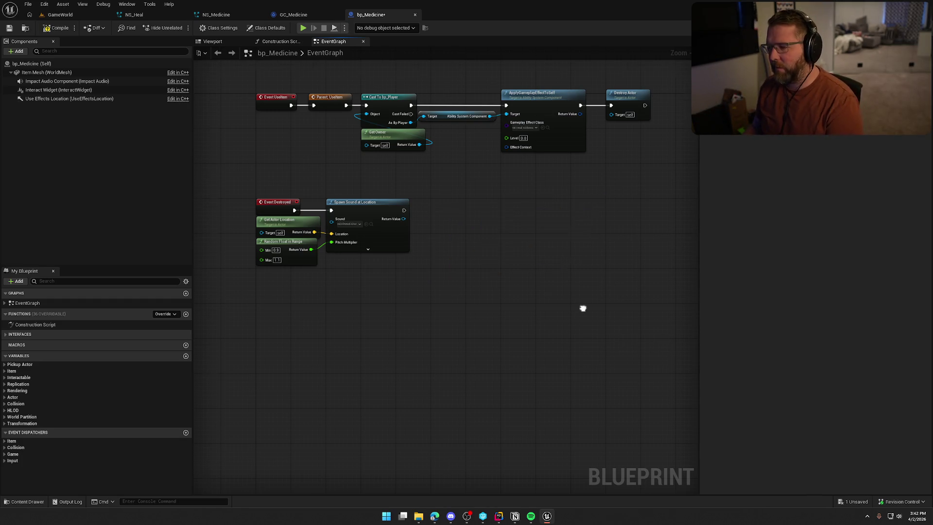
Step: Delete the Event Destroyed spawn-sound nodes, keeping the apply-effect-then-destroy chain
{"action": "scroll", "coordinate": [459, 299], "scroll_direction": "up", "scroll_amount": 3}
{"action": "mouse_move", "coordinate": [467, 311]}
{"action": "left_mouse_down"}
{"action": "mouse_move", "coordinate": [273, 235]}
{"action": "mouse_move", "coordinate": [459, 315]}
{"action": "mouse_move", "coordinate": [290, 193]}
{"action": "left_mouse_up"}
{"action": "key", "text": "Delete"}
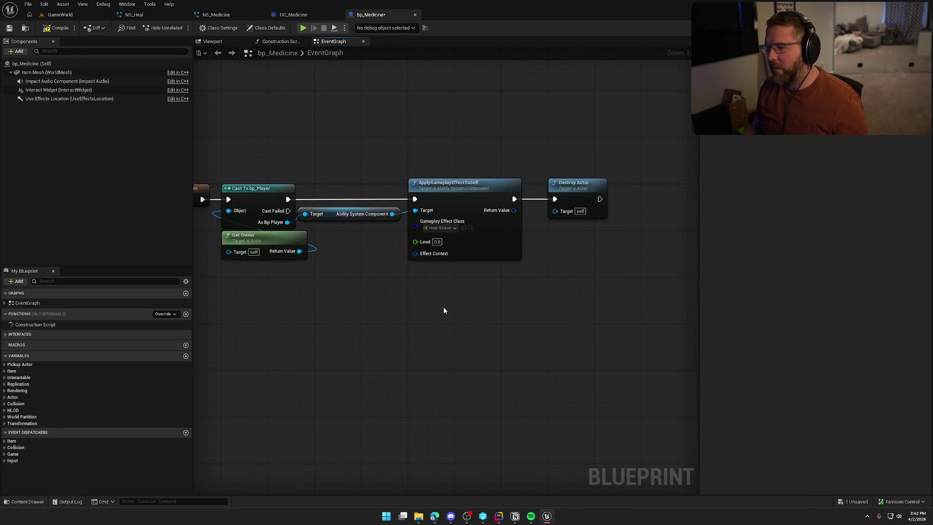
{"action": "mouse_move", "coordinate": [493, 172]}
{"action": "left_mouse_down"}
{"action": "mouse_move", "coordinate": [604, 173]}
{"action": "mouse_move", "coordinate": [487, 171]}
{"action": "left_mouse_up"}
{"action": "left_click", "coordinate": [460, 198]}
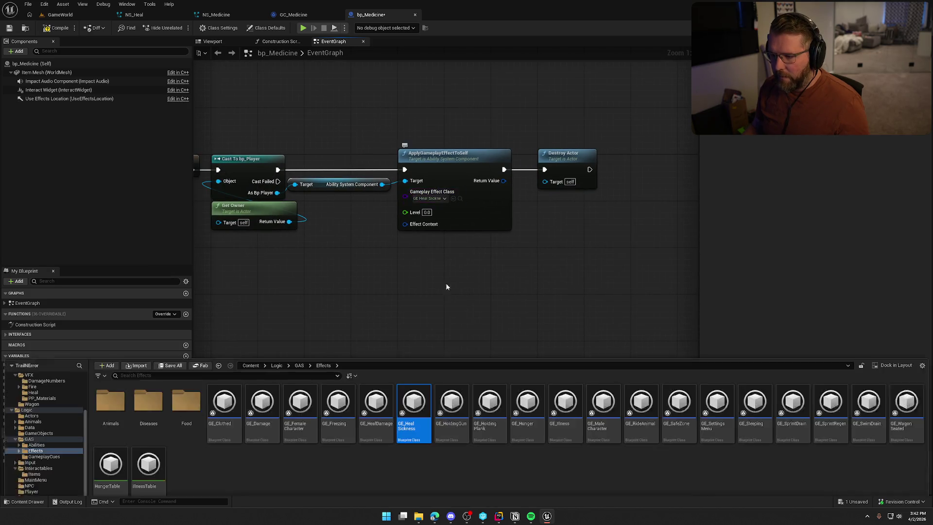
Step: In GE_HealSickness, untick Require Modifier Success to Trigger Cues and add a GameplayCue.Medicine cue
{"action": "double_click", "coordinate": [410, 396]}
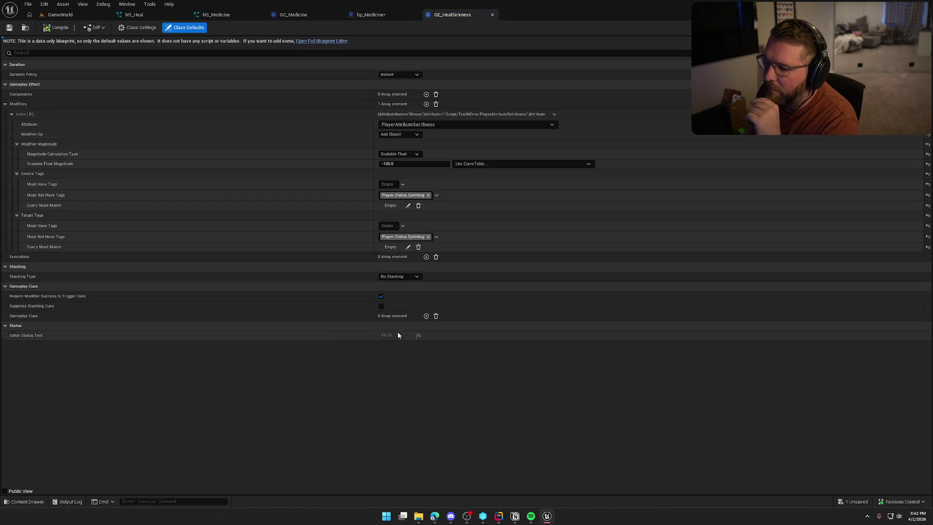
{"action": "left_click", "coordinate": [381, 296]}
{"action": "left_click", "coordinate": [427, 316]}
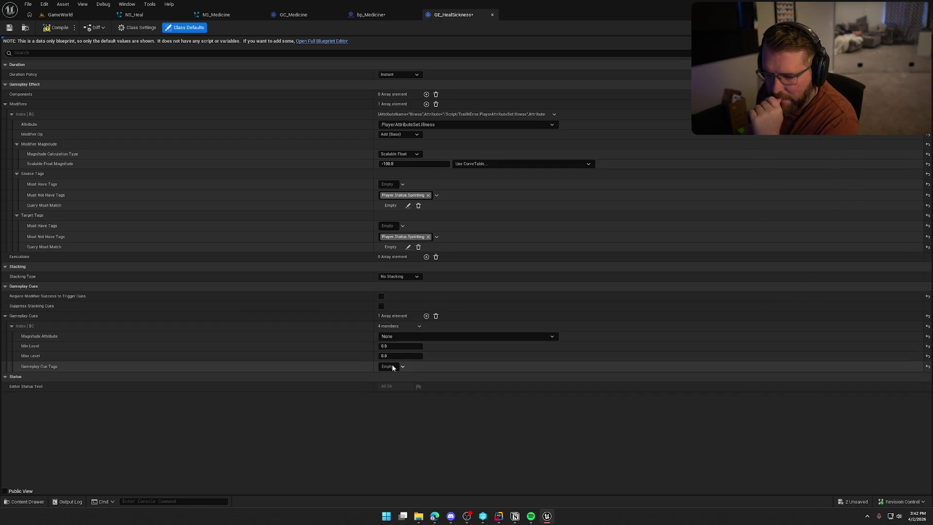
{"action": "left_click", "coordinate": [393, 365]}
{"action": "left_click", "coordinate": [397, 259]}
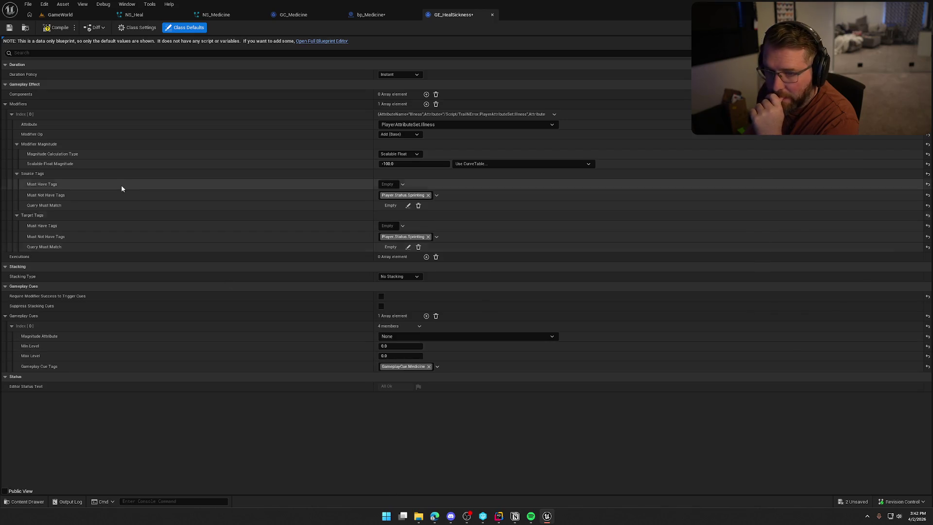
Step: Save GE_HealSickness, return to the GameWorld level and check out the edited assets to play
{"action": "key", "text": "ctrl+shift+s"}
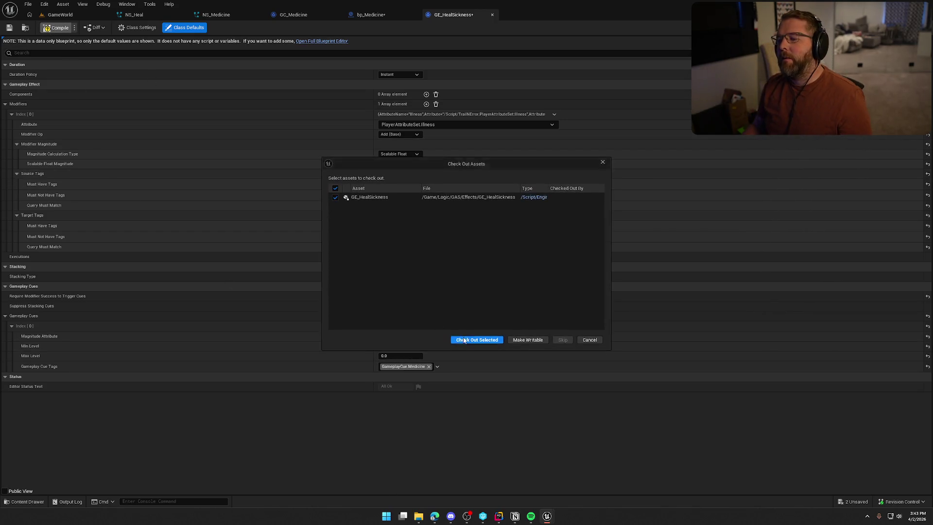
{"action": "key", "text": "Escape"}
{"action": "left_click", "coordinate": [61, 15]}
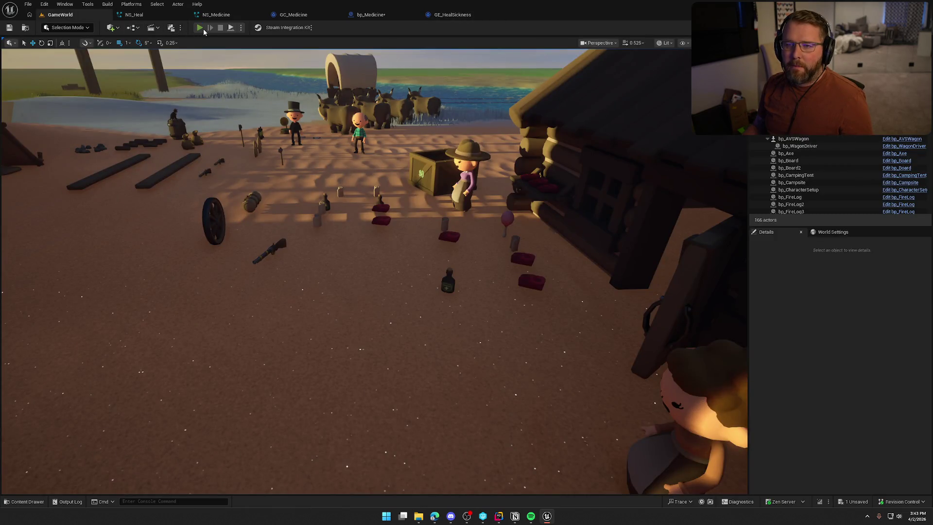
{"action": "left_click", "coordinate": [471, 340]}
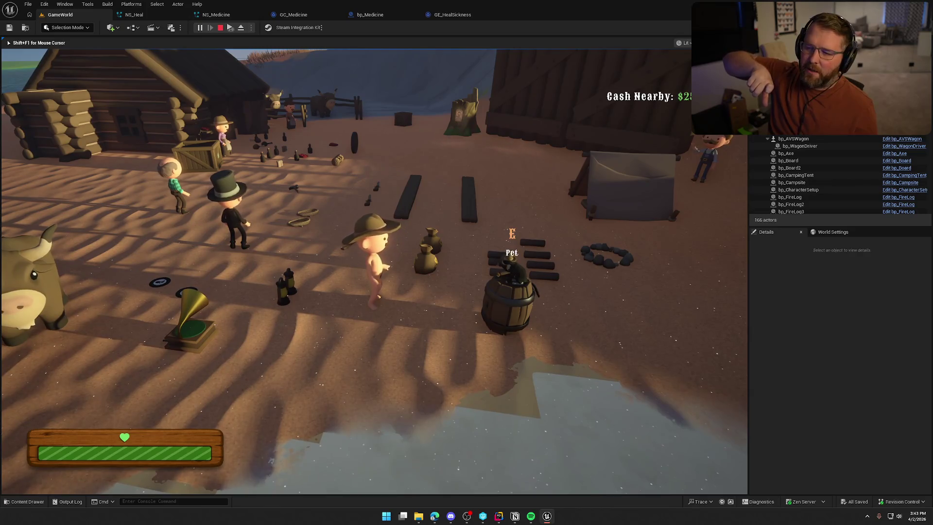
Step: Run to the stall, buy medicine, drink it to see the green burst, then stop the session
{"action": "key", "text": "w"}
{"action": "key", "text": "shift+w"}
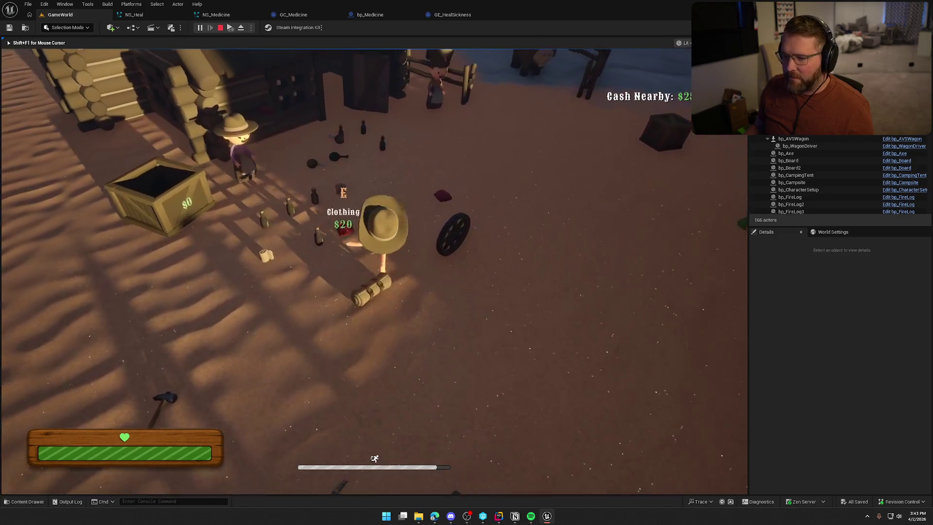
{"action": "key", "text": "e"}
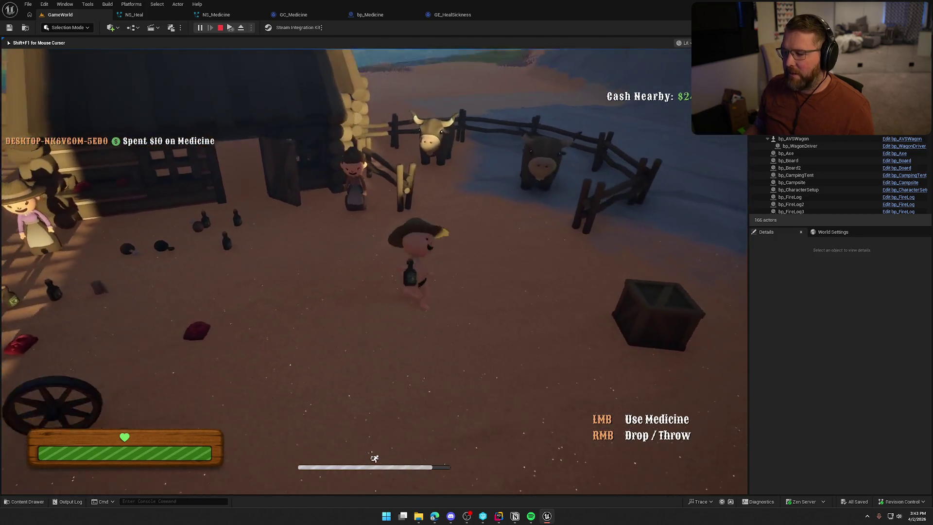
{"action": "left_click", "coordinate": [374, 271]}
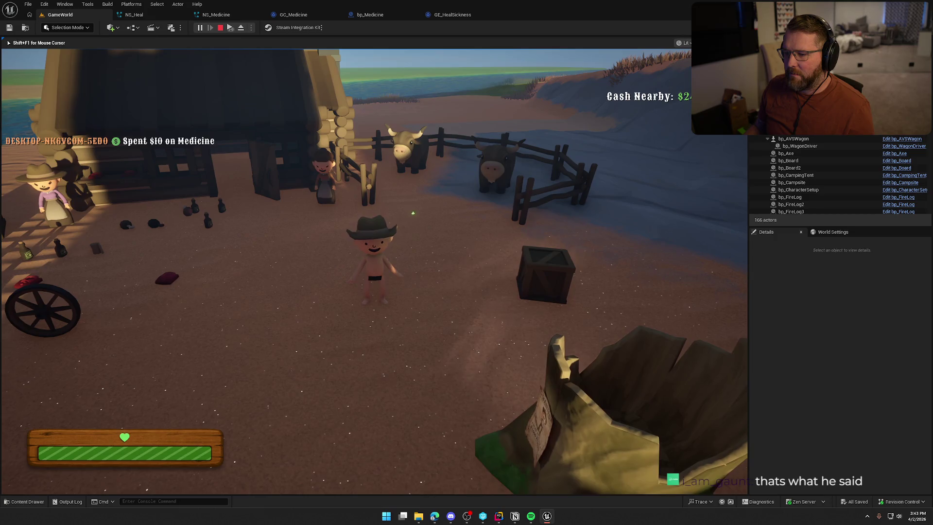
{"action": "key", "text": "shift+w"}
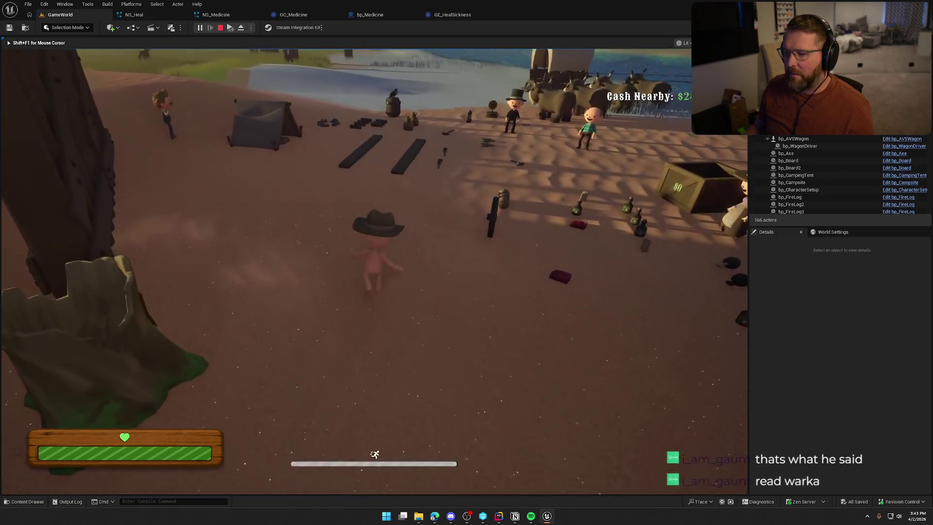
{"action": "key", "text": "super"}
{"action": "key", "text": "super"}
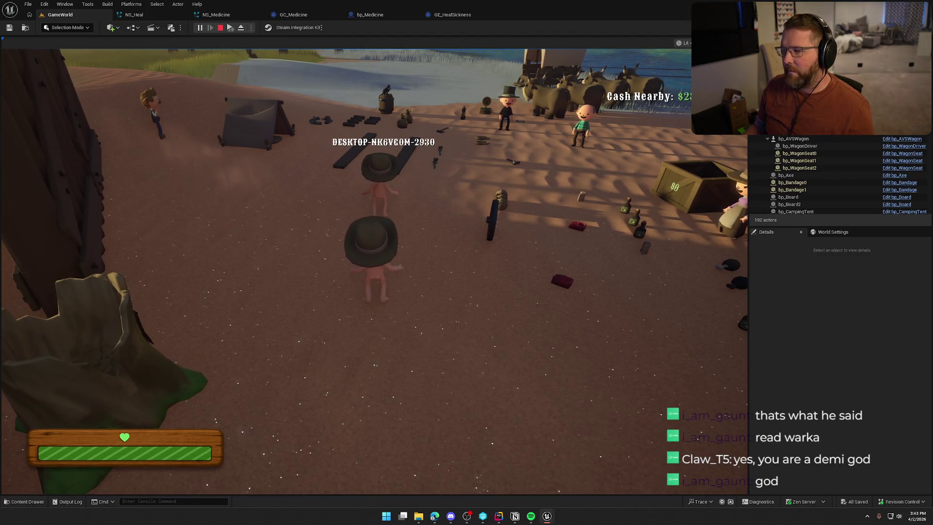
{"action": "key", "text": "Escape"}
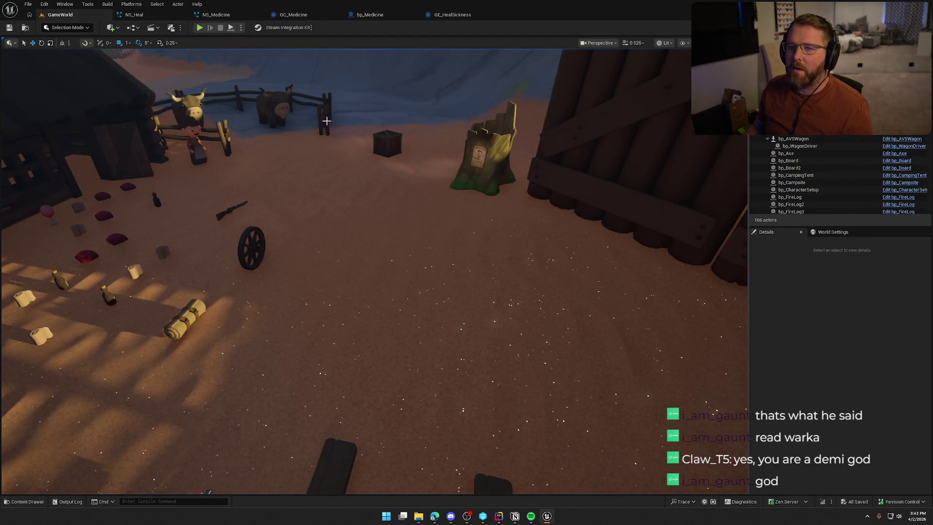
{"action": "key", "text": "alt+Tab"}
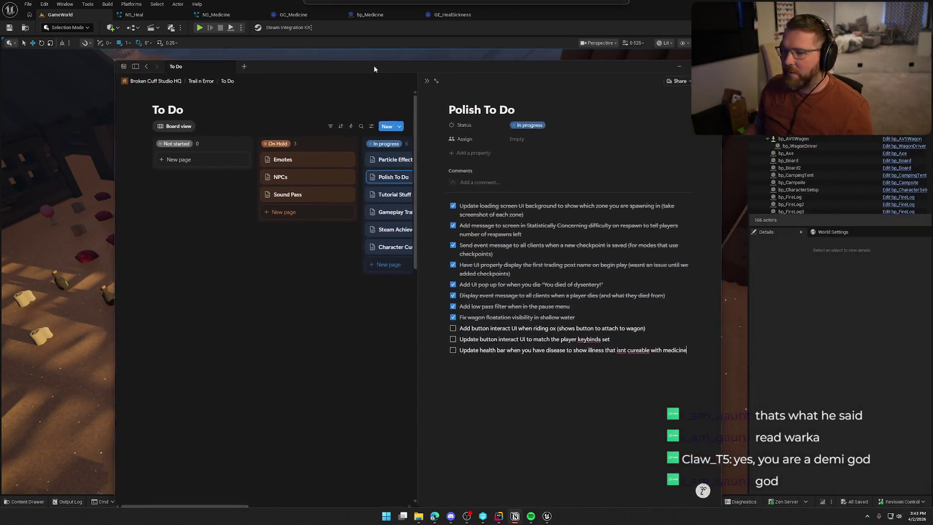
{"action": "left_click", "coordinate": [312, 282]}
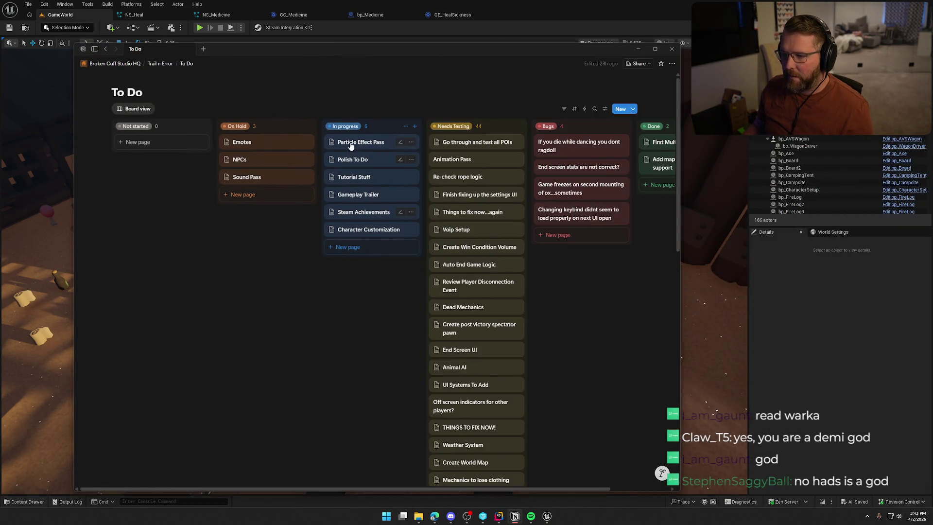
{"action": "left_click", "coordinate": [354, 142]}
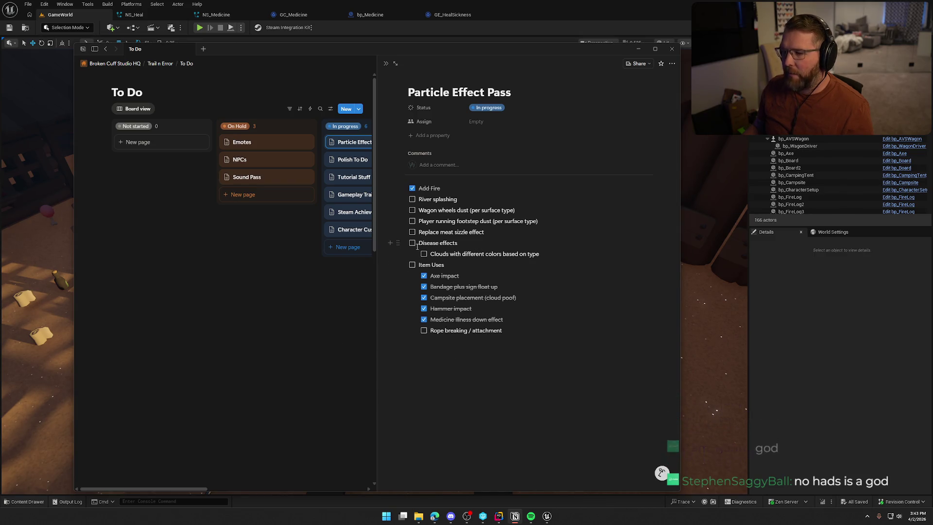
{"action": "key", "text": "alt+Tab"}
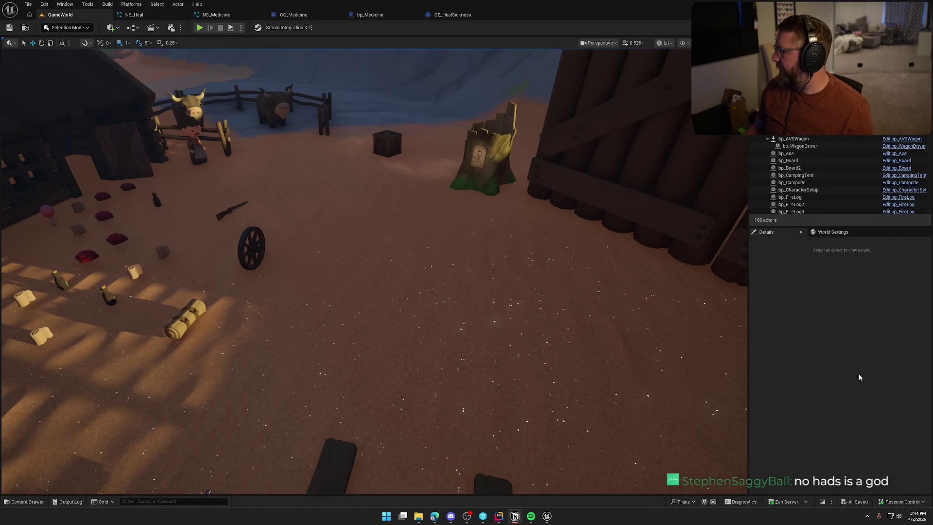
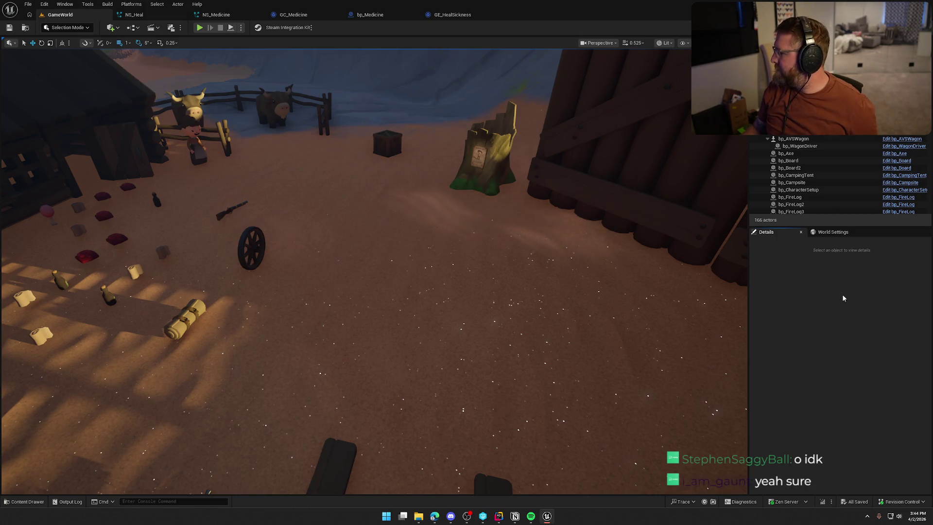
Step: Open the bp_Rope blueprint from the Logic > Interactables > Items folder
{"action": "left_click", "coordinate": [25, 502]}
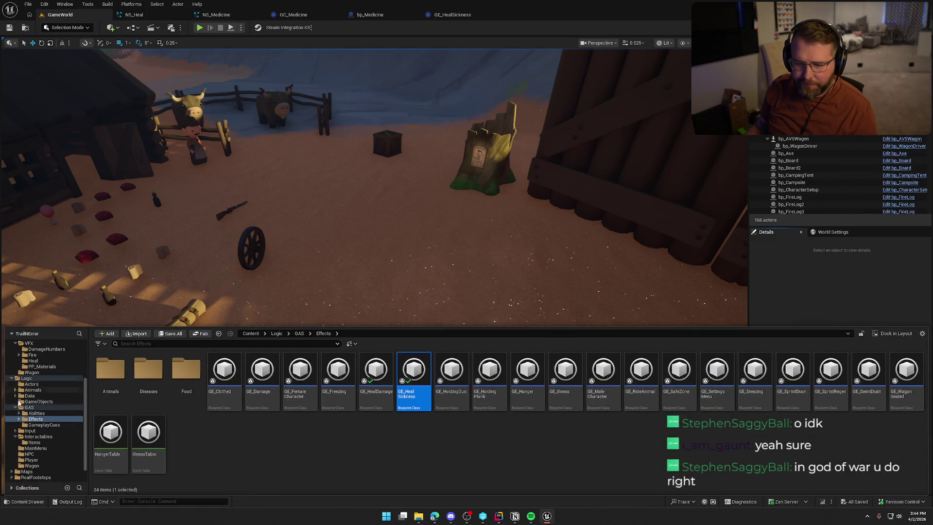
{"action": "scroll", "coordinate": [63, 453], "scroll_direction": "down", "scroll_amount": 2}
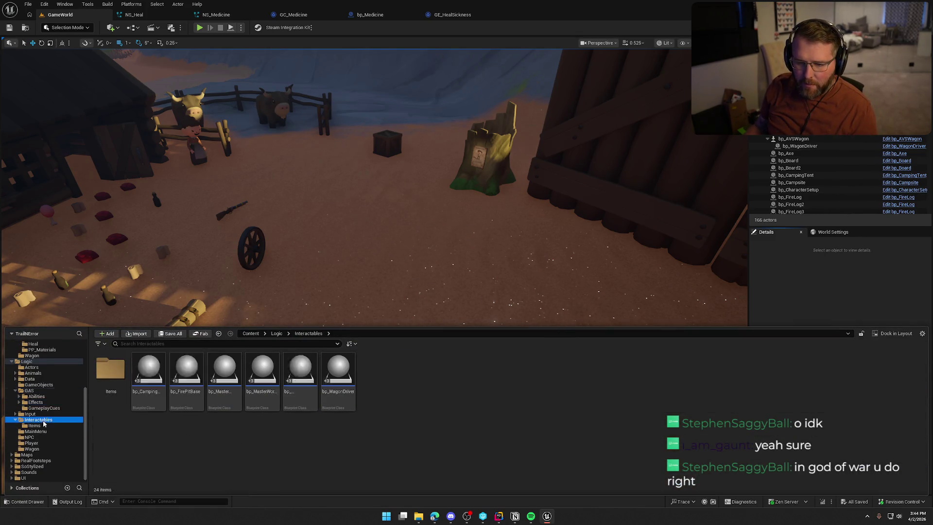
{"action": "left_click", "coordinate": [32, 426]}
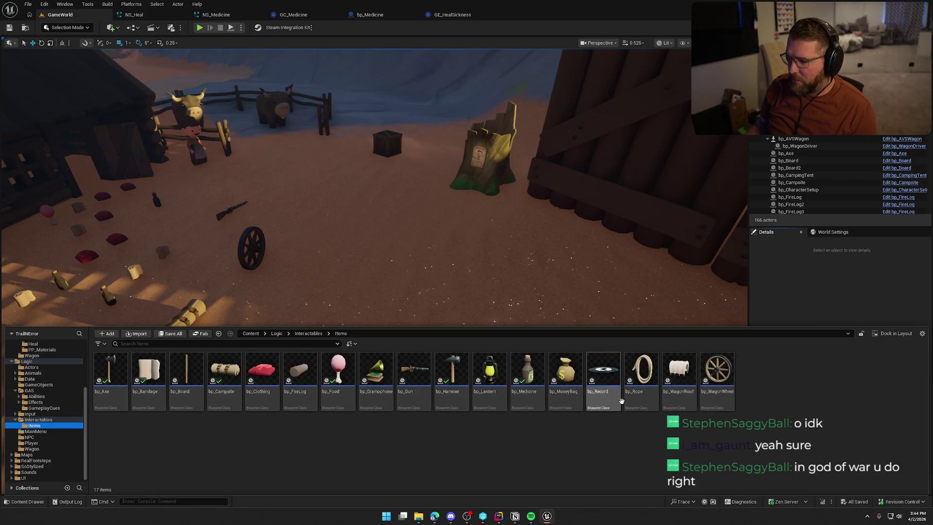
{"action": "left_click", "coordinate": [636, 386]}
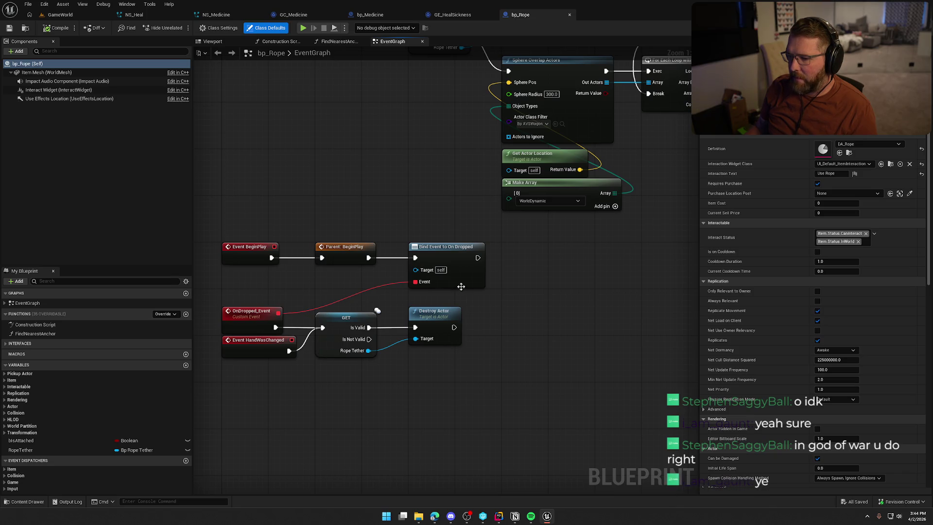
Step: Find the SpawnActor Bp Rope Tether node and open the bp_RopeTether blueprint
{"action": "mouse_move", "coordinate": [371, 321]}
{"action": "left_mouse_down"}
{"action": "mouse_move", "coordinate": [221, 272]}
{"action": "mouse_move", "coordinate": [298, 209]}
{"action": "left_mouse_up"}
{"action": "mouse_move", "coordinate": [407, 335]}
{"action": "left_mouse_down"}
{"action": "mouse_move", "coordinate": [229, 305]}
{"action": "mouse_move", "coordinate": [405, 322]}
{"action": "left_mouse_up"}
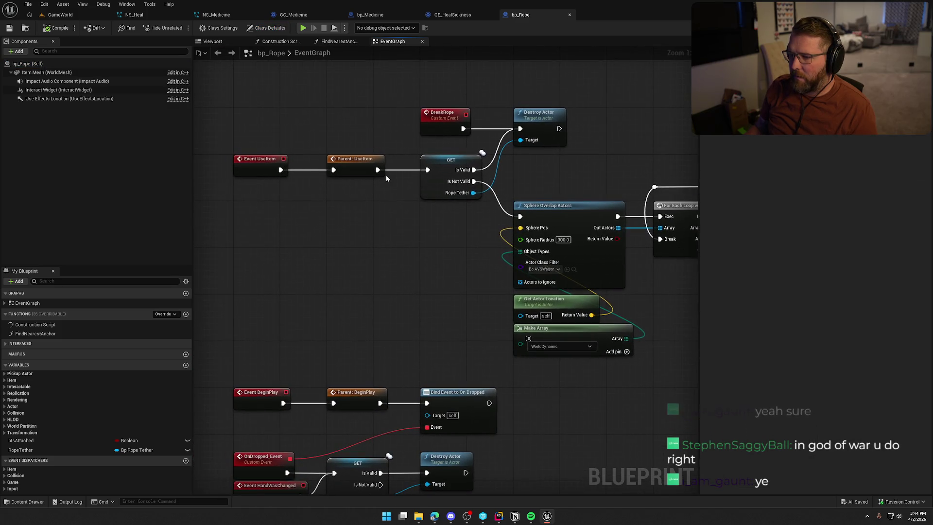
{"action": "left_click_drag", "start_coordinate": [386, 178], "coordinate": [249, 258]}
{"action": "left_click_drag", "start_coordinate": [468, 364], "coordinate": [230, 343]}
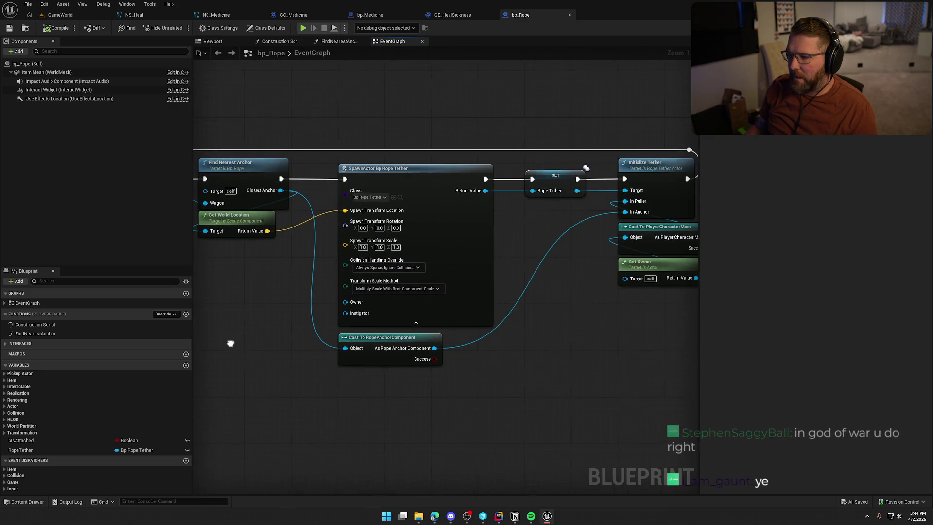
{"action": "left_click", "coordinate": [400, 197]}
{"action": "double_click", "coordinate": [164, 375]}
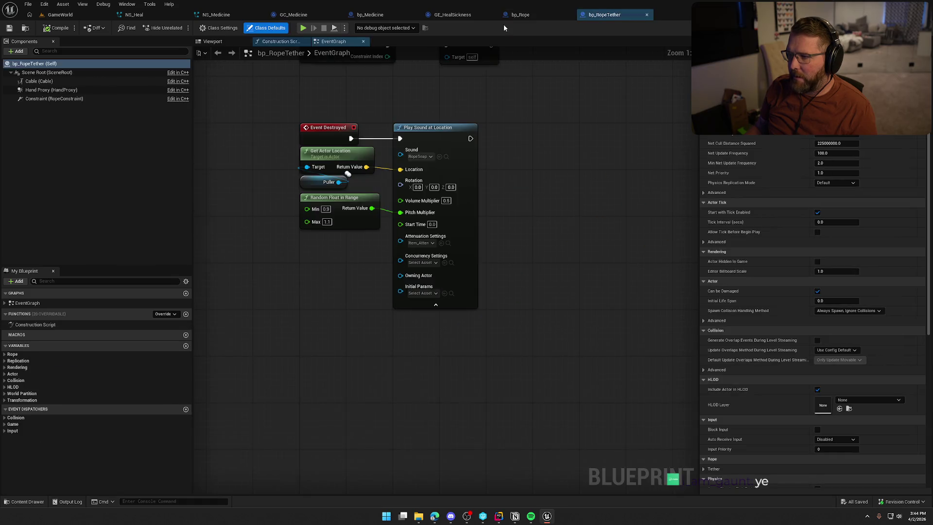
Step: Add a Hand Proxy component reference with a Get World Location node near Spawn Poof
{"action": "left_click_drag", "start_coordinate": [547, 234], "coordinate": [532, 369]}
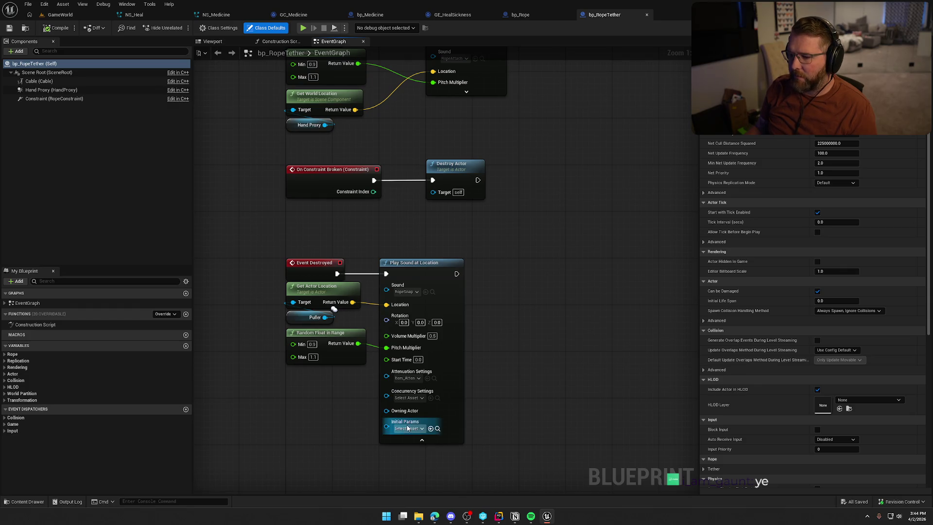
{"action": "left_click_drag", "start_coordinate": [499, 449], "coordinate": [267, 247]}
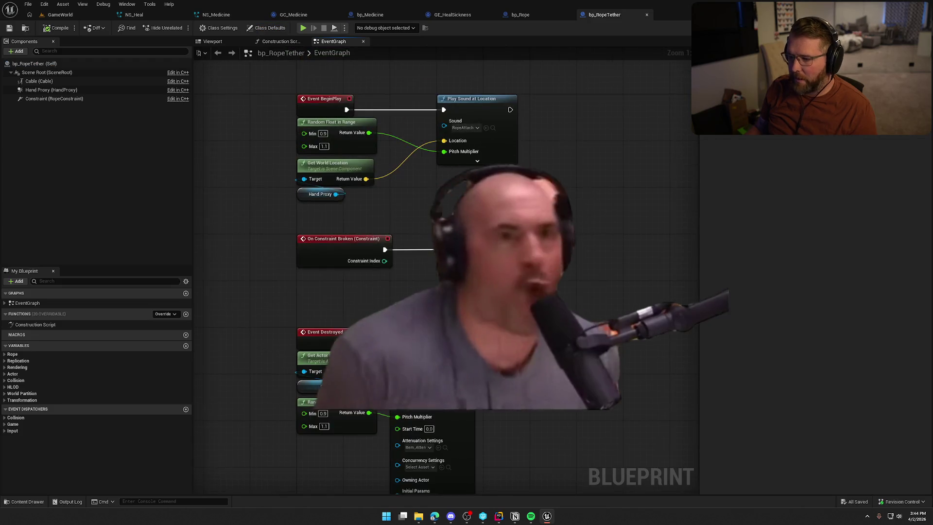
{"action": "left_click_drag", "start_coordinate": [526, 524], "coordinate": [473, 369]}
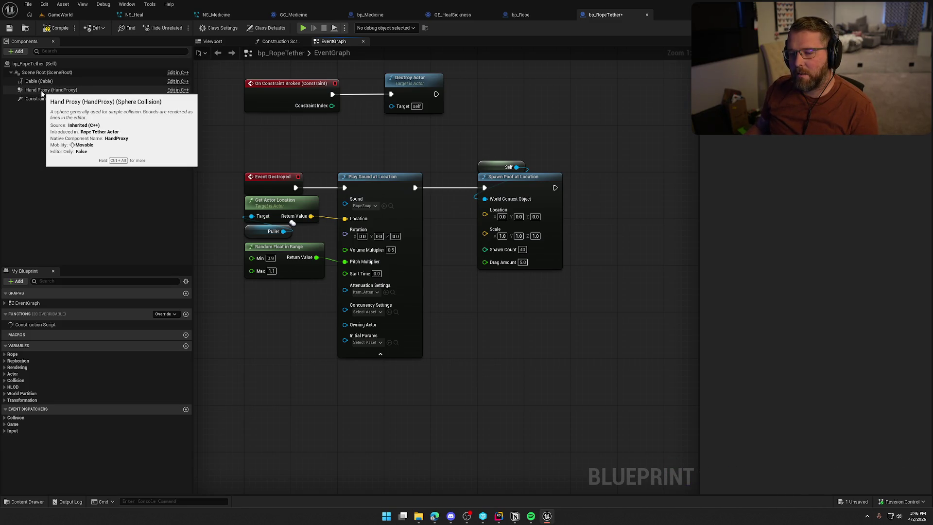
{"action": "left_click_drag", "start_coordinate": [43, 91], "coordinate": [369, 281]}
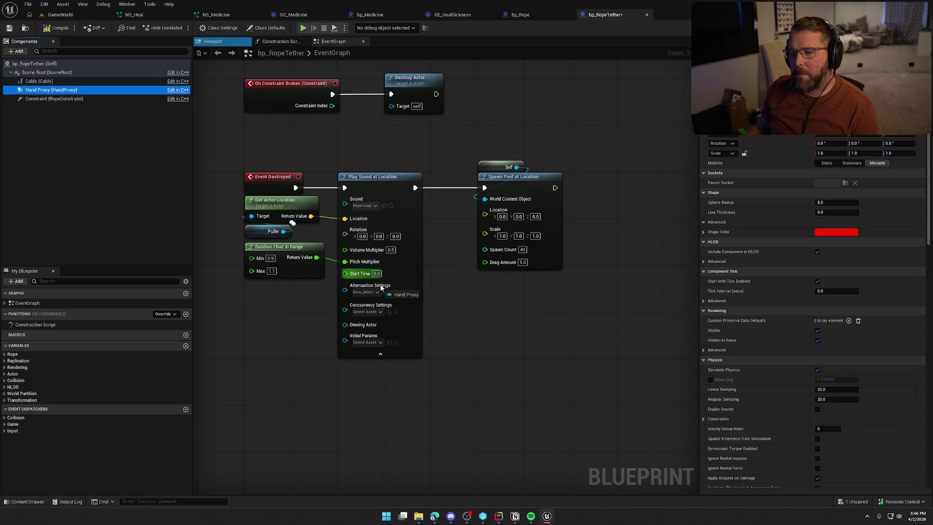
{"action": "left_click_drag", "start_coordinate": [455, 291], "coordinate": [507, 297]}
{"action": "type", "text": "get"}
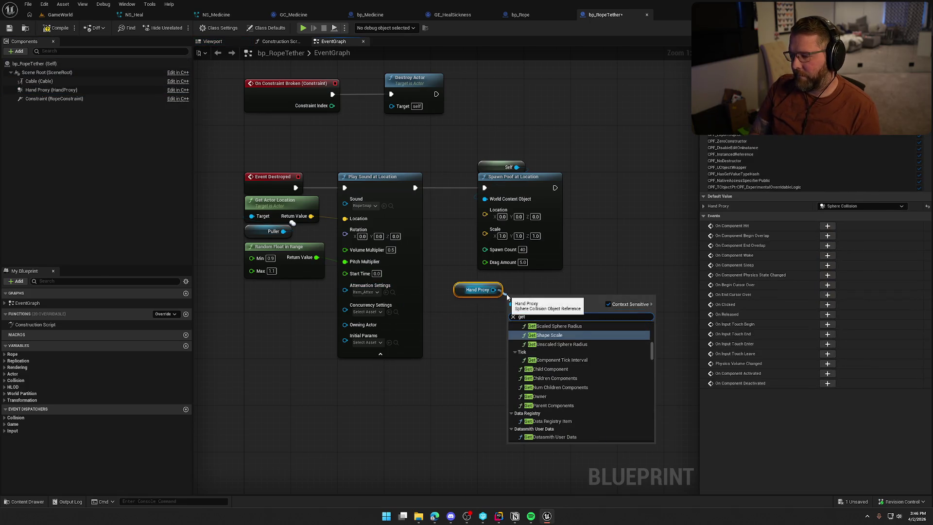
{"action": "type", "text": " world loca"}
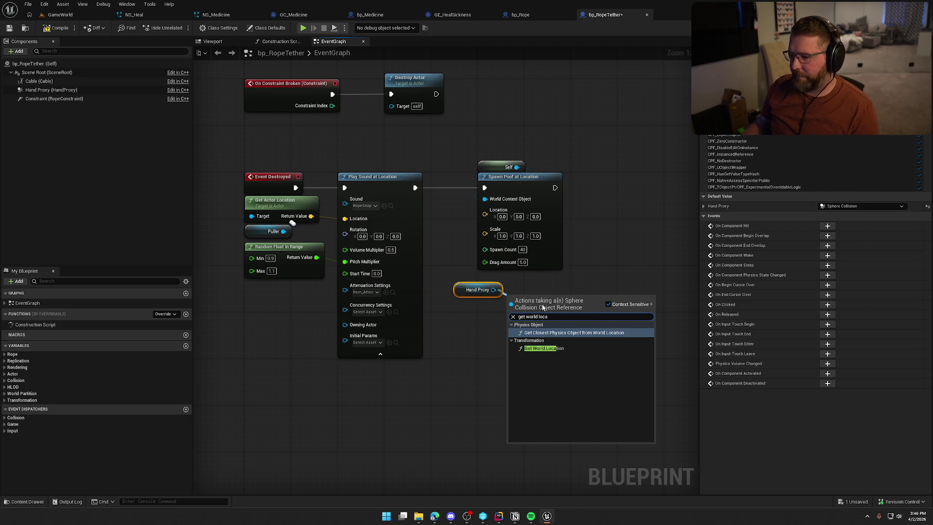
{"action": "left_click", "coordinate": [559, 349]}
Step: Wire the Hand Proxy's world location into Spawn Poof's Location, tuck the nodes beneath, and compile
{"action": "left_click_drag", "start_coordinate": [483, 219], "coordinate": [484, 215]}
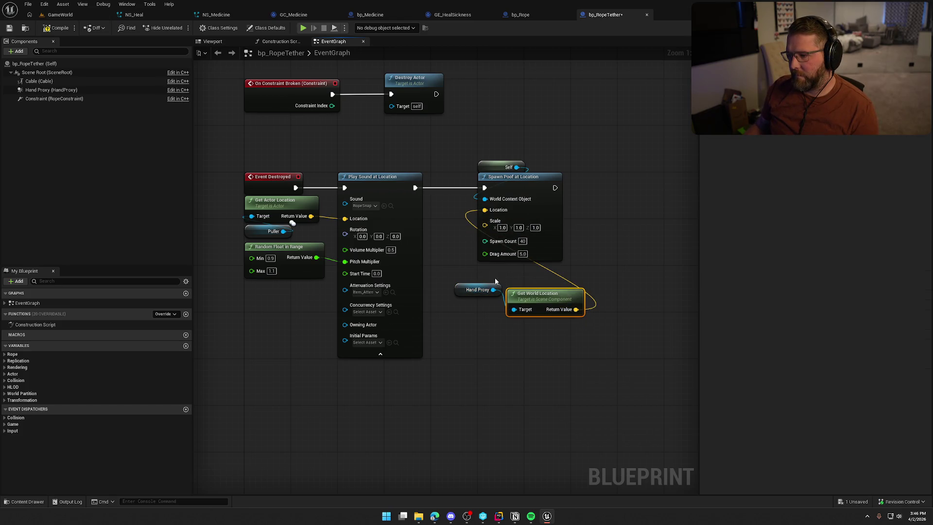
{"action": "left_click_drag", "start_coordinate": [474, 289], "coordinate": [510, 336]}
{"action": "left_click", "coordinate": [524, 301], "text": "ctrl"}
{"action": "left_click_drag", "start_coordinate": [524, 301], "coordinate": [496, 278]}
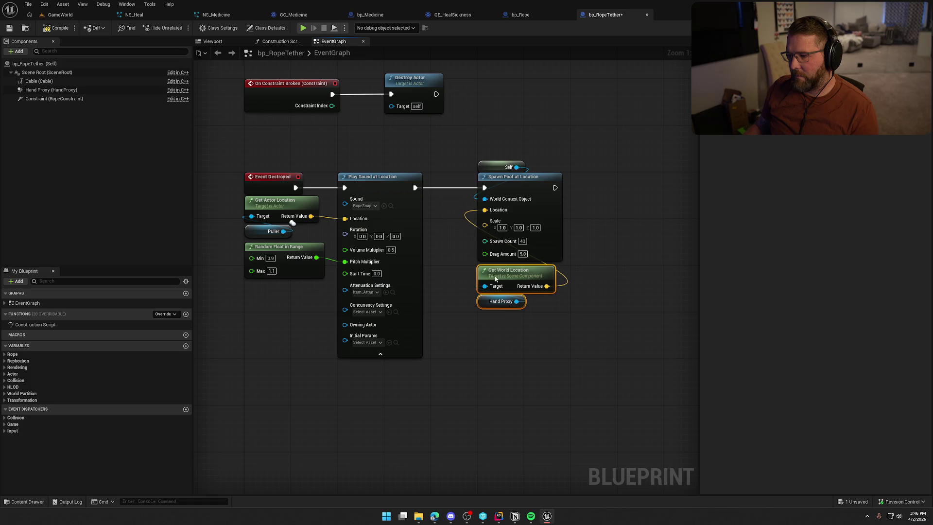
{"action": "left_click", "coordinate": [59, 29]}
{"action": "left_click", "coordinate": [51, 16]}
Step: Playtest grabbing the rope at the trading post and pulling it taut at the wagon, then return to bp_RopeTether
{"action": "key", "text": "alt+p"}
{"action": "key", "text": "shift+w"}
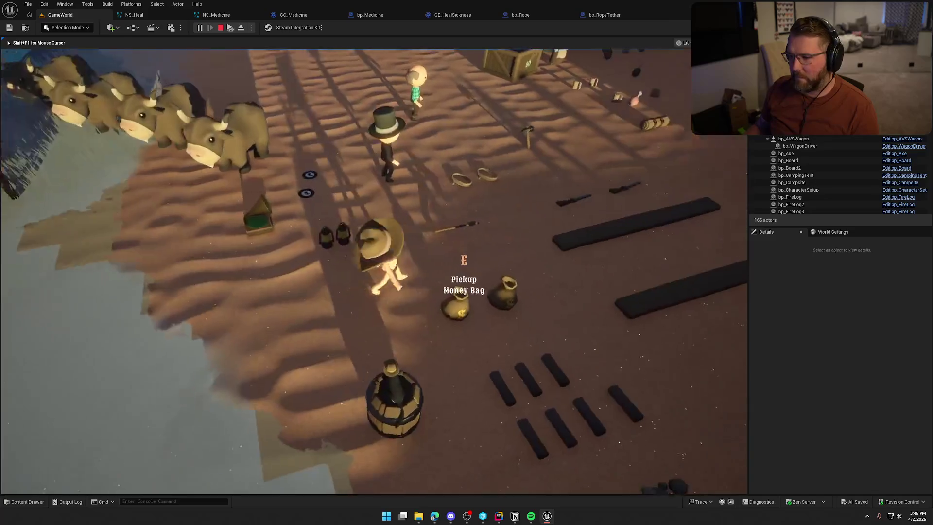
{"action": "key", "text": "e"}
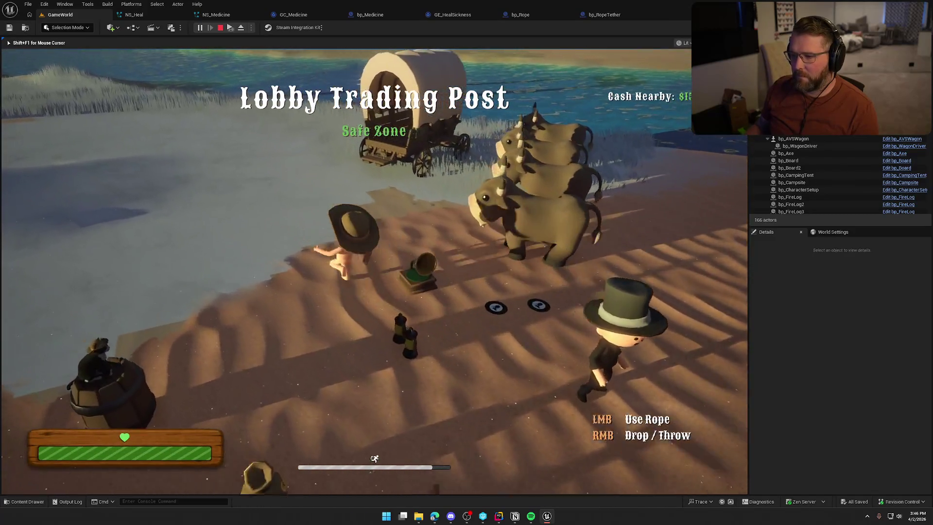
{"action": "key", "text": "w"}
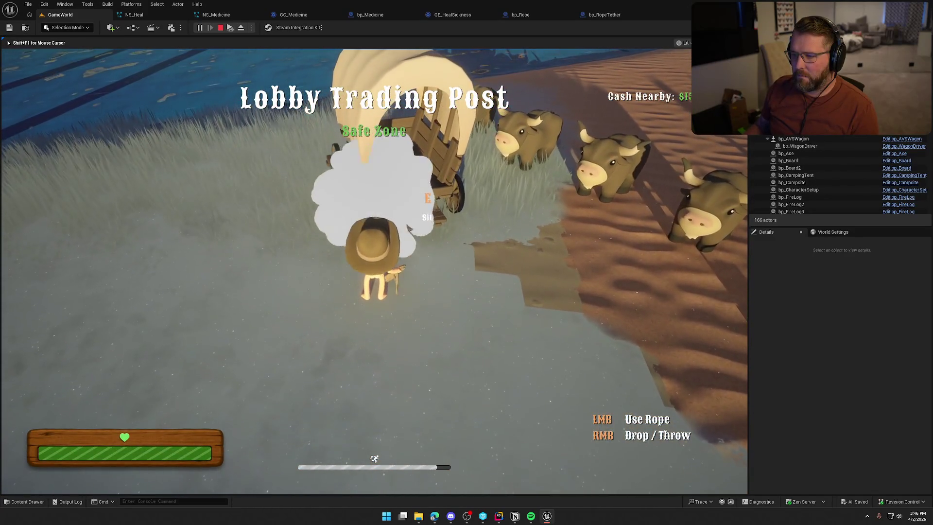
{"action": "key", "text": "shift+s"}
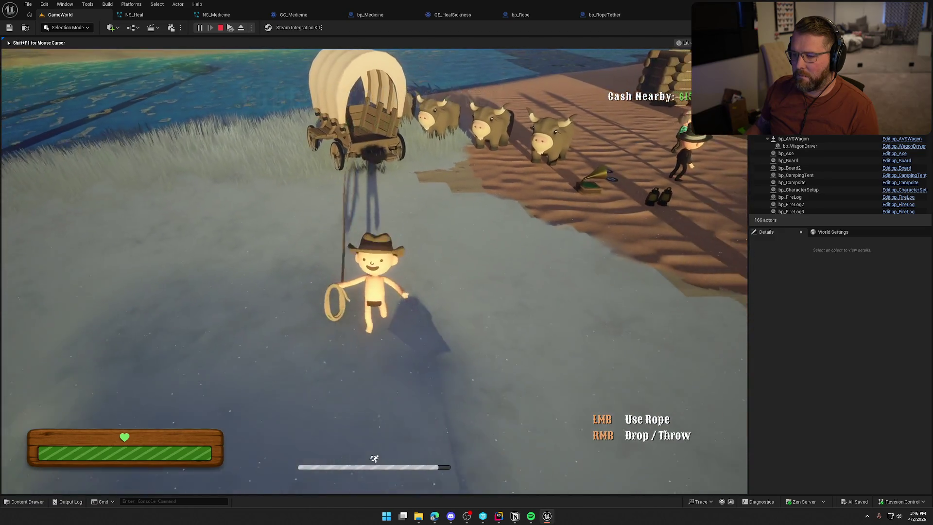
{"action": "key", "text": "w"}
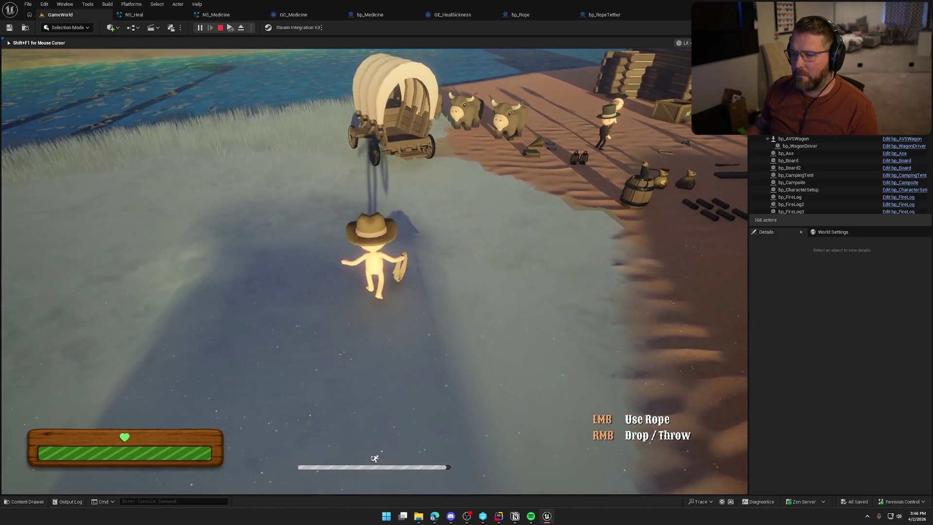
{"action": "key", "text": "Escape"}
{"action": "left_click", "coordinate": [616, 14]}
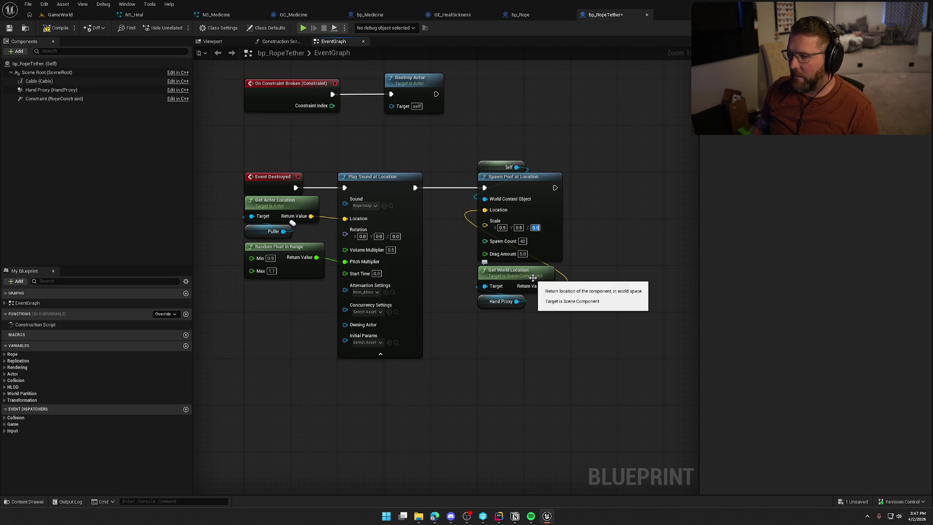
Step: Set Spawn Poof's Scale to 0.5 on X, Y and Z
{"action": "left_click_drag", "start_coordinate": [483, 85], "coordinate": [512, 287]}
{"action": "type", "text": ".5"}
{"action": "key", "text": "Tab"}
{"action": "type", "text": ".5"}
{"action": "key", "text": "Tab"}
{"action": "type", "text": ".5"}
{"action": "key", "text": "Return"}
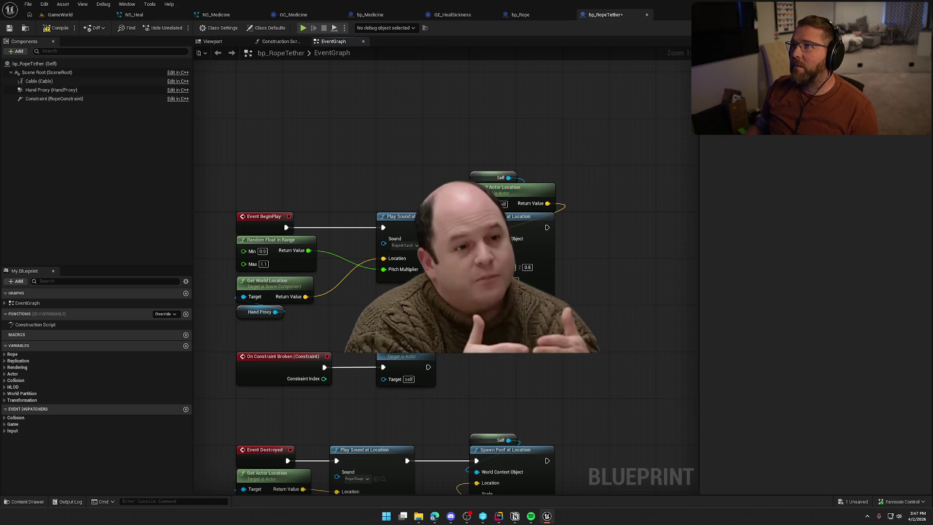
Step: Save bp_RopeTether and start a playtest of the GameWorld level
{"action": "key", "text": "ctrl+s"}
{"action": "left_click_drag", "start_coordinate": [333, 135], "coordinate": [342, 116]}
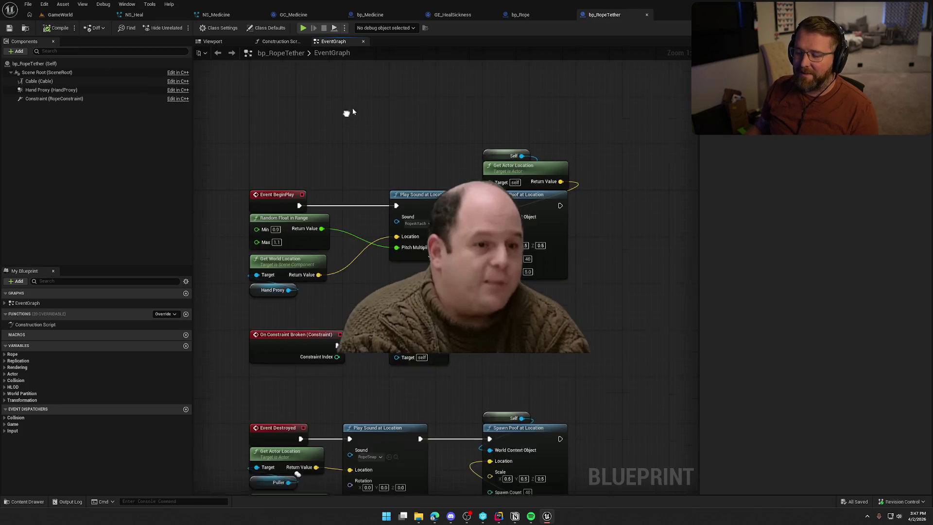
{"action": "left_click", "coordinate": [58, 16]}
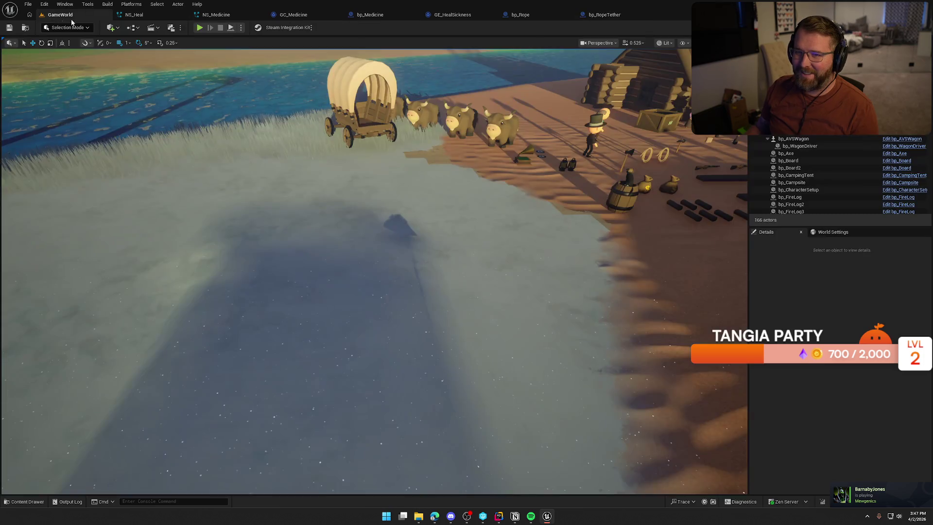
{"action": "left_click", "coordinate": [200, 28]}
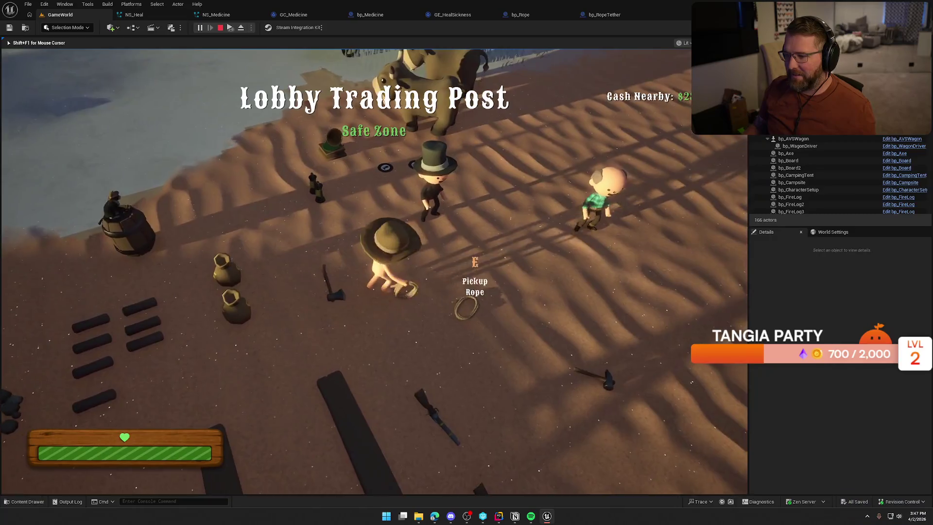
Step: Tie the rope to the wagon in the playtest, walk it back and forth, then stop and reopen bp_RopeTether
{"action": "key", "text": "e"}
{"action": "key", "text": "w"}
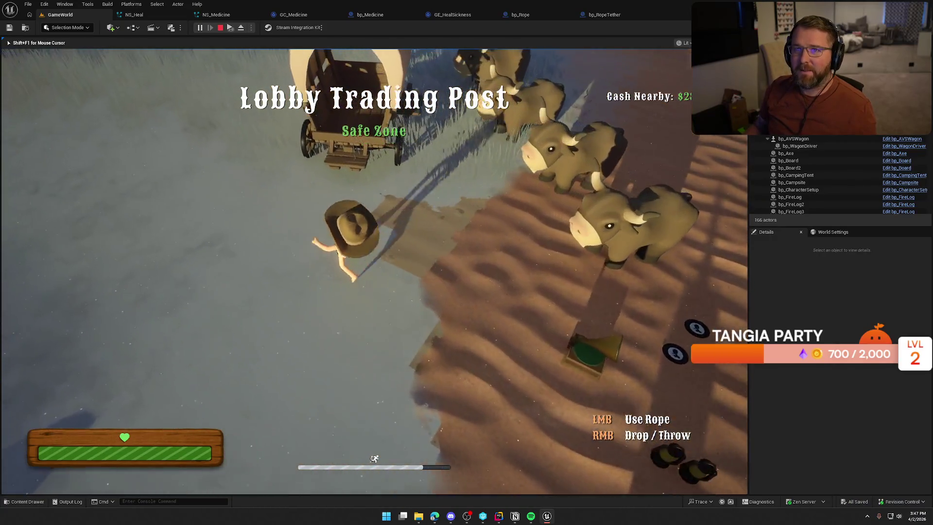
{"action": "left_click", "coordinate": [373, 271]}
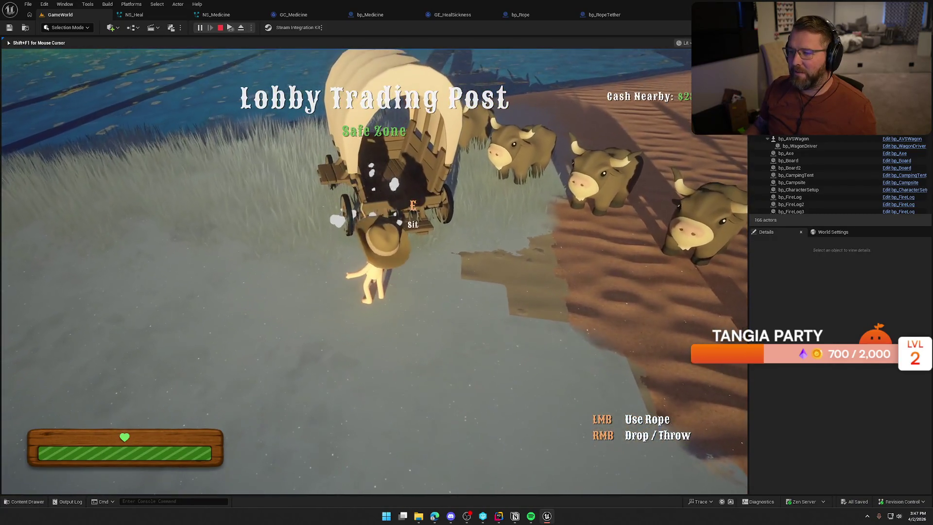
{"action": "key", "text": "s"}
{"action": "key", "text": "s"}
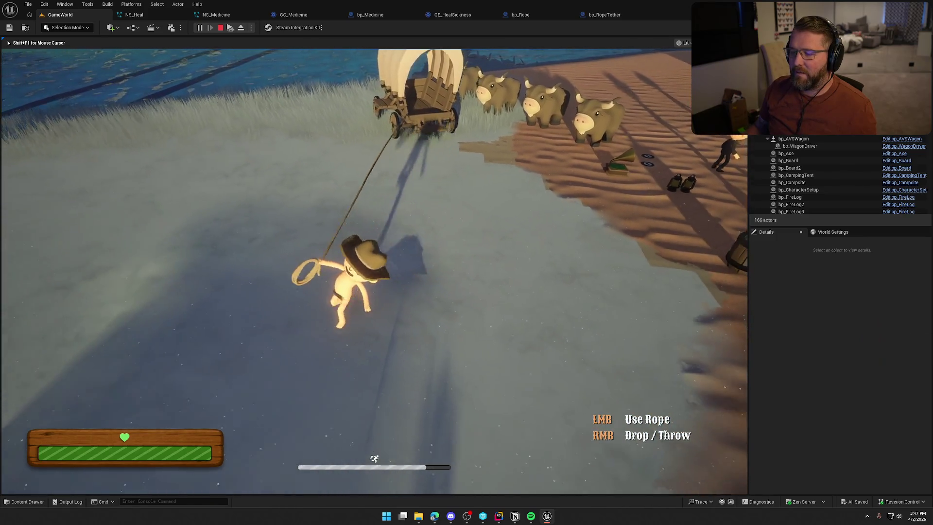
{"action": "key", "text": "w"}
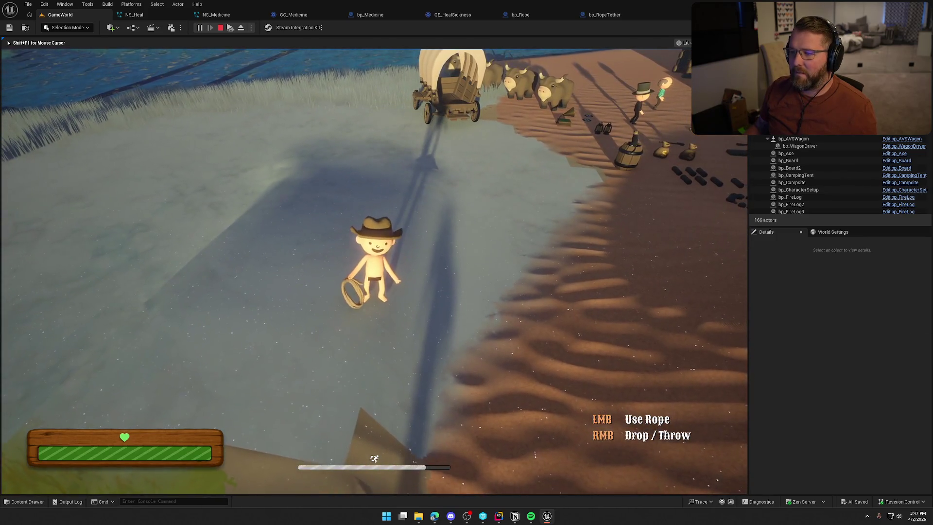
{"action": "key", "text": "w"}
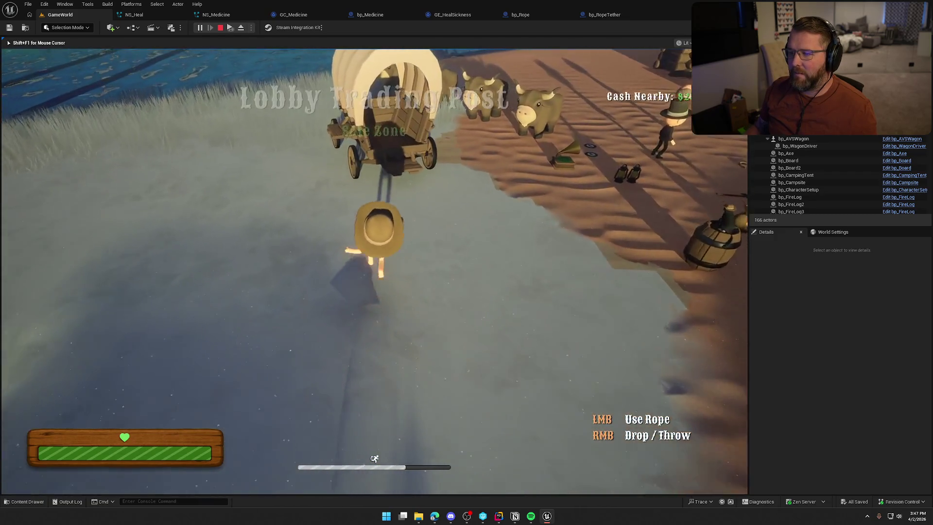
{"action": "key", "text": "s"}
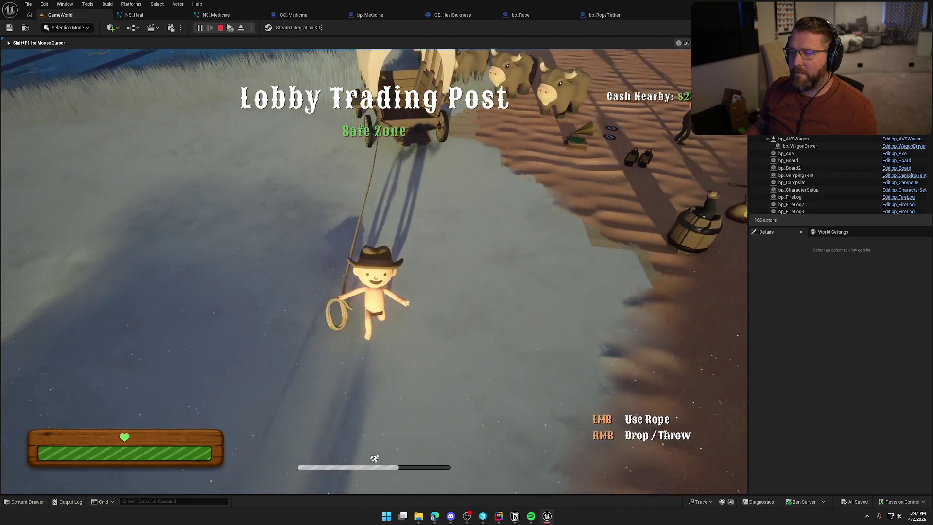
{"action": "key", "text": "s"}
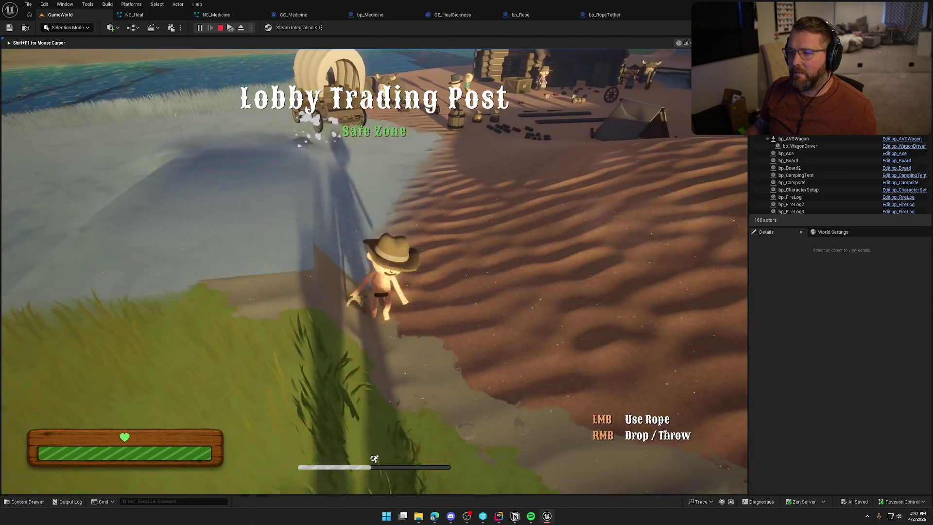
{"action": "key", "text": "w"}
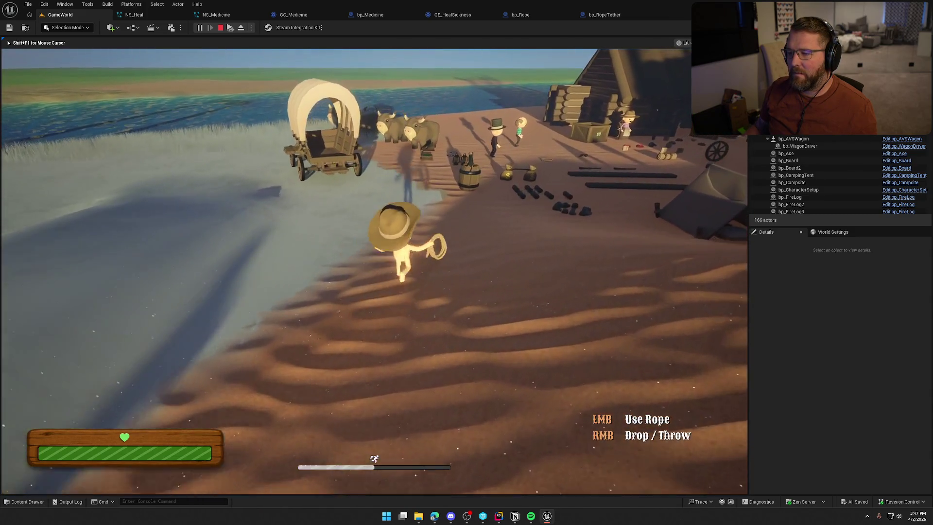
{"action": "key", "text": "Escape"}
{"action": "left_click", "coordinate": [609, 14]}
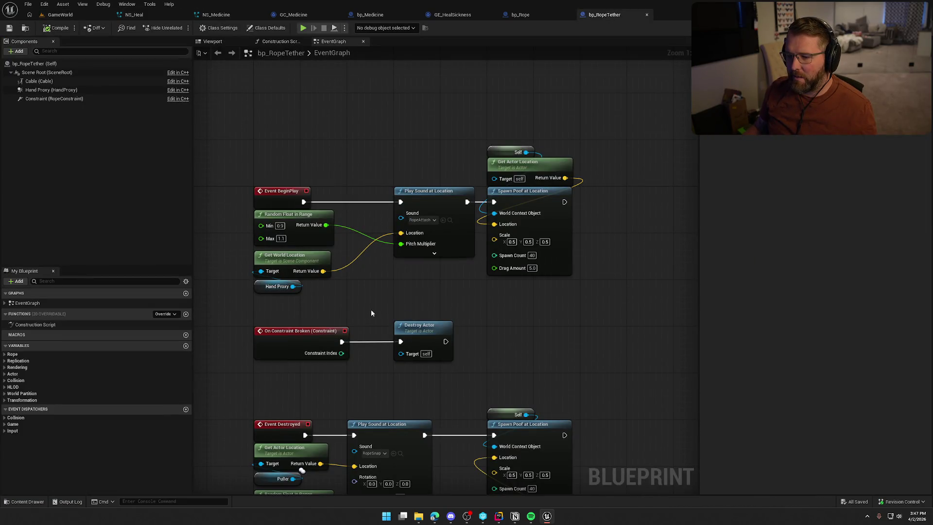
Step: Connect Get Actor Location's Return Value to Spawn Poof's Location
{"action": "left_click_drag", "start_coordinate": [335, 311], "coordinate": [352, 129]}
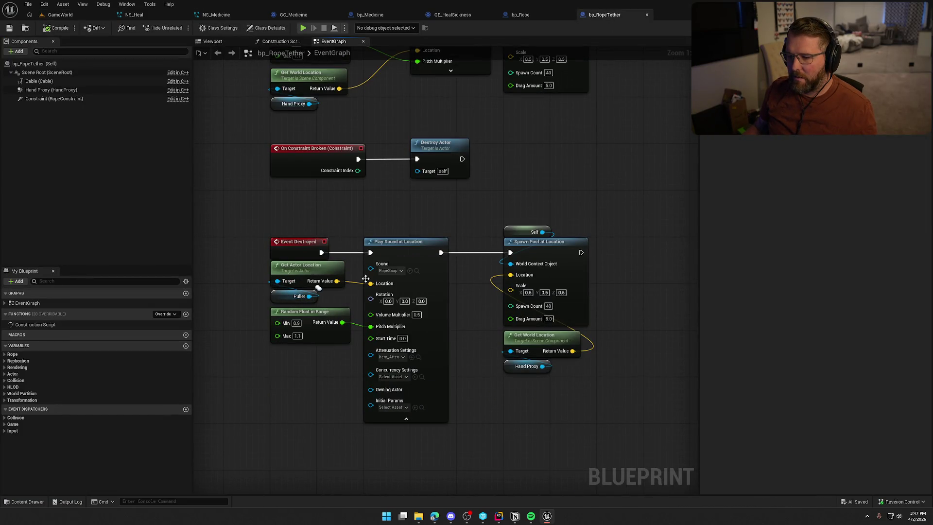
{"action": "left_click_drag", "start_coordinate": [337, 281], "coordinate": [503, 282]}
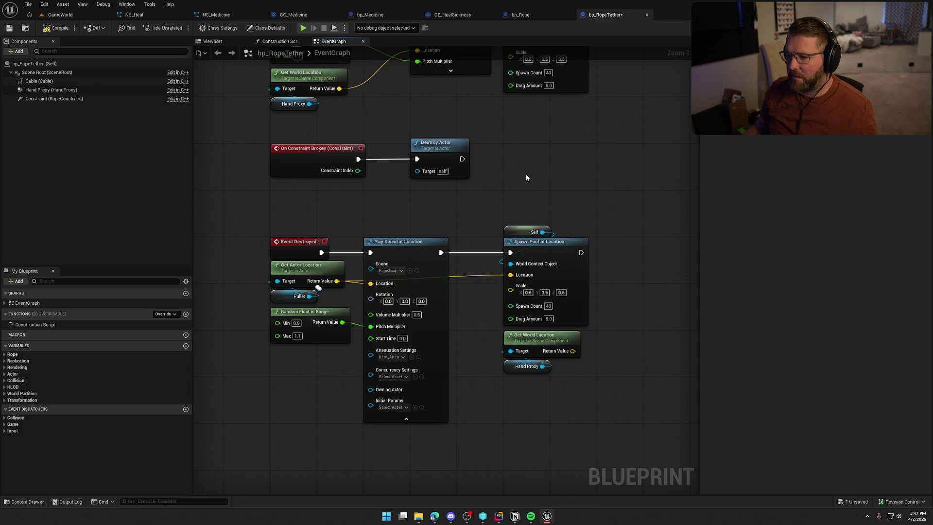
{"action": "left_click", "coordinate": [62, 15]}
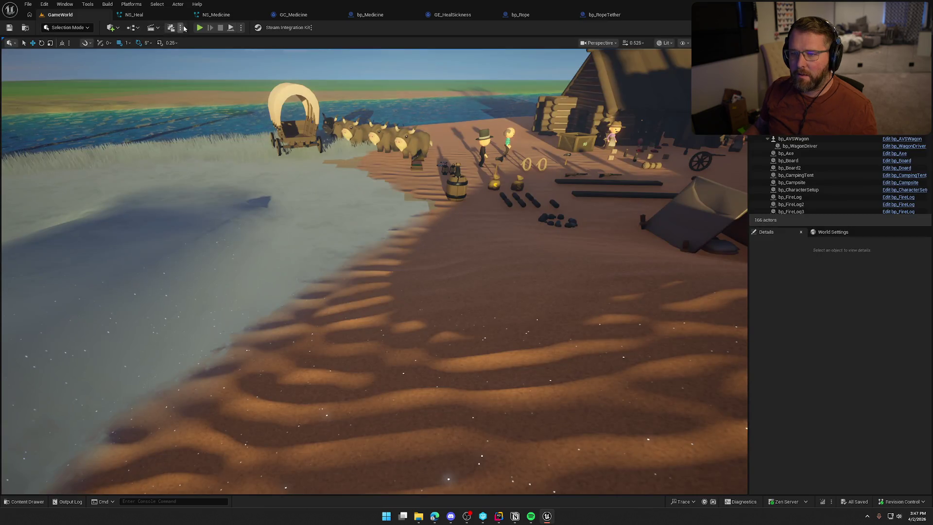
Step: Playtest tying the rope to the wagon and pulling it taut, then view bp_Rope's event graph
{"action": "key", "text": "alt+p"}
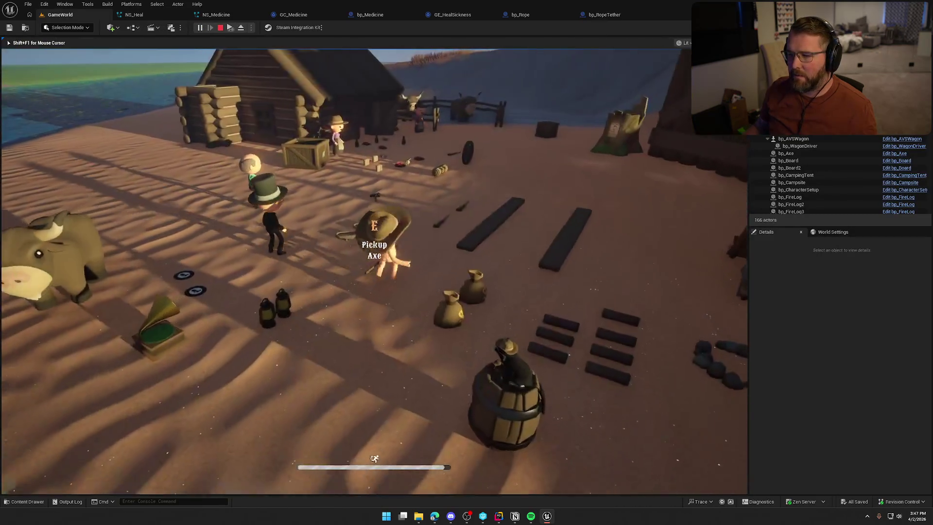
{"action": "key", "text": "e"}
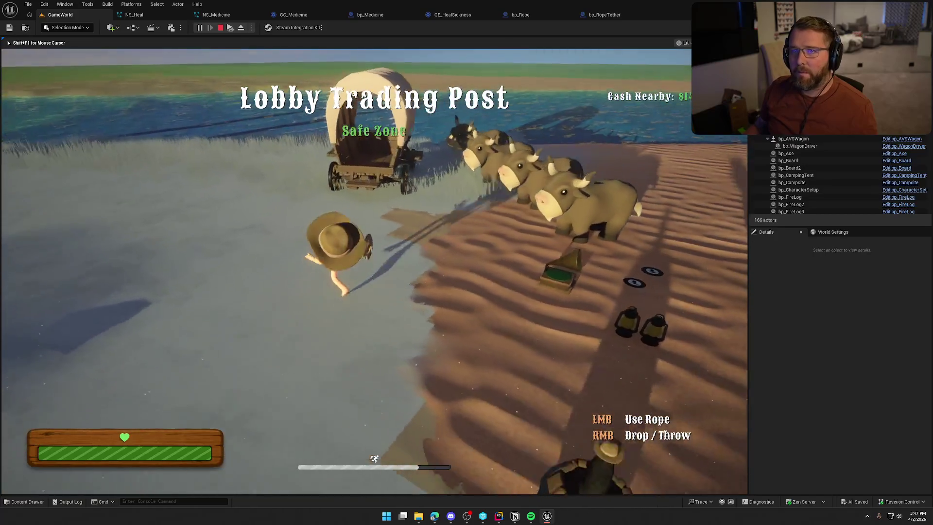
{"action": "key", "text": "w"}
{"action": "left_click", "coordinate": [374, 271]}
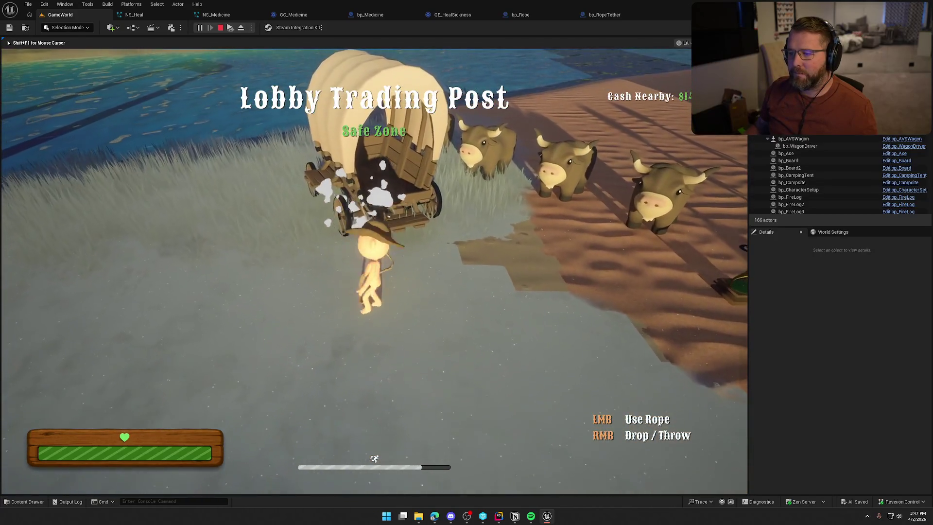
{"action": "key", "text": "shift+s"}
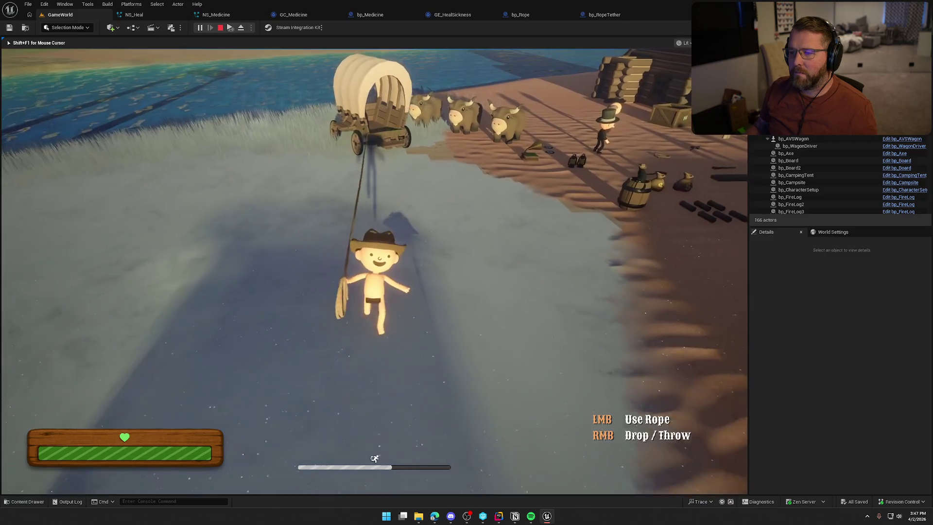
{"action": "key", "text": "w"}
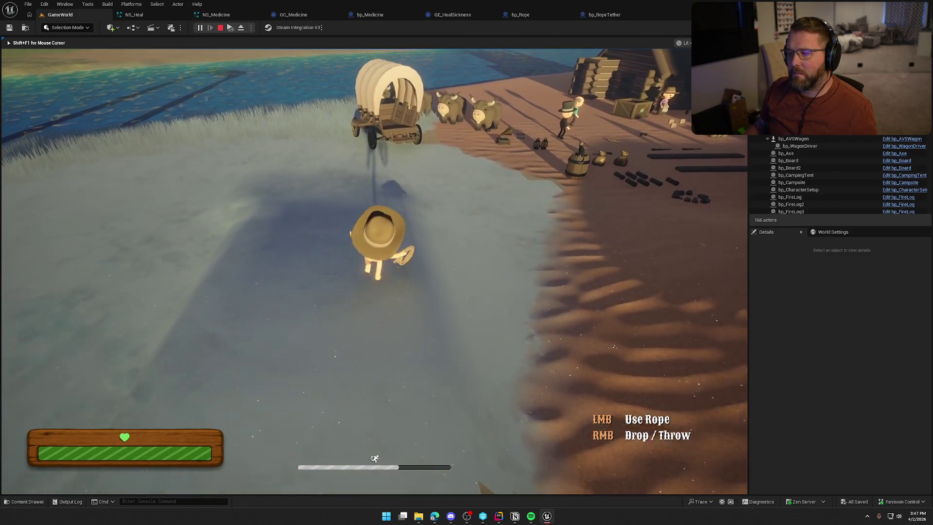
{"action": "key", "text": "shift+w"}
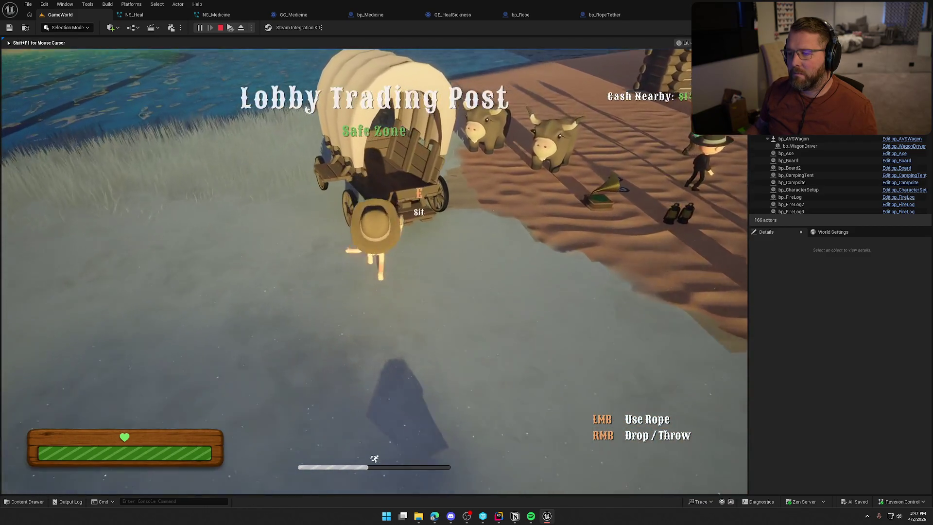
{"action": "key", "text": "shift+s"}
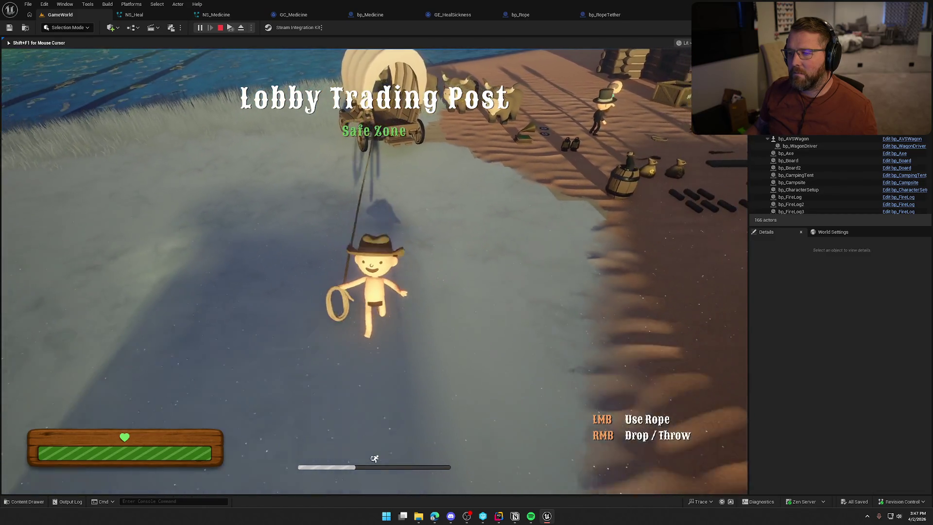
{"action": "key", "text": "shift+w"}
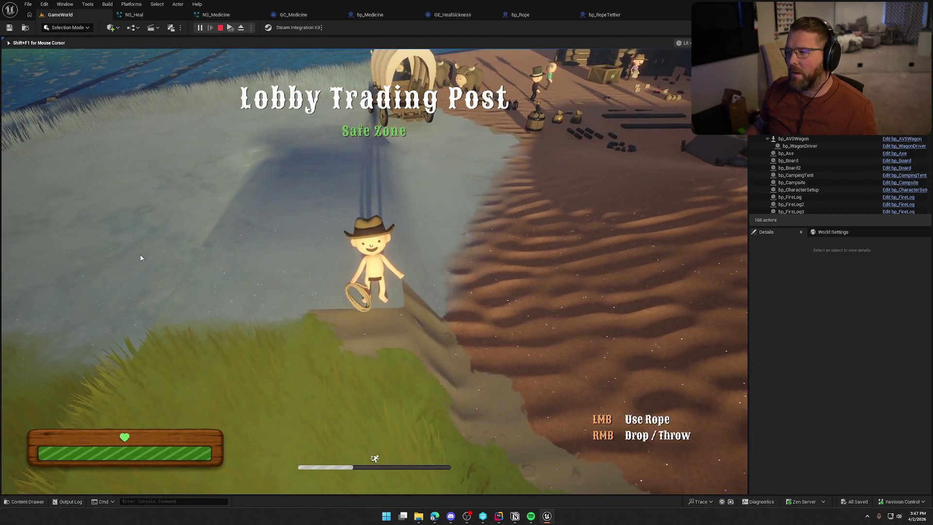
{"action": "left_click", "coordinate": [609, 13]}
{"action": "left_click", "coordinate": [528, 16]}
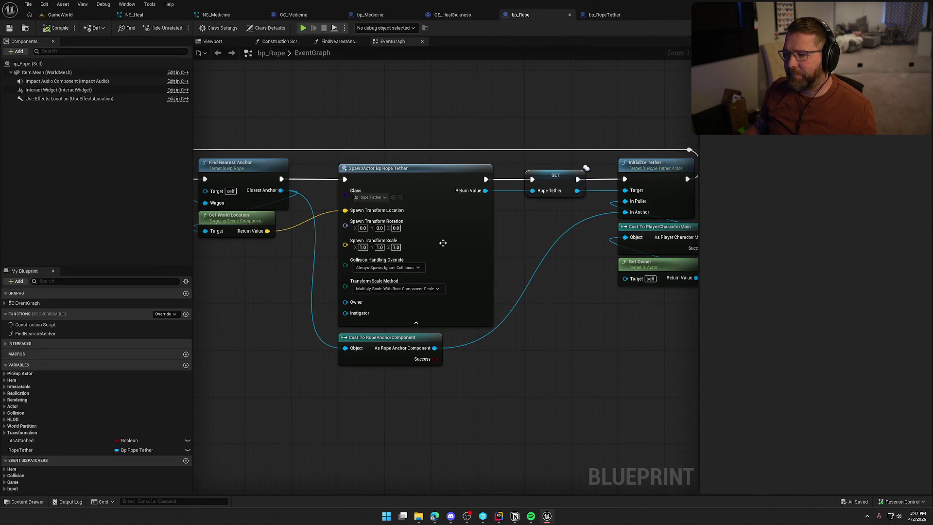
Step: Replace the Puller's Get Actor Location with Hand Proxy's Get World Location for the RopeSnap sound
{"action": "left_click", "coordinate": [593, 16]}
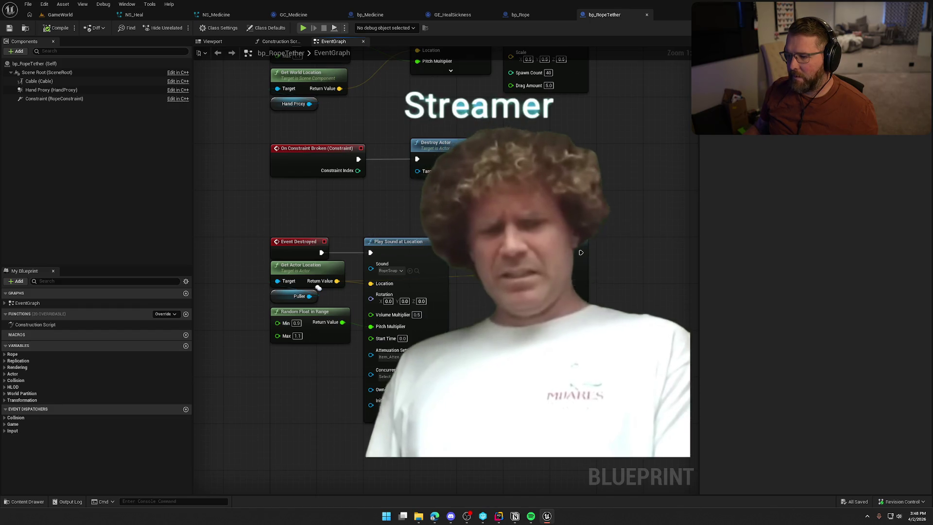
{"action": "left_click", "coordinate": [392, 270]}
{"action": "left_click", "coordinate": [376, 278]}
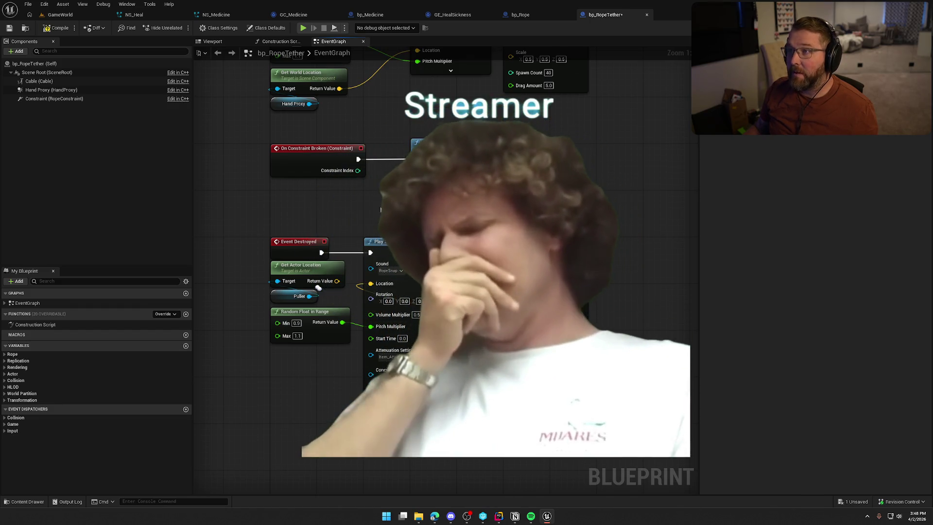
{"action": "left_click_drag", "start_coordinate": [329, 289], "coordinate": [316, 299]}
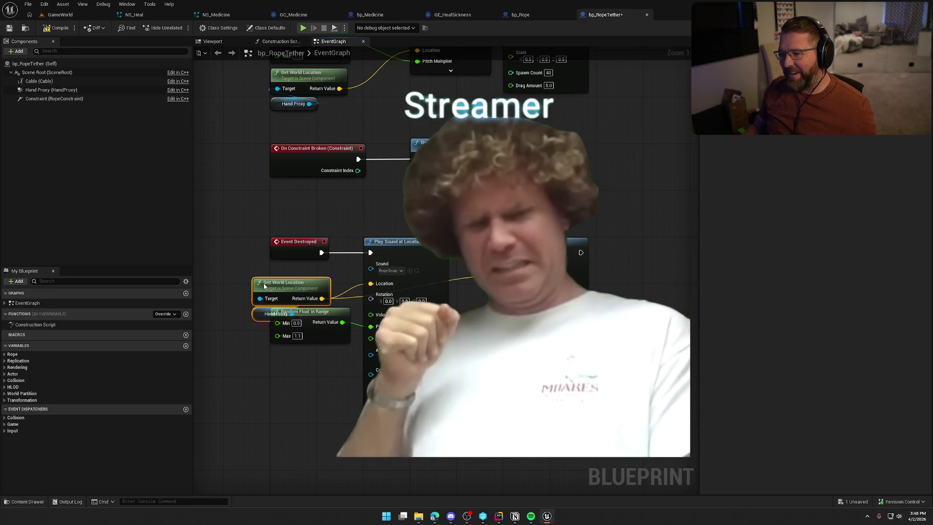
{"action": "key", "text": "ctrl+v"}
Step: Compile and save bp_RopeTether, then start a GameWorld playtest
{"action": "left_click", "coordinate": [56, 28]}
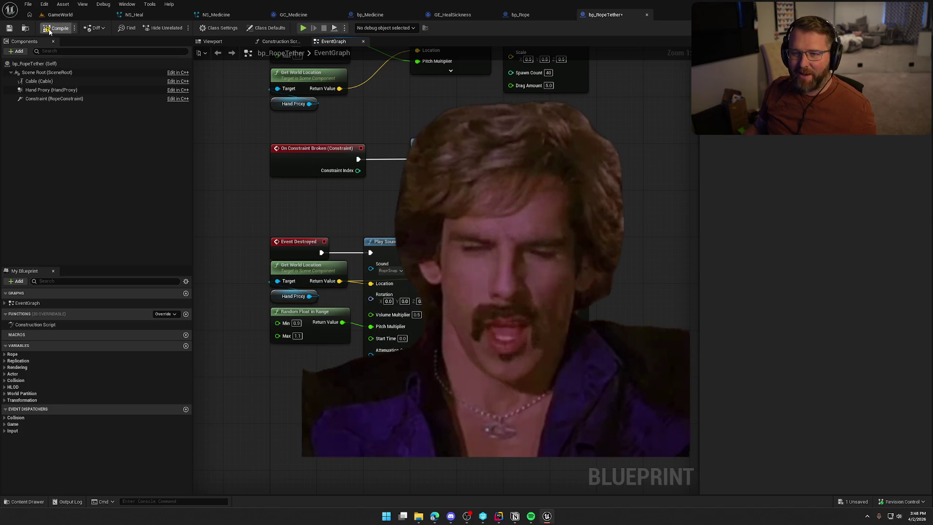
{"action": "left_click", "coordinate": [61, 14]}
{"action": "left_click", "coordinate": [199, 27]}
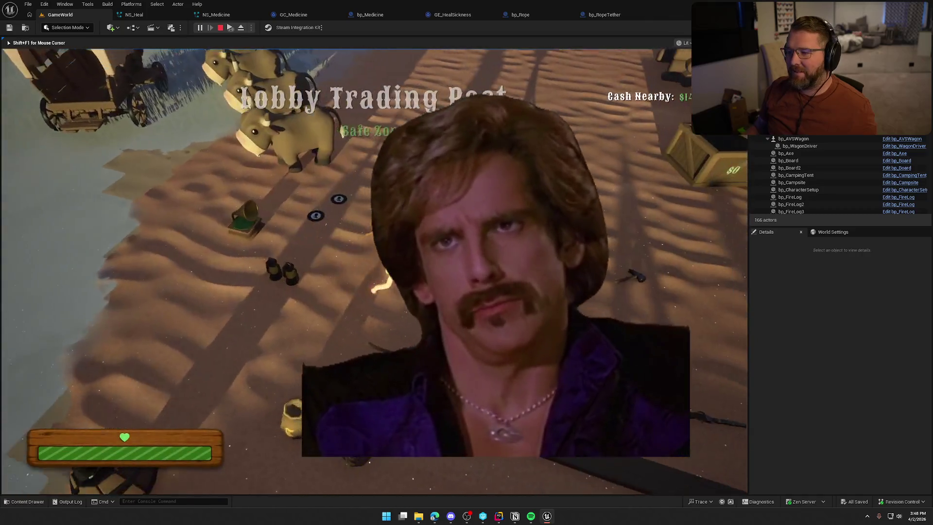
Step: Tie the rope to the wagon and back away until it snaps, then stop play and show bp_Rope
{"action": "key", "text": "w"}
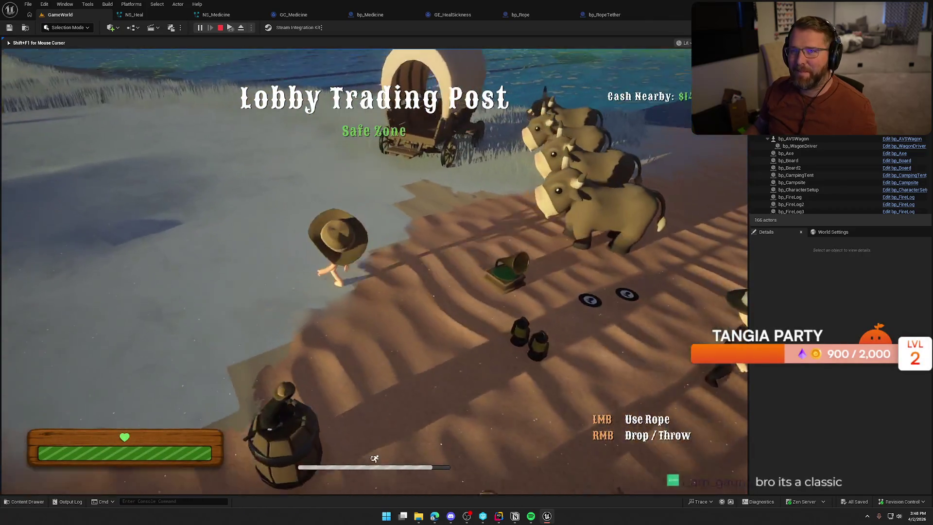
{"action": "key", "text": "w"}
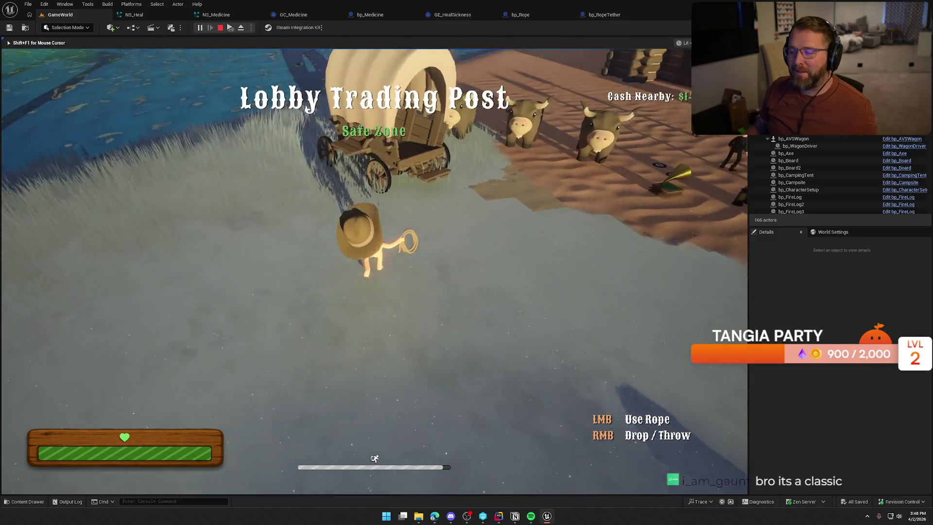
{"action": "key", "text": "s"}
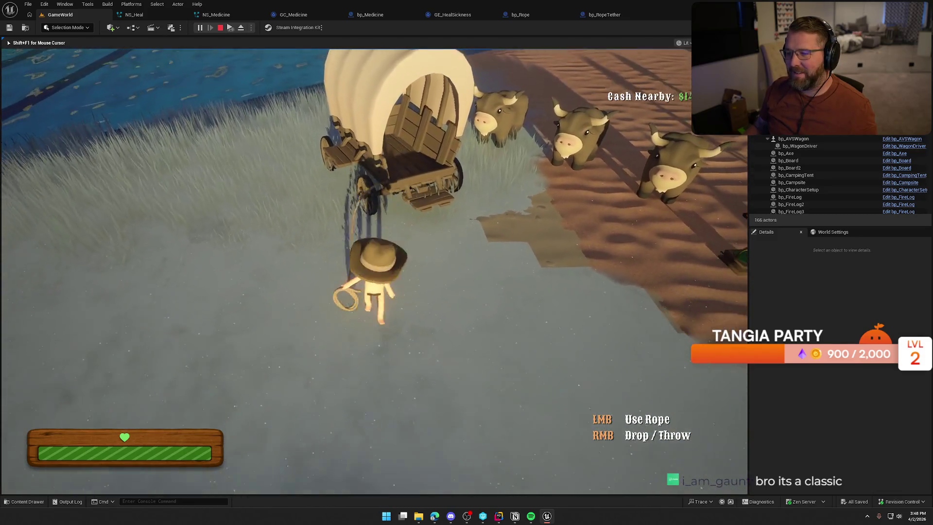
{"action": "key", "text": "s"}
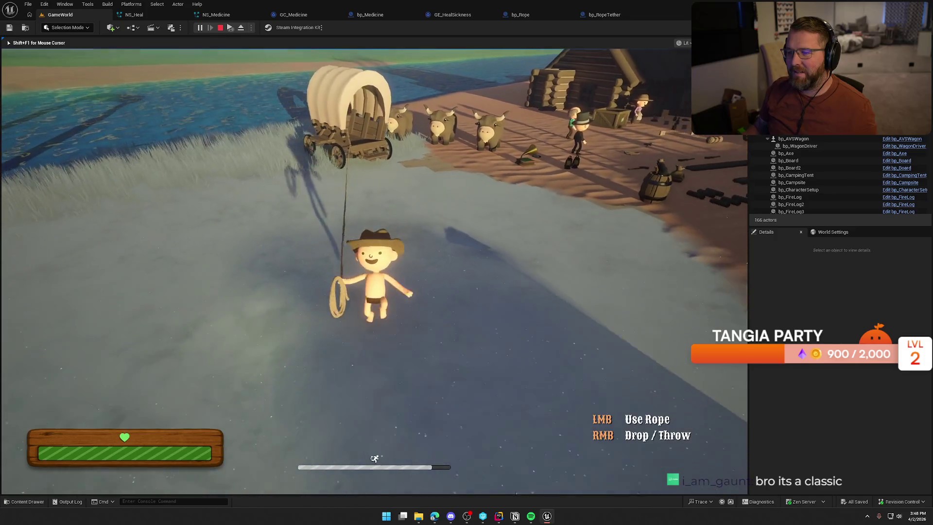
{"action": "key", "text": "w"}
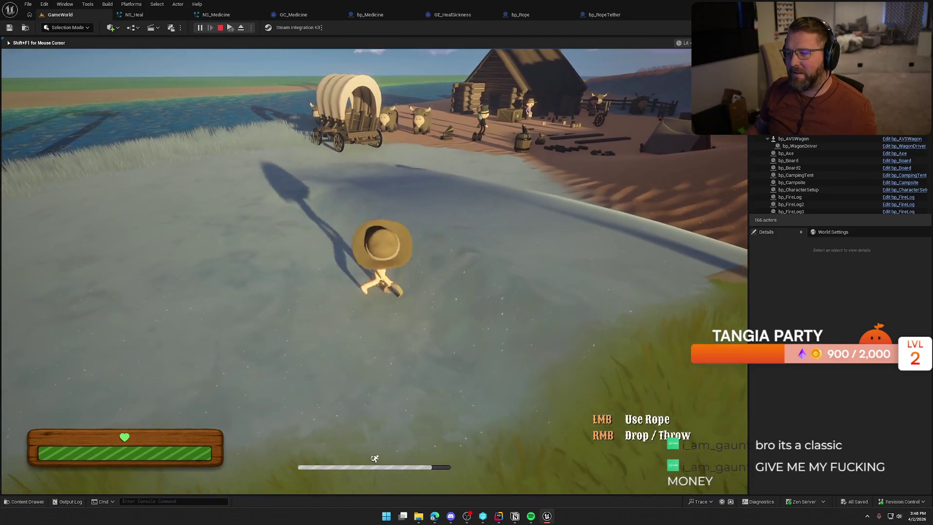
{"action": "key", "text": "w"}
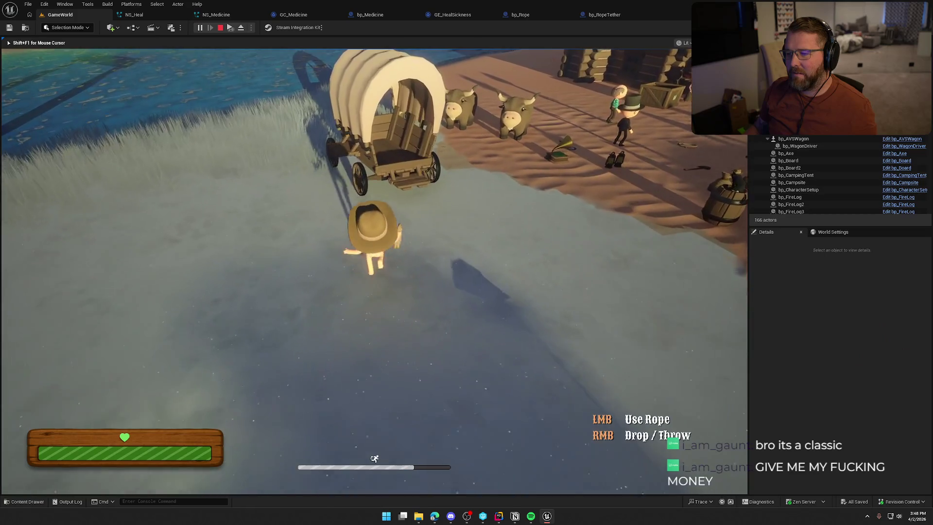
{"action": "key", "text": "s"}
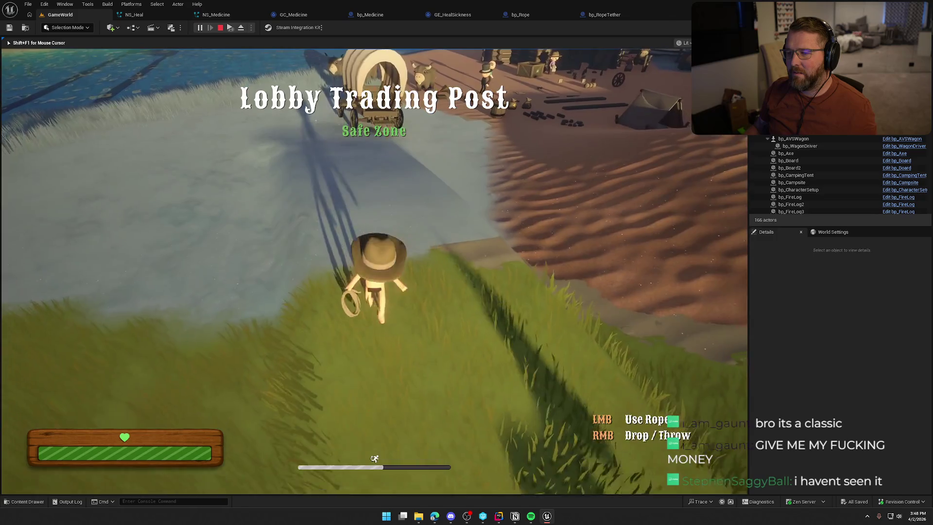
{"action": "key", "text": "Escape"}
{"action": "left_click", "coordinate": [524, 15]}
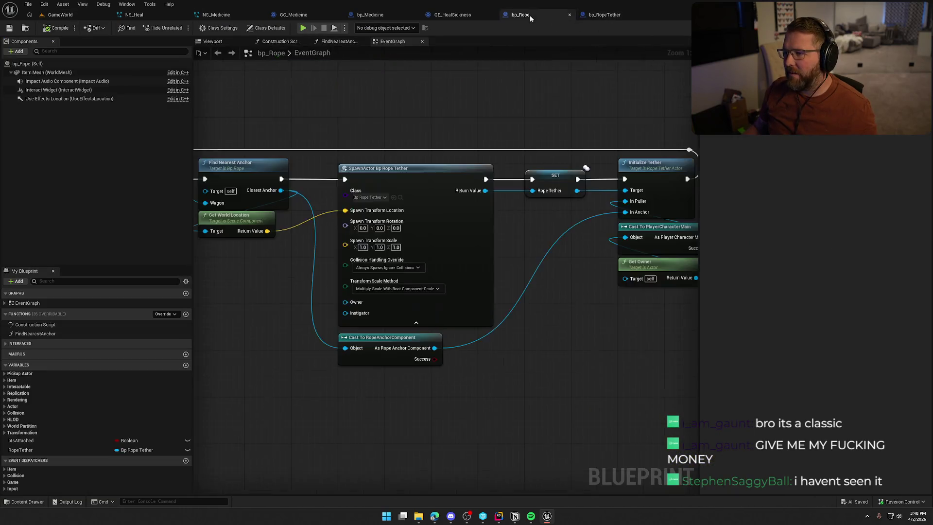
Step: Change the rope-destroyed sound's Attenuation Settings from Item_Atten to Animal_Atten in bp_RopeTether
{"action": "left_click", "coordinate": [604, 15]}
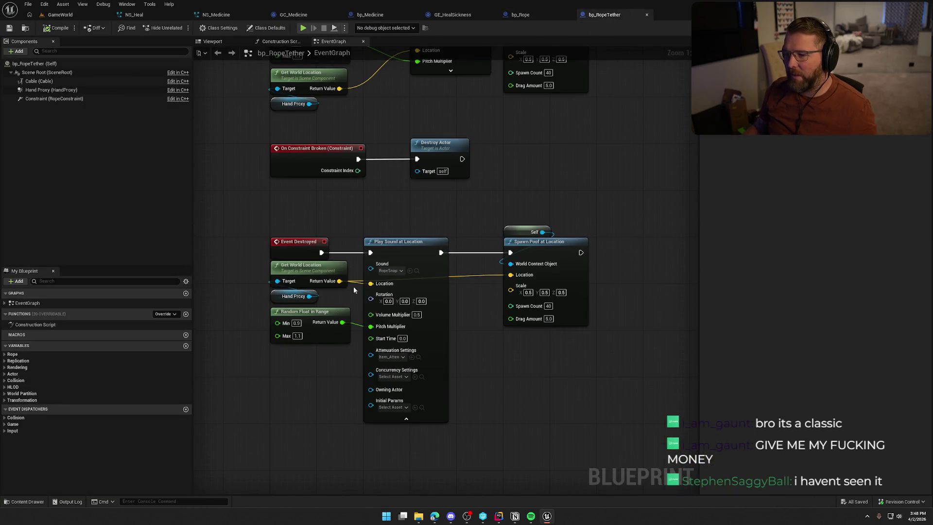
{"action": "left_click_drag", "start_coordinate": [291, 310], "coordinate": [296, 325]}
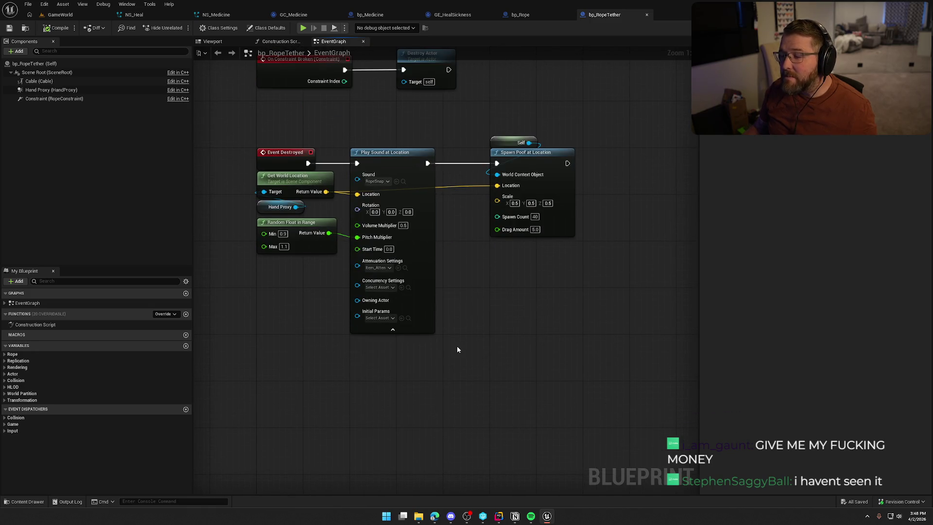
{"action": "left_click", "coordinate": [377, 268]}
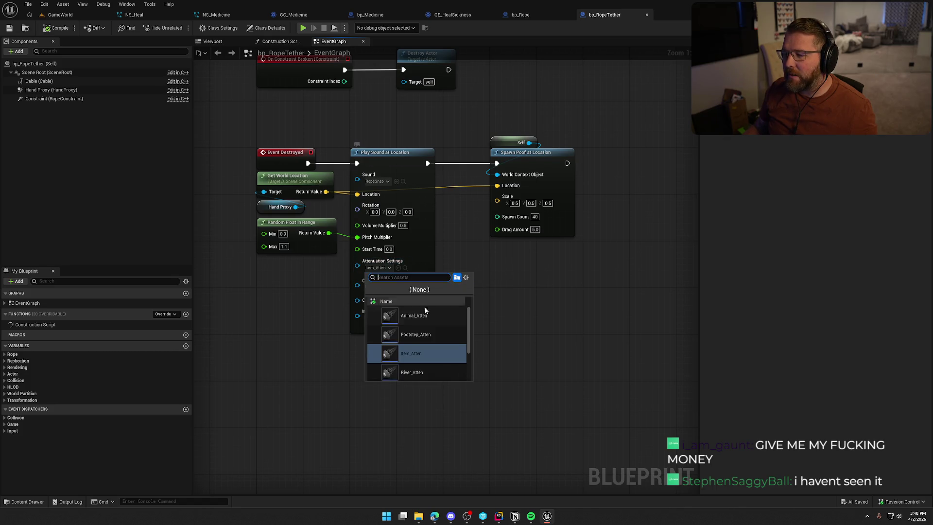
{"action": "left_click", "coordinate": [404, 316]}
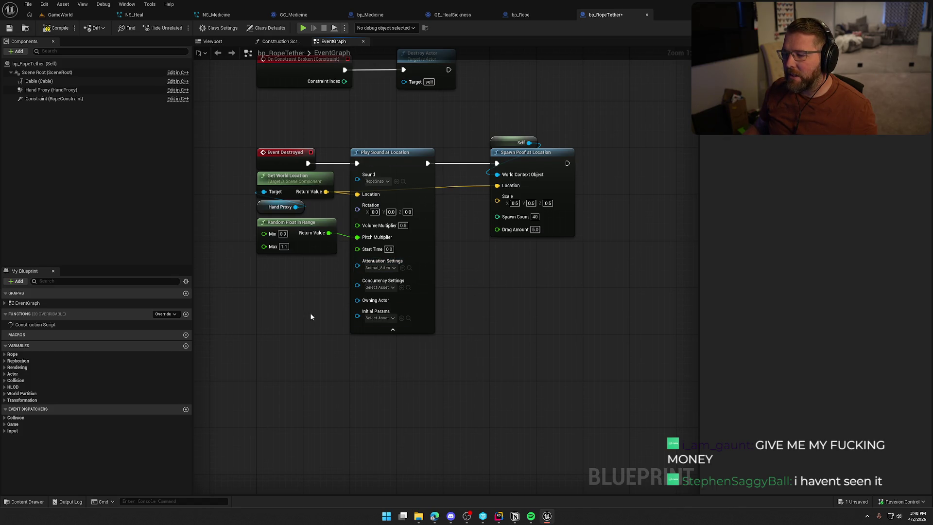
{"action": "left_click", "coordinate": [57, 14]}
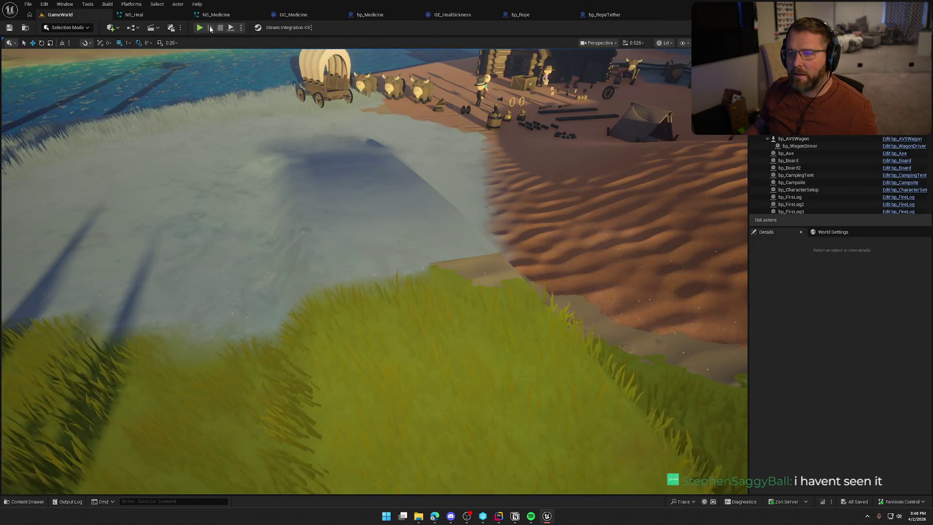
Step: Tether the rope to the covered wagon, pull it loose, then tether it again
{"action": "left_click", "coordinate": [285, 144]}
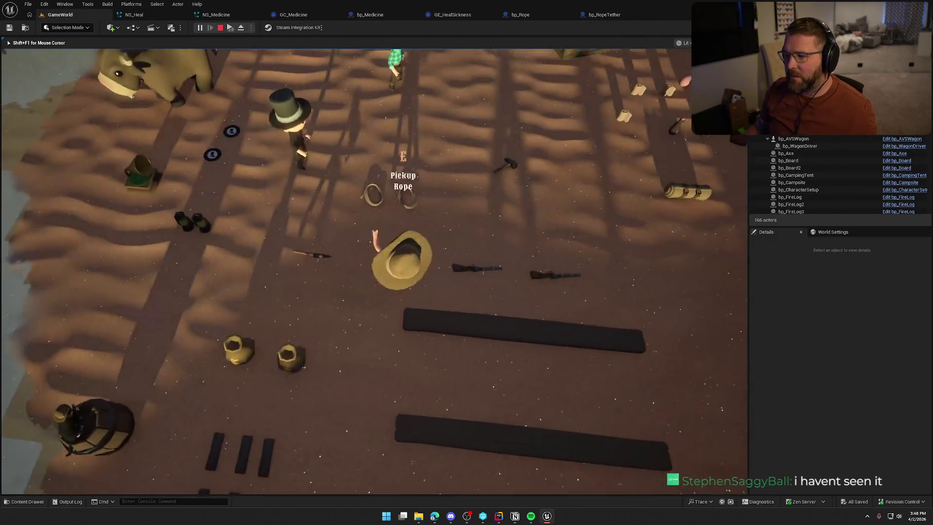
{"action": "key", "text": "shift+w"}
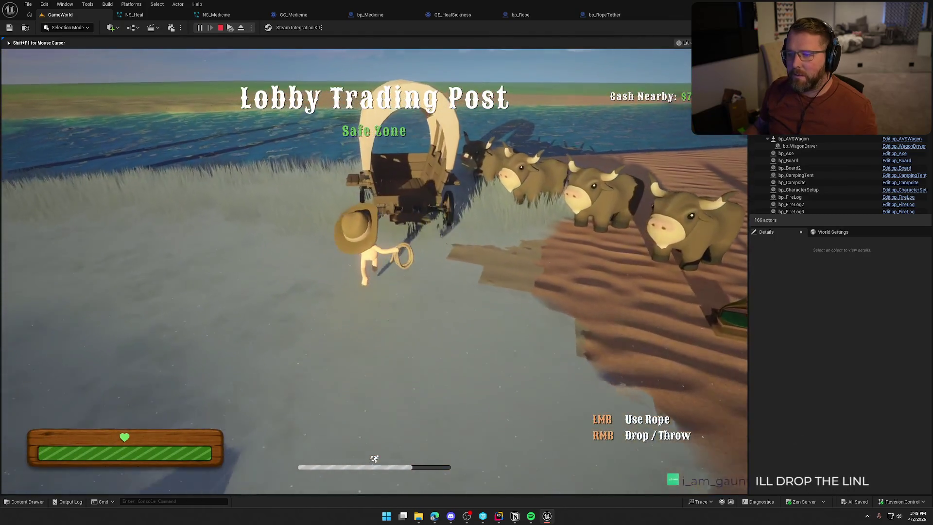
{"action": "left_click", "coordinate": [374, 263]}
{"action": "key", "text": "s"}
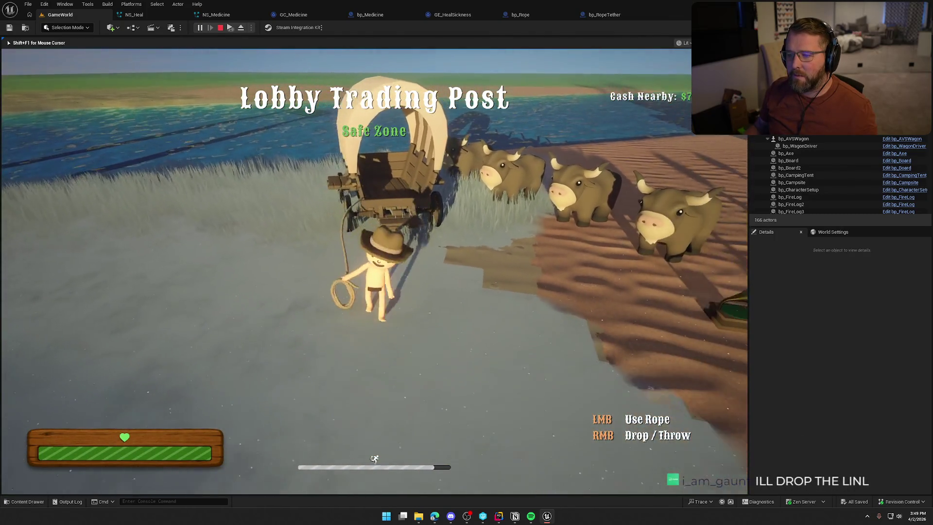
{"action": "key", "text": "shift+s"}
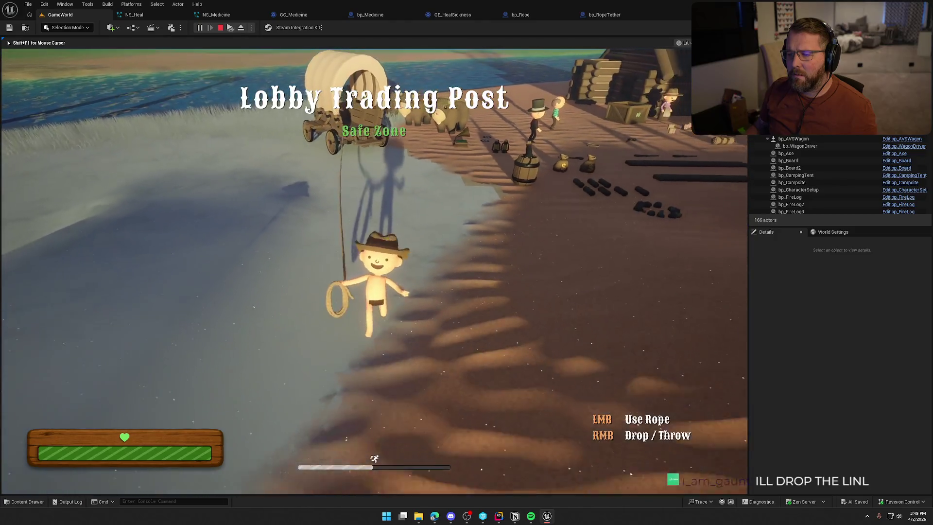
{"action": "key", "text": "w"}
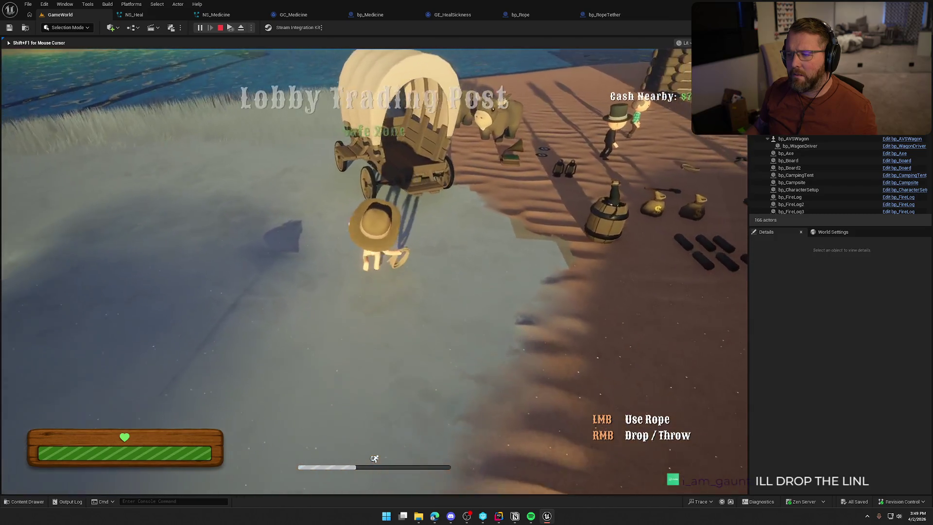
{"action": "left_click", "coordinate": [374, 271]}
Step: Walk the character around the grassy ridge trailing the tethered rope, then stop the playtest
{"action": "key", "text": "s"}
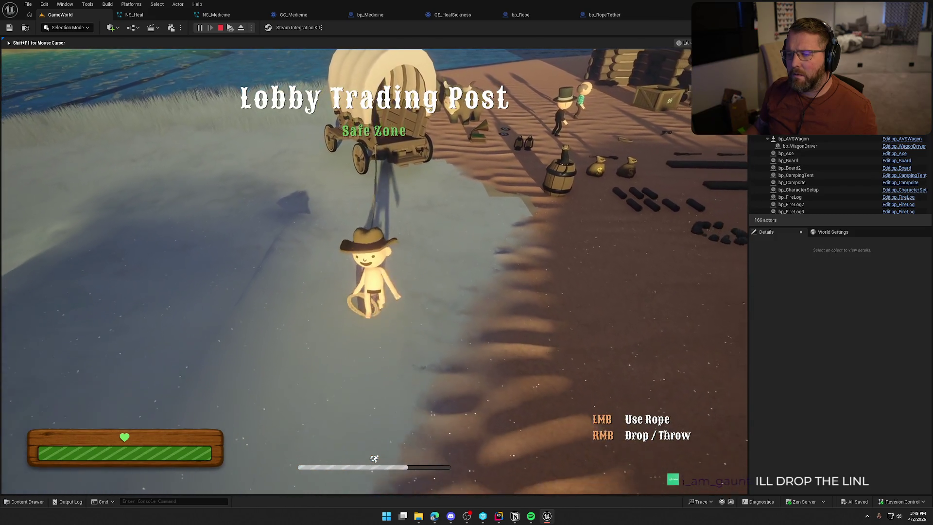
{"action": "key", "text": "w"}
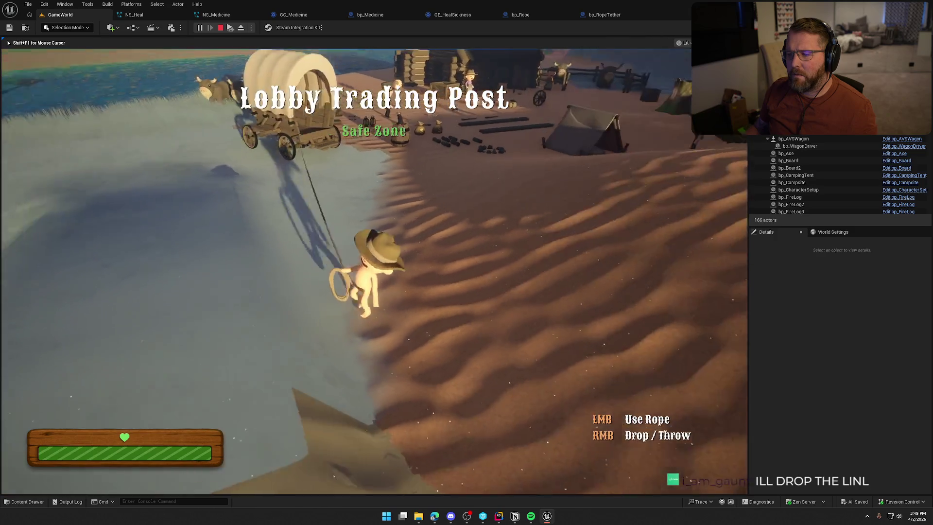
{"action": "key", "text": "s"}
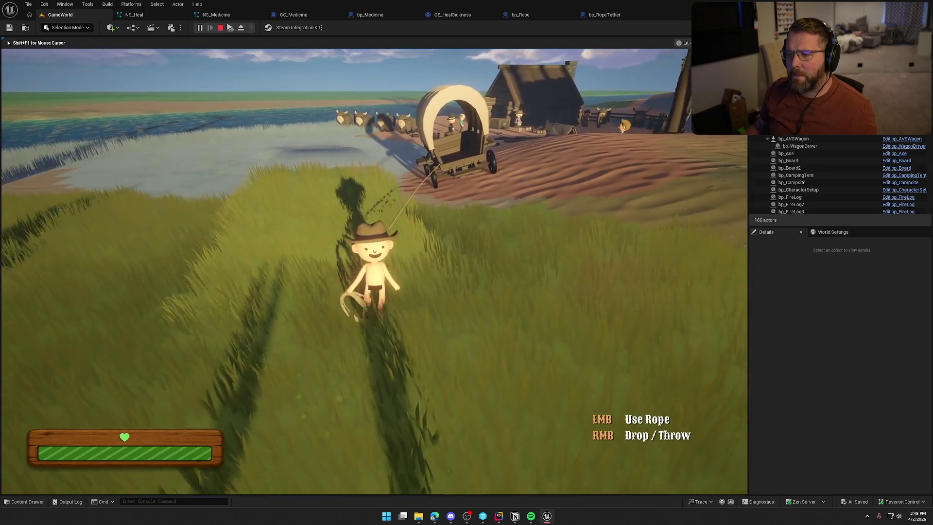
{"action": "key", "text": "w"}
{"action": "key", "text": "s"}
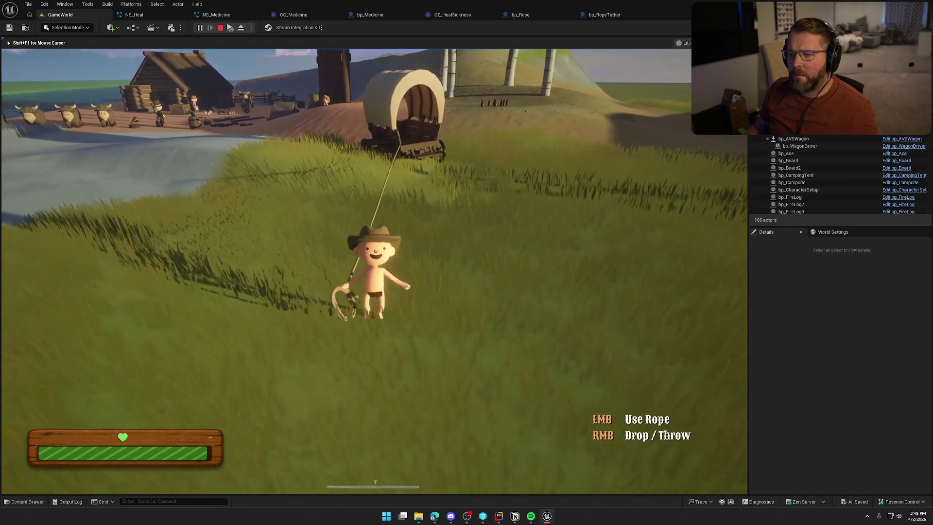
{"action": "key", "text": "w"}
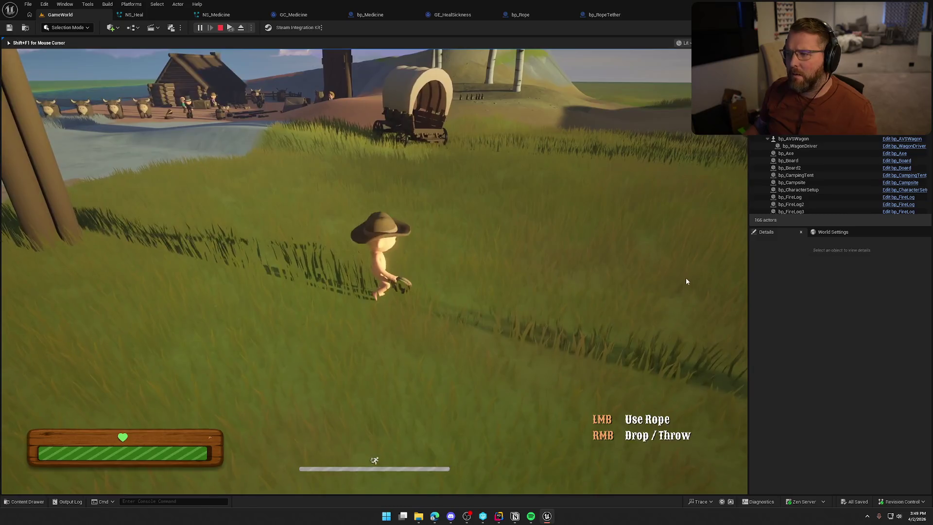
{"action": "key", "text": "Escape"}
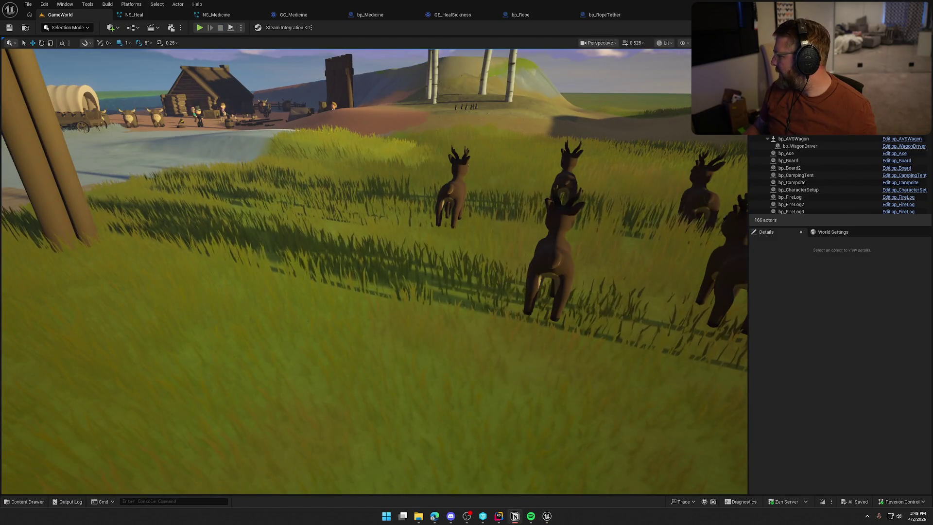
Step: Browse the Logic > Interactables > Items blueprints, then play the Funny or Die video full screen in Edge
{"action": "key", "text": "ctrl+space"}
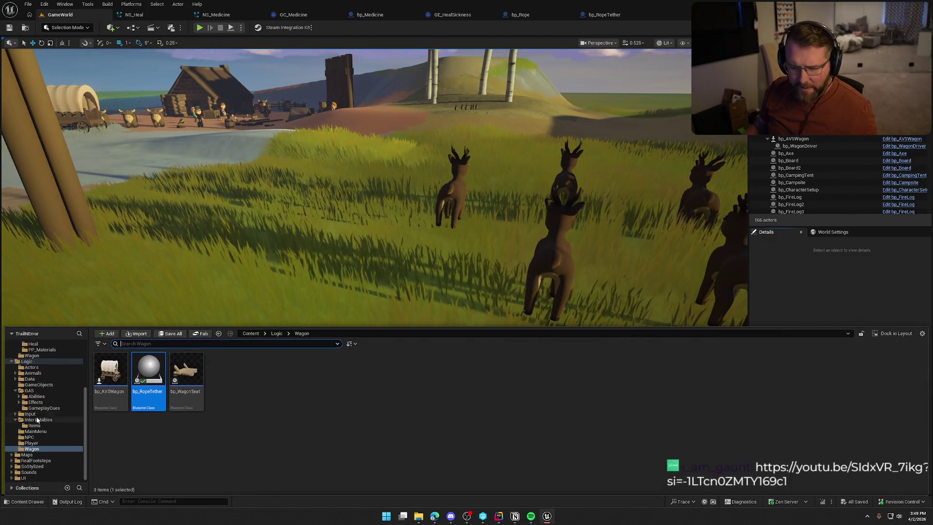
{"action": "left_click", "coordinate": [33, 425]}
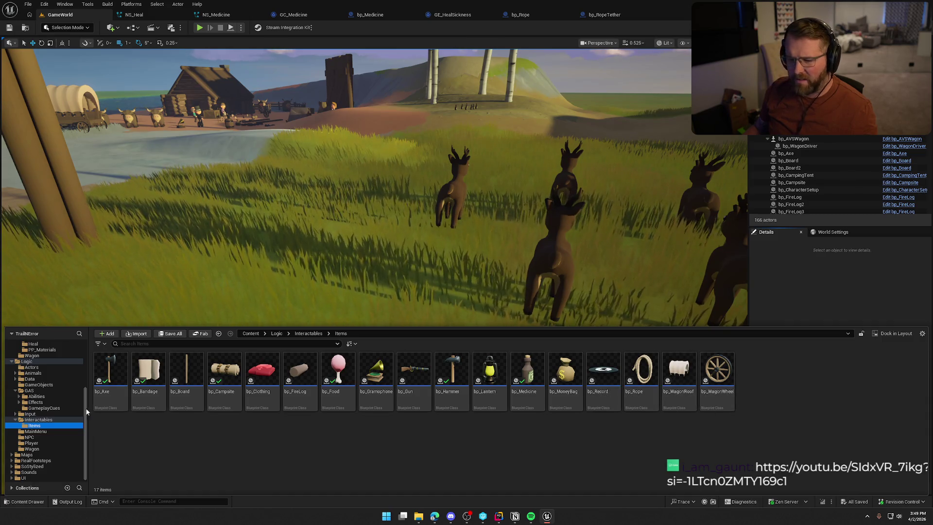
{"action": "left_click", "coordinate": [815, 275]}
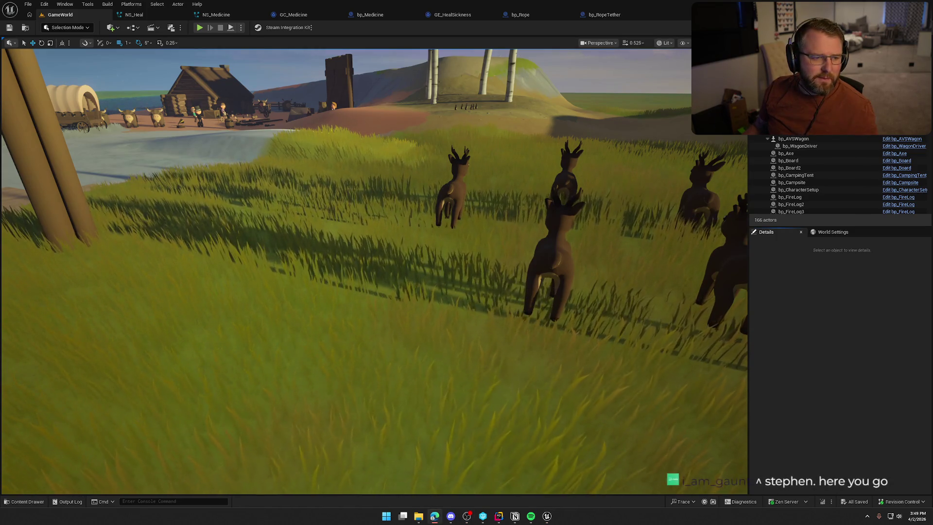
{"action": "key", "text": "alt+Tab"}
{"action": "key", "text": "f"}
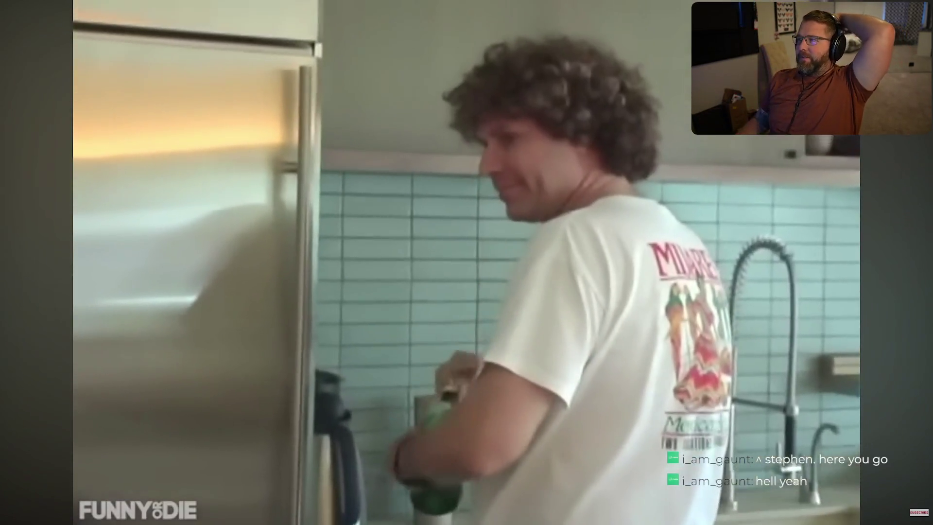
Step: Watch the video to the end, exit full screen, and return to the Unreal Editor
{"action": "mouse_move", "coordinate": [148, 464]}
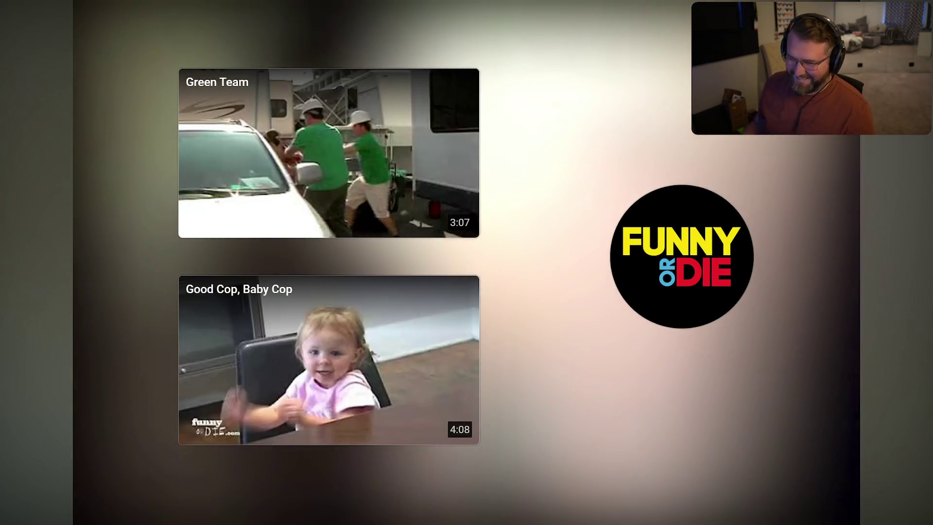
{"action": "key", "text": "Escape"}
{"action": "key", "text": "alt+Tab"}
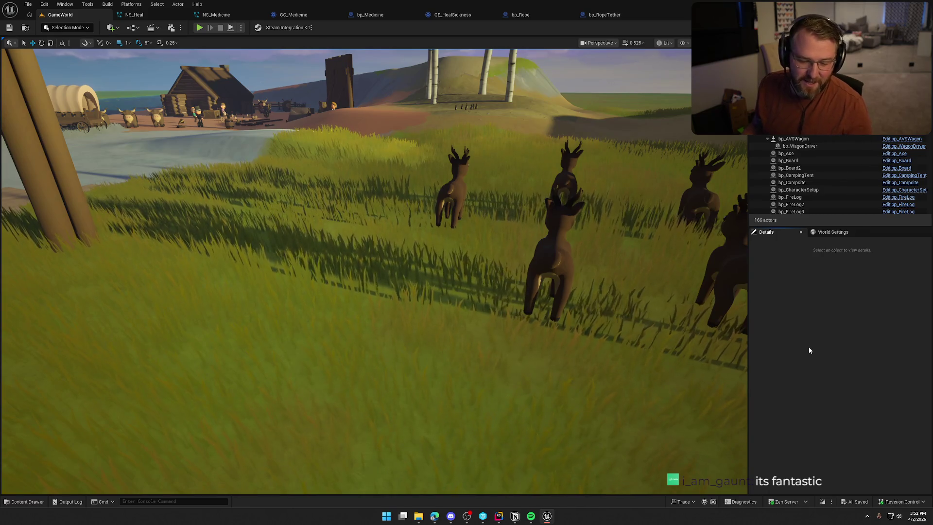
Step: Pull the camera back to frame the wooden gate and village, then open the Content Drawer
{"action": "mouse_move", "coordinate": [534, 276]}
{"action": "left_mouse_down"}
{"action": "mouse_move", "coordinate": [520, 331]}
{"action": "mouse_move", "coordinate": [534, 276]}
{"action": "left_mouse_up"}
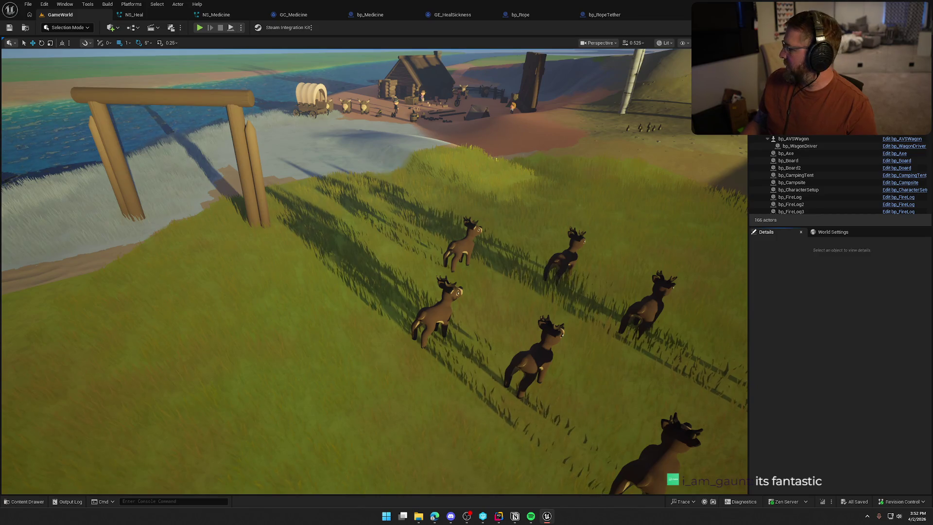
{"action": "key", "text": "ctrl+space"}
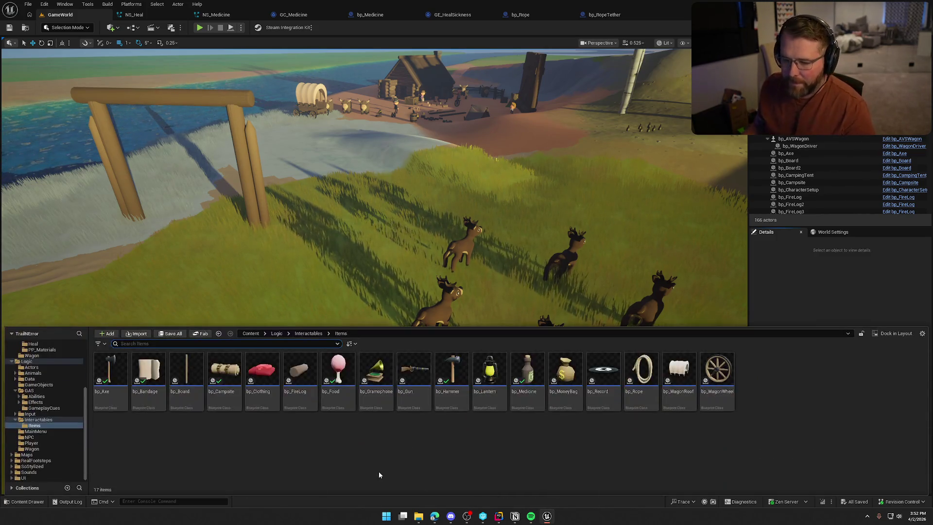
Step: Show the contents of the Content > Art > VFX folder
{"action": "scroll", "coordinate": [37, 409], "scroll_direction": "up", "scroll_amount": 5}
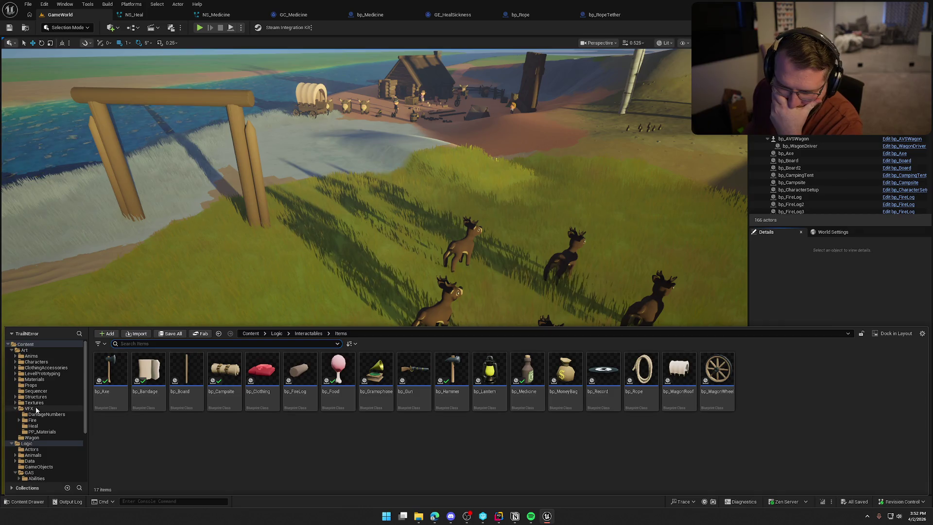
{"action": "left_click", "coordinate": [36, 410]}
{"action": "left_click", "coordinate": [359, 458]}
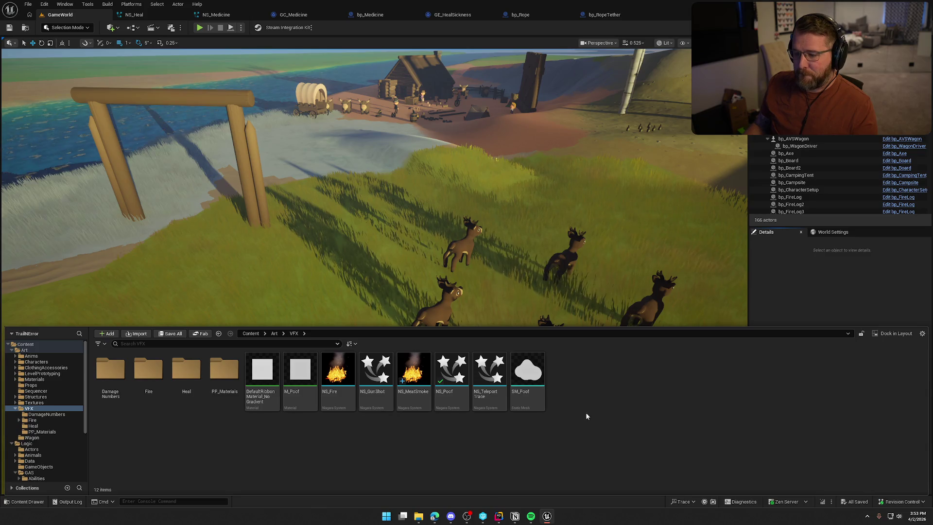
Step: Create a new folder named 'Disease' in VFX and open it
{"action": "right_click", "coordinate": [580, 369]}
{"action": "left_click", "coordinate": [613, 101]}
{"action": "type", "text": "Disease"}
{"action": "key", "text": "Return"}
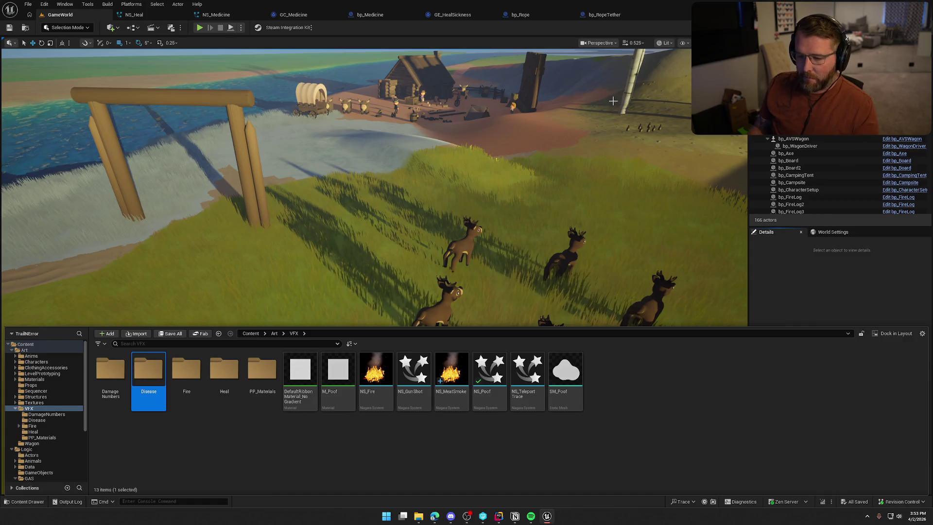
{"action": "double_click", "coordinate": [158, 378]}
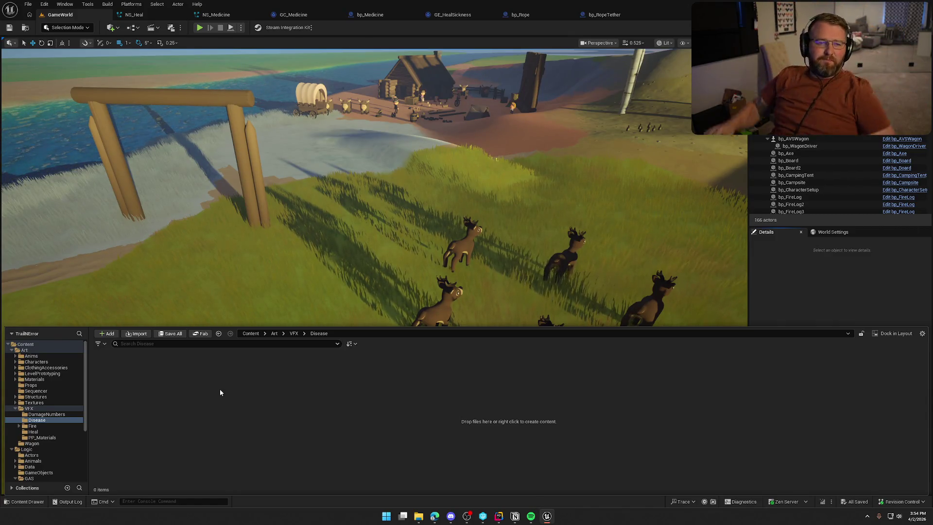
{"action": "key", "text": "alt+Tab"}
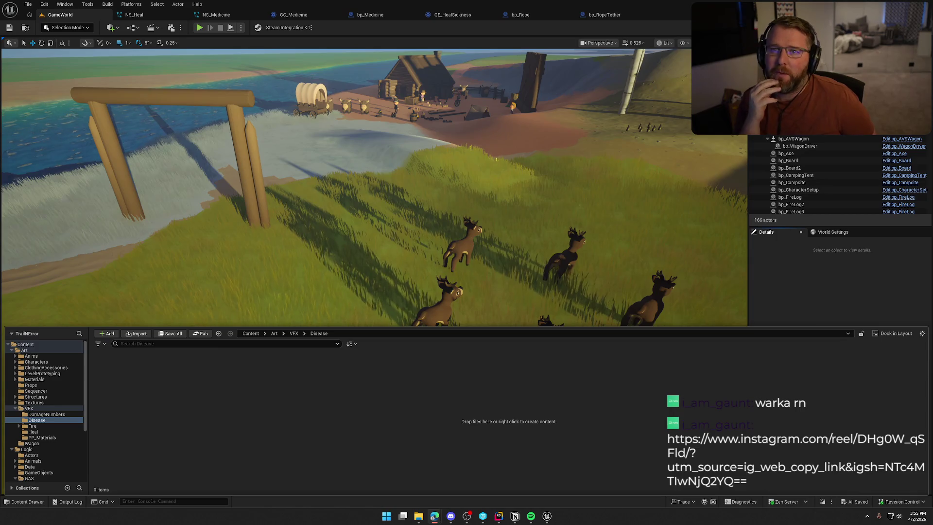
{"action": "key", "text": "alt+Tab"}
{"action": "key", "text": "alt+Tab"}
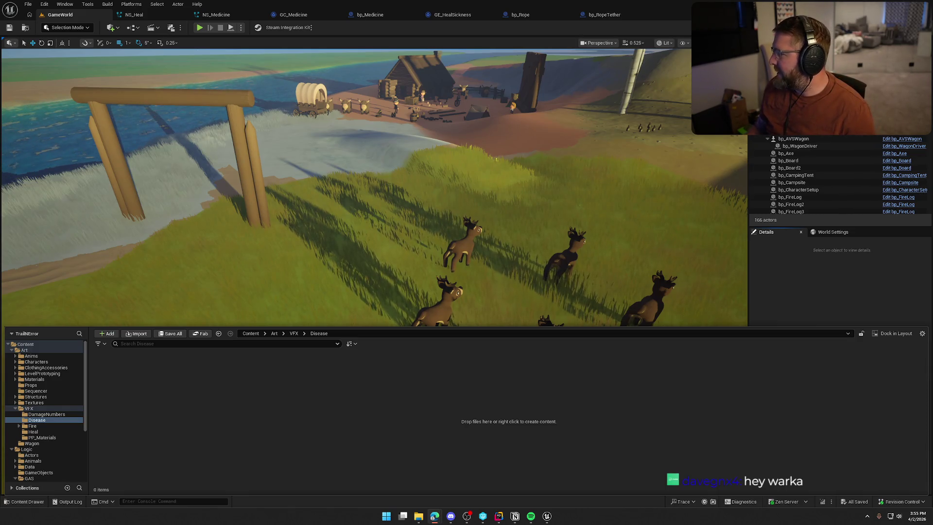
{"action": "key", "text": "alt+Tab"}
{"action": "double_click", "coordinate": [378, 118]}
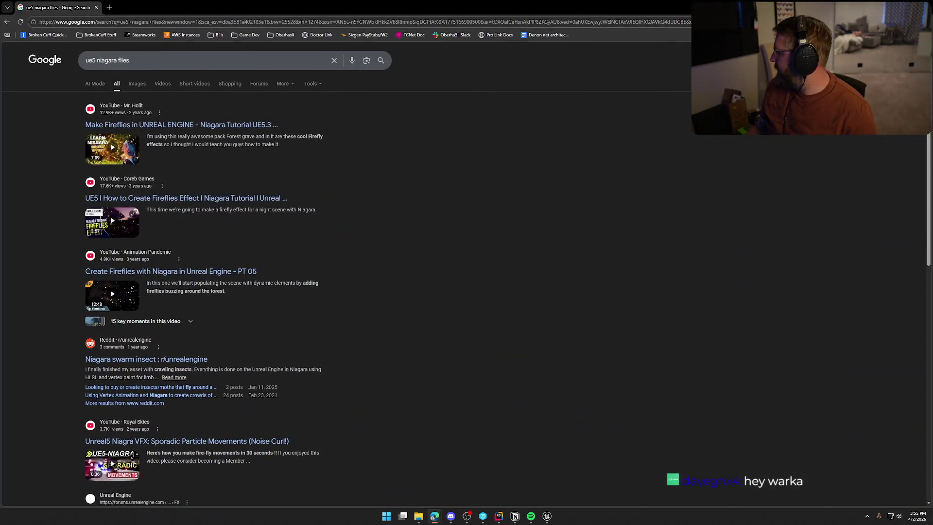
{"action": "left_click", "coordinate": [201, 127]}
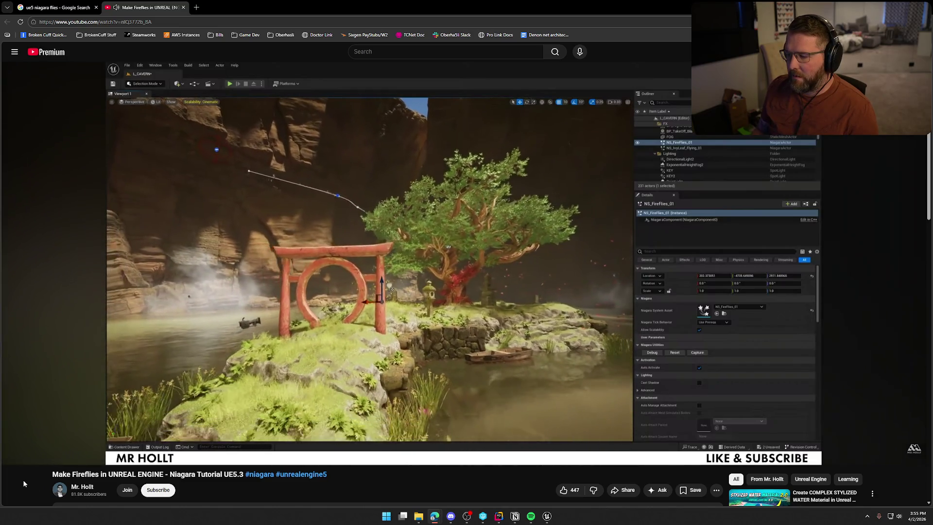
{"action": "key", "text": "Right"}
{"action": "key", "text": "Right"}
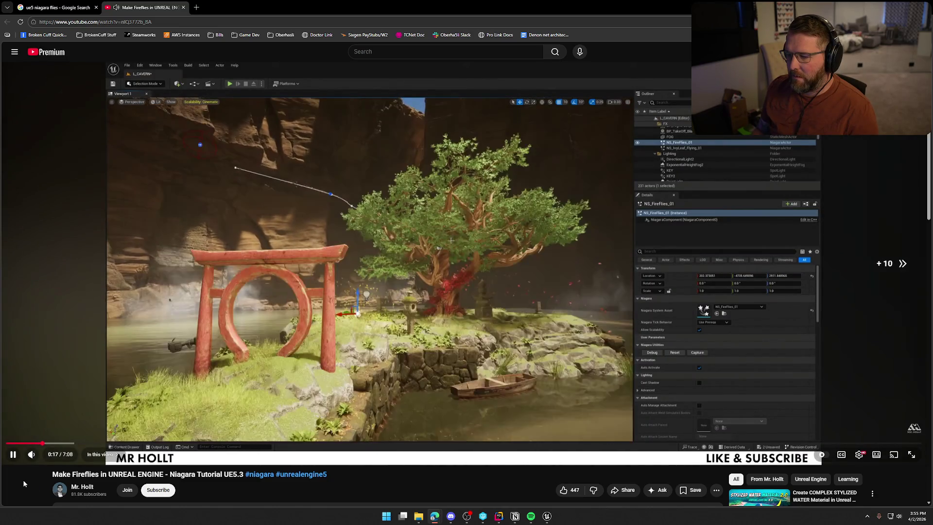
{"action": "key", "text": "Right"}
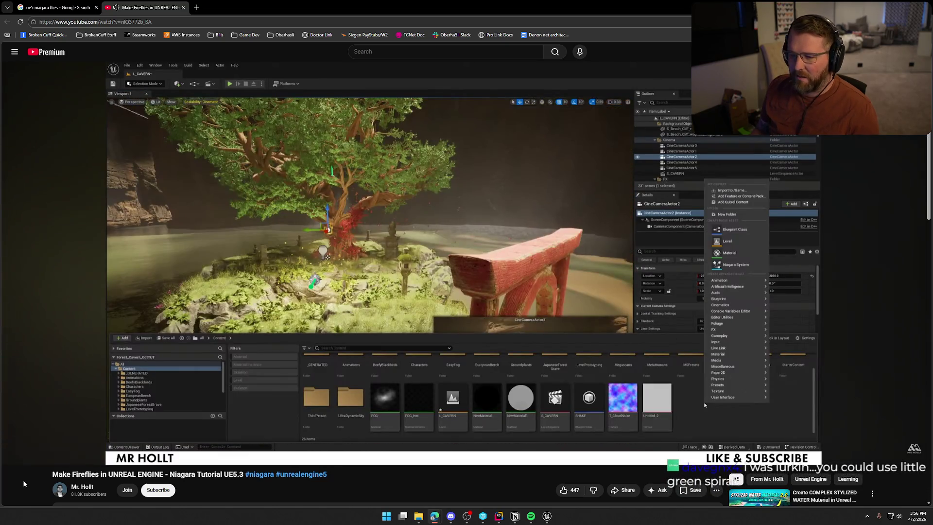
{"action": "left_click", "coordinate": [95, 302]}
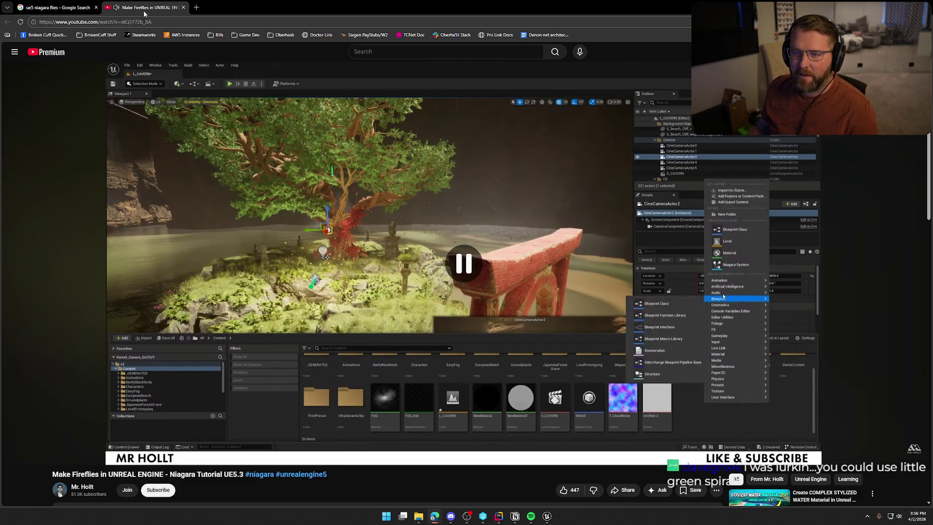
{"action": "key", "text": "ctrl+w"}
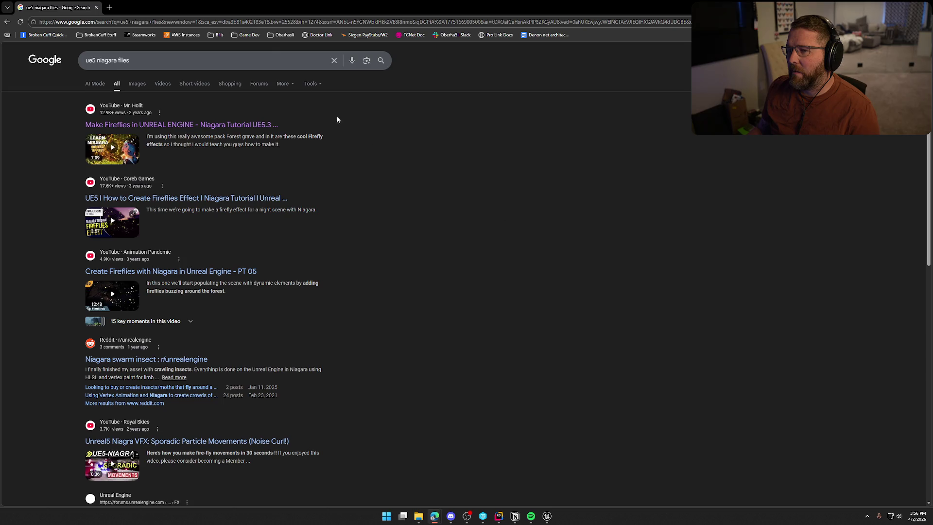
{"action": "key", "text": "alt+Tab"}
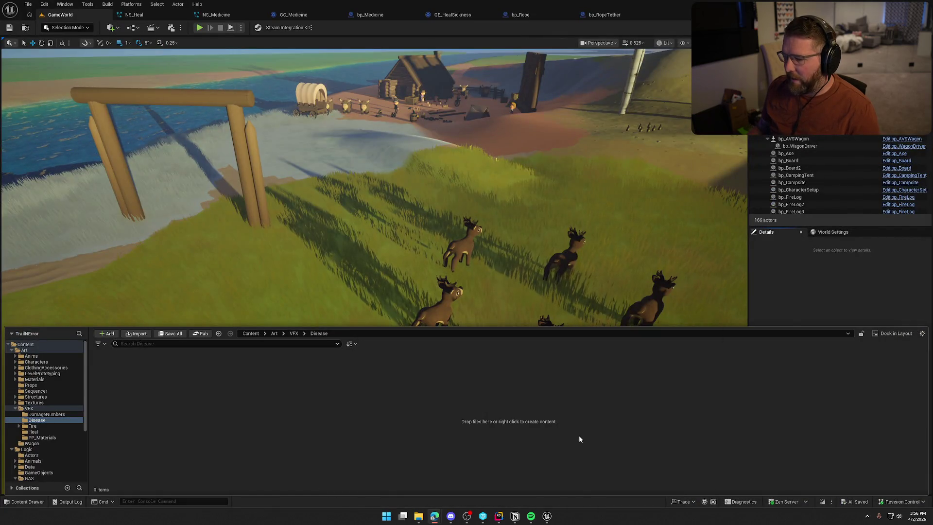
Step: Switch to the new Blender 5.1 window and dismiss its start screen
{"action": "key", "text": "alt+Tab"}
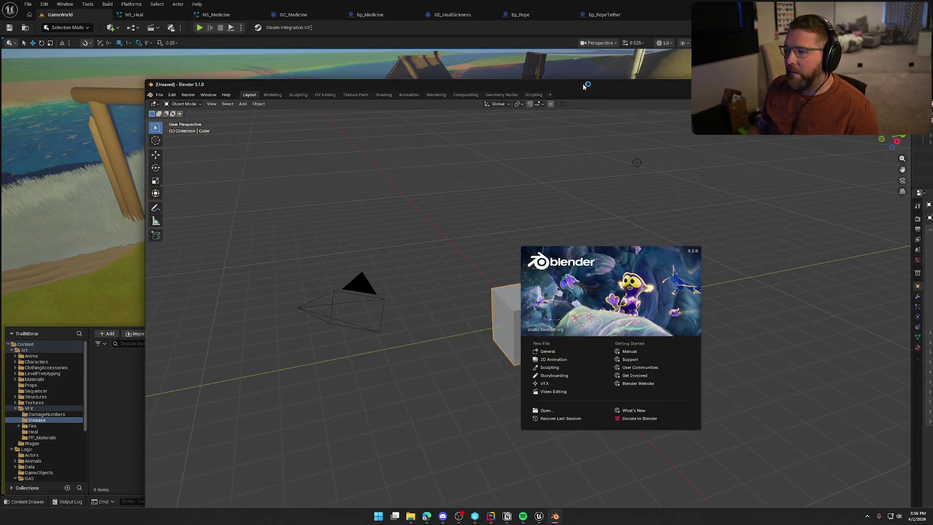
{"action": "left_click", "coordinate": [395, 156]}
Step: Select all and delete the default cube, camera and light
{"action": "key", "text": "a"}
{"action": "key", "text": "Delete"}
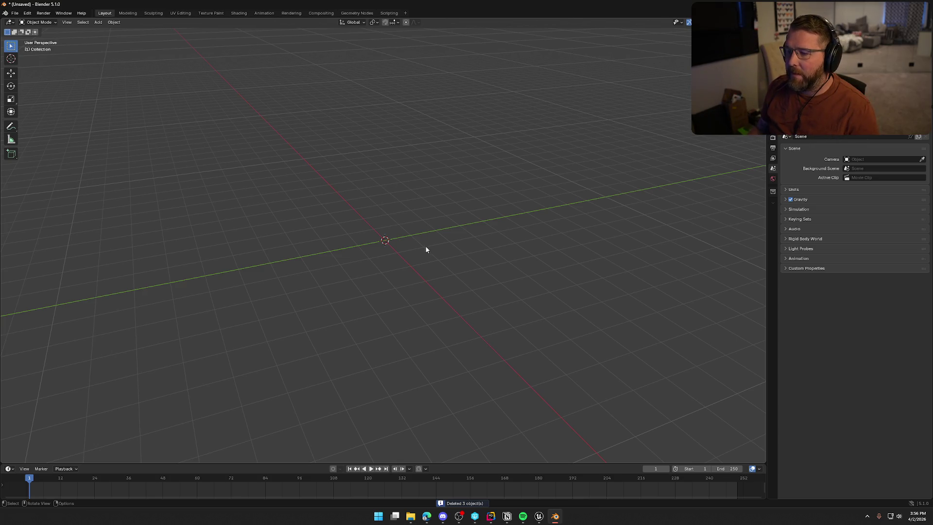
{"action": "left_click", "coordinate": [111, 22]}
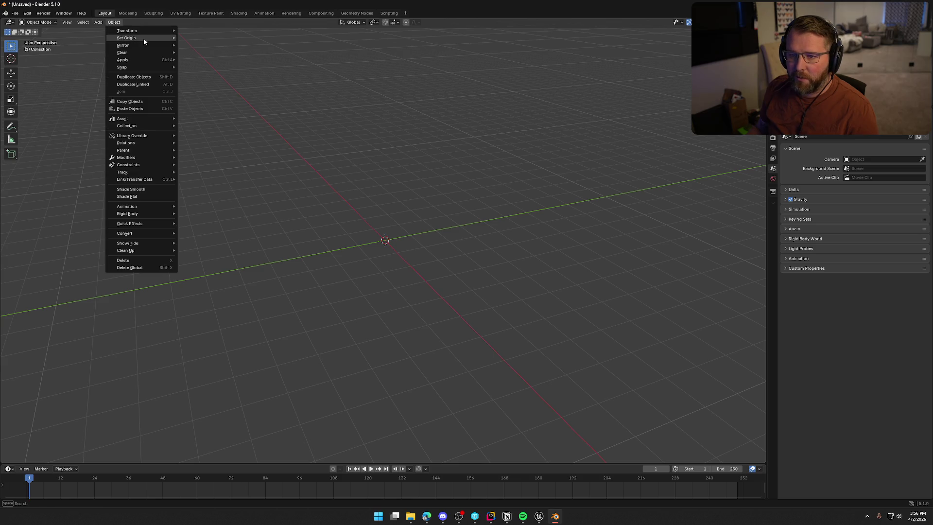
{"action": "left_click", "coordinate": [99, 23]}
{"action": "mouse_move", "coordinate": [116, 31]}
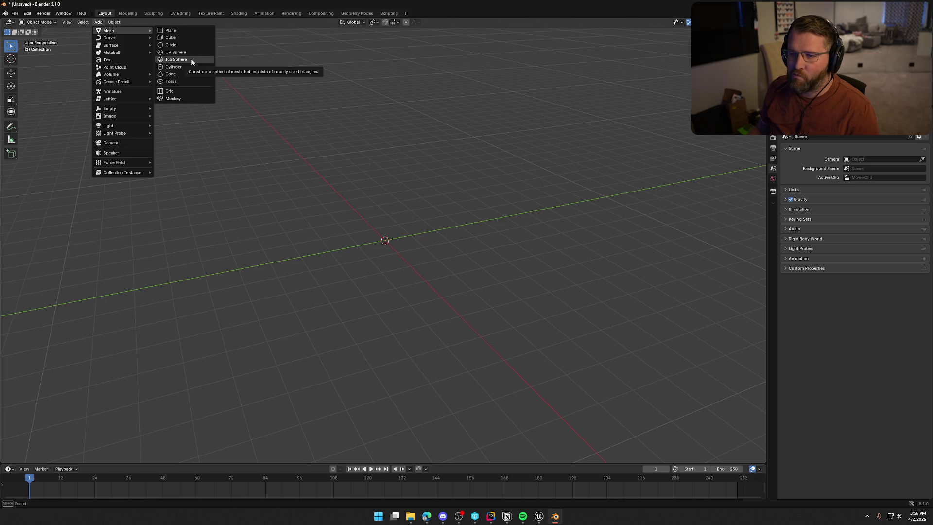
Step: Add an Ico Sphere at the origin and view it from the right side
{"action": "left_click", "coordinate": [191, 60]}
{"action": "scroll", "coordinate": [344, 247], "scroll_direction": "up", "scroll_amount": 8}
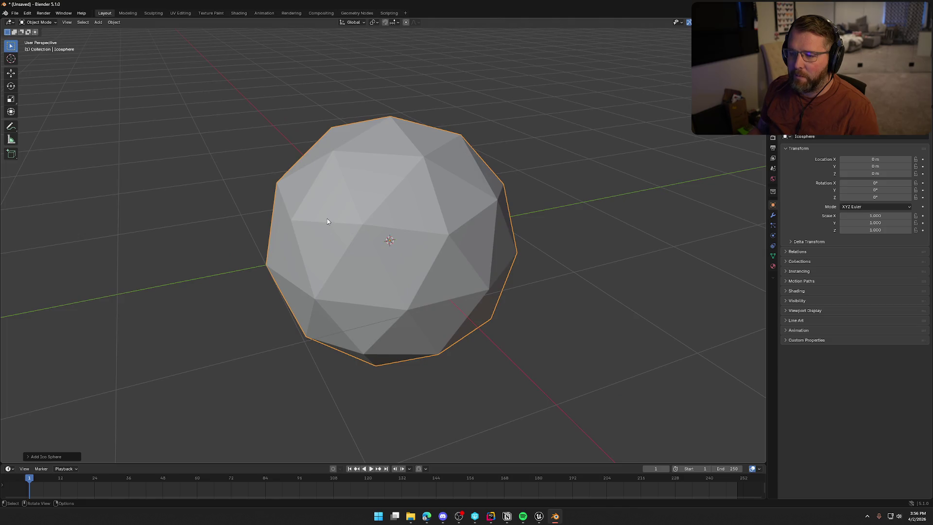
{"action": "mouse_move", "coordinate": [380, 236]}
{"action": "left_mouse_down"}
{"action": "mouse_move", "coordinate": [416, 240]}
{"action": "mouse_move", "coordinate": [401, 244]}
{"action": "mouse_move", "coordinate": [355, 321]}
{"action": "mouse_move", "coordinate": [404, 234]}
{"action": "mouse_move", "coordinate": [398, 218]}
{"action": "left_mouse_up"}
{"action": "scroll", "coordinate": [401, 244], "scroll_direction": "down", "scroll_amount": 5}
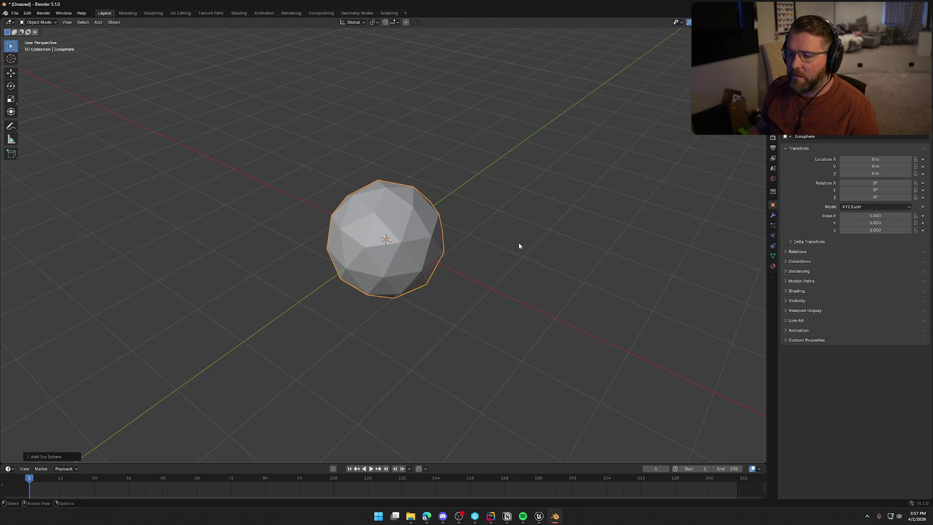
{"action": "scroll", "coordinate": [519, 247], "scroll_direction": "up", "scroll_amount": 2}
{"action": "mouse_move", "coordinate": [519, 247]}
{"action": "left_mouse_down"}
{"action": "mouse_move", "coordinate": [501, 253]}
{"action": "mouse_move", "coordinate": [532, 226]}
{"action": "mouse_move", "coordinate": [518, 238]}
{"action": "mouse_move", "coordinate": [518, 261]}
{"action": "mouse_move", "coordinate": [531, 272]}
{"action": "mouse_move", "coordinate": [547, 267]}
{"action": "mouse_move", "coordinate": [529, 253]}
{"action": "mouse_move", "coordinate": [552, 239]}
{"action": "left_mouse_up"}
{"action": "key", "text": "KP_3"}
Step: Enter Edit Mode on the sphere, cancel a trial loop cut, and return to Object Mode
{"action": "key", "text": "Tab"}
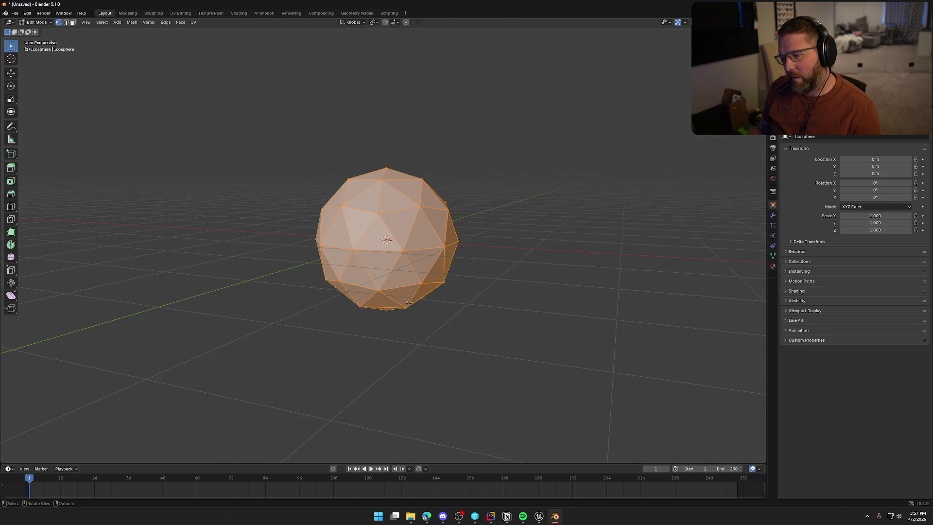
{"action": "key", "text": "ctrl+r"}
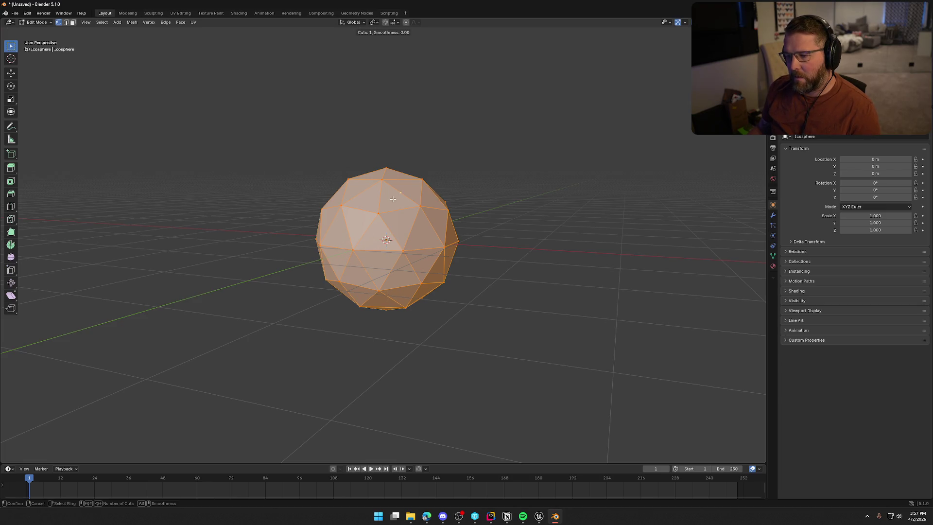
{"action": "key", "text": "Escape"}
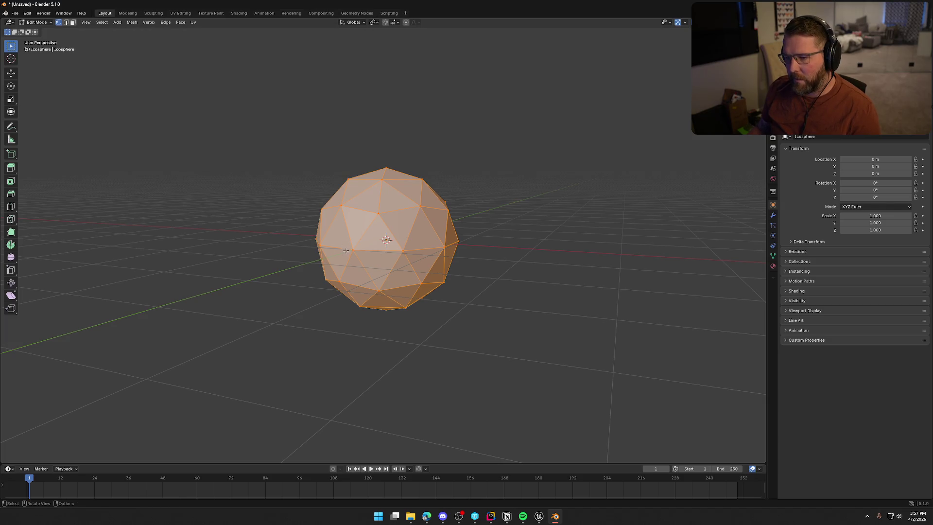
{"action": "scroll", "coordinate": [384, 258], "scroll_direction": "up", "scroll_amount": 3}
{"action": "mouse_move", "coordinate": [386, 260]}
{"action": "left_mouse_down"}
{"action": "mouse_move", "coordinate": [393, 264]}
{"action": "mouse_move", "coordinate": [354, 258]}
{"action": "left_mouse_up"}
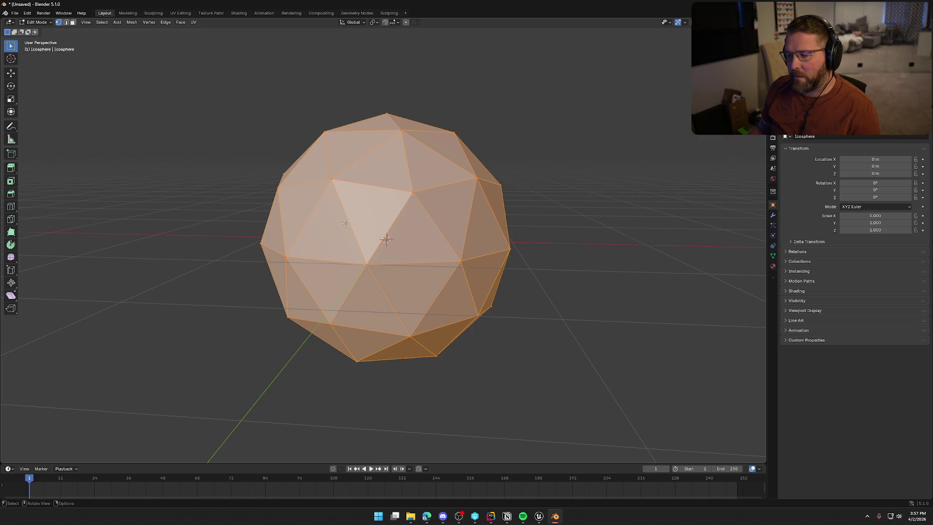
{"action": "left_click_drag", "start_coordinate": [369, 257], "coordinate": [334, 276]}
{"action": "left_click", "coordinate": [548, 198]}
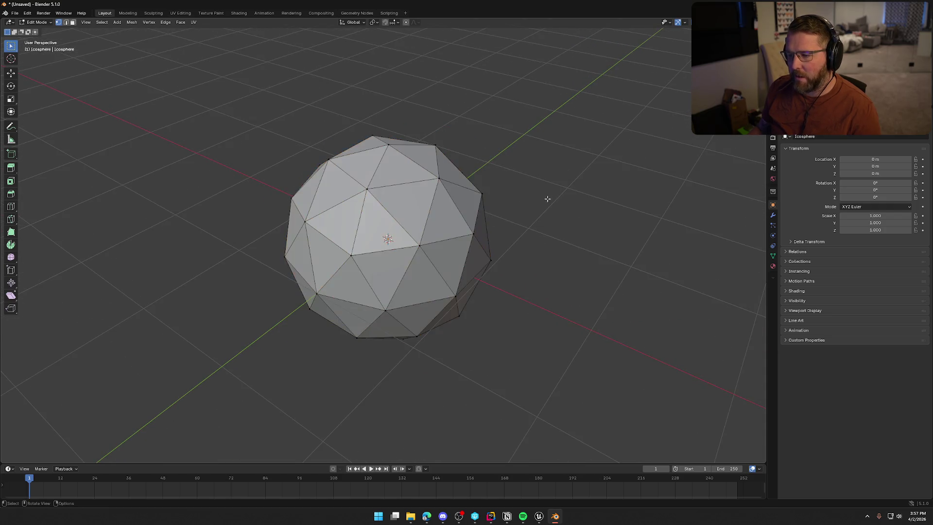
{"action": "scroll", "coordinate": [547, 202], "scroll_direction": "down", "scroll_amount": 2}
{"action": "key", "text": "Tab"}
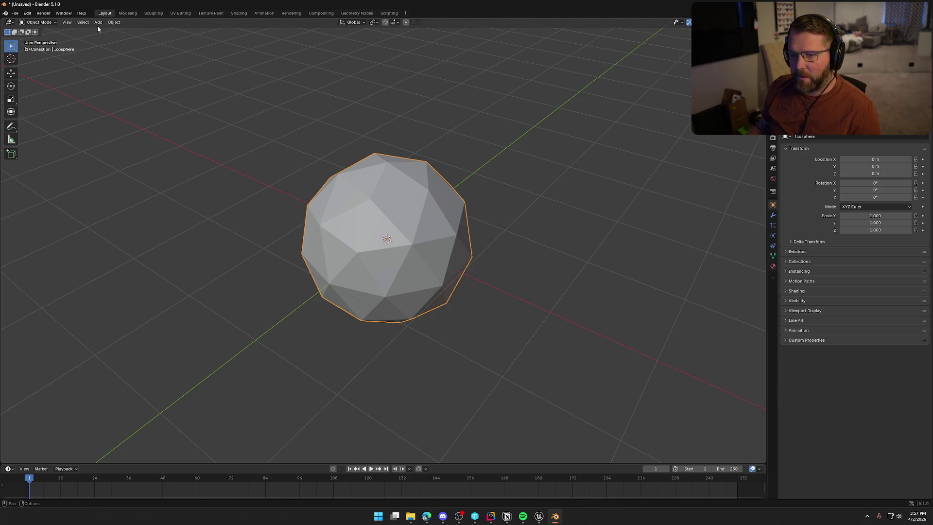
{"action": "left_click", "coordinate": [99, 22]}
{"action": "mouse_move", "coordinate": [112, 31]}
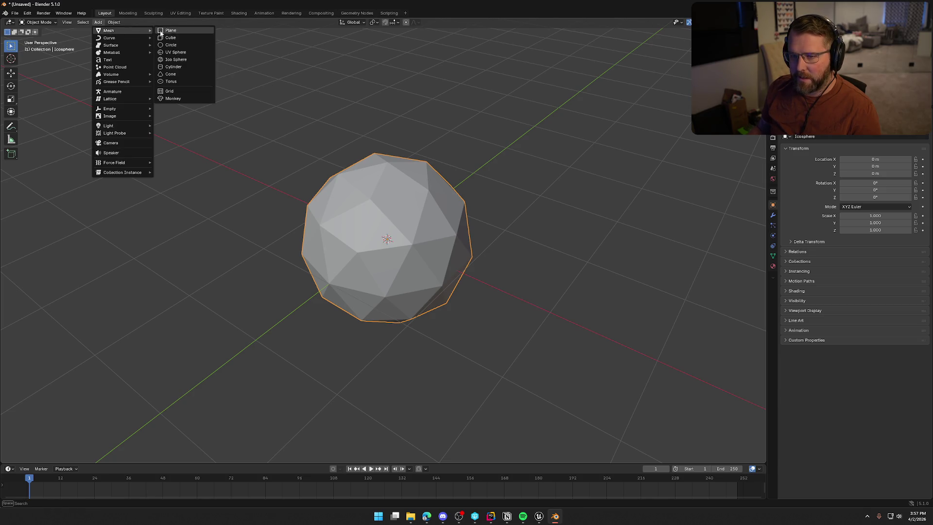
Step: Add a cube, move it along Y beside the sphere, and flatten it to 0.122 height
{"action": "left_click", "coordinate": [193, 39]}
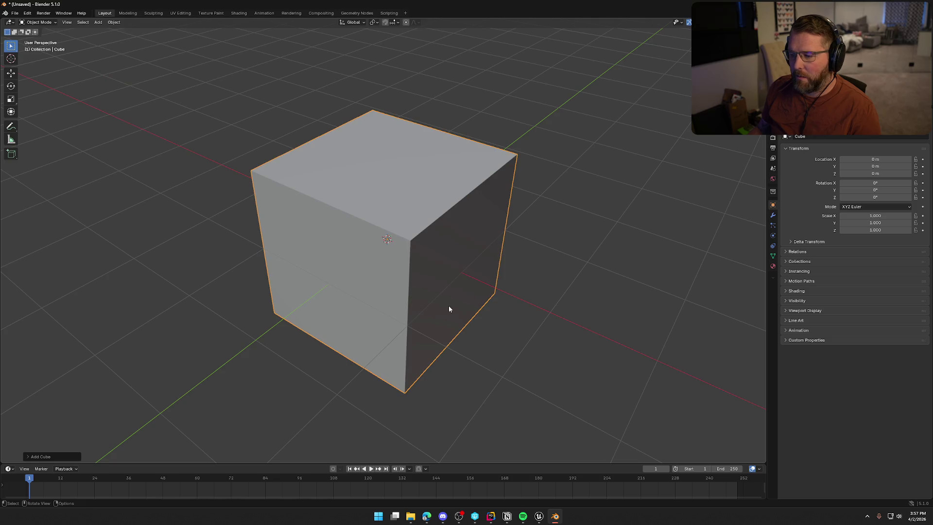
{"action": "key", "text": "KP_3"}
{"action": "key", "text": "KP_8"}
{"action": "key", "text": "KP_8"}
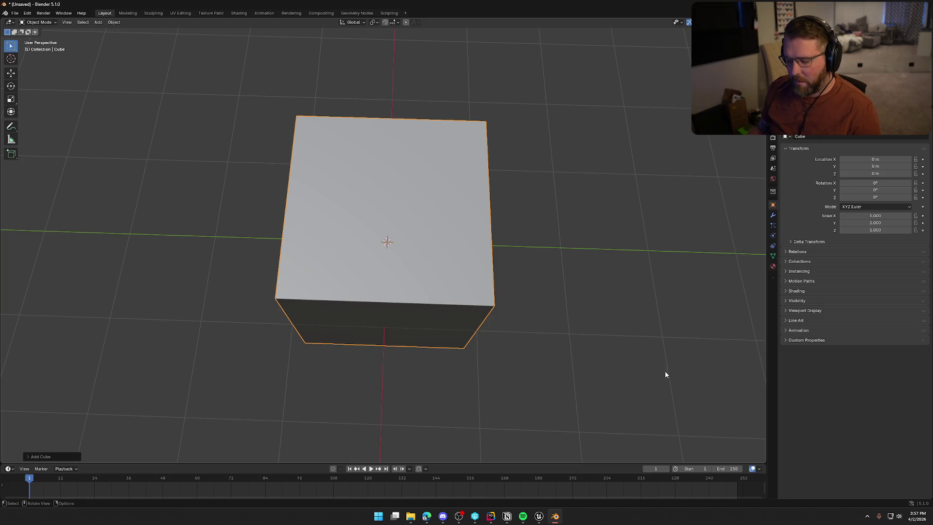
{"action": "key", "text": "g"}
{"action": "key", "text": "y"}
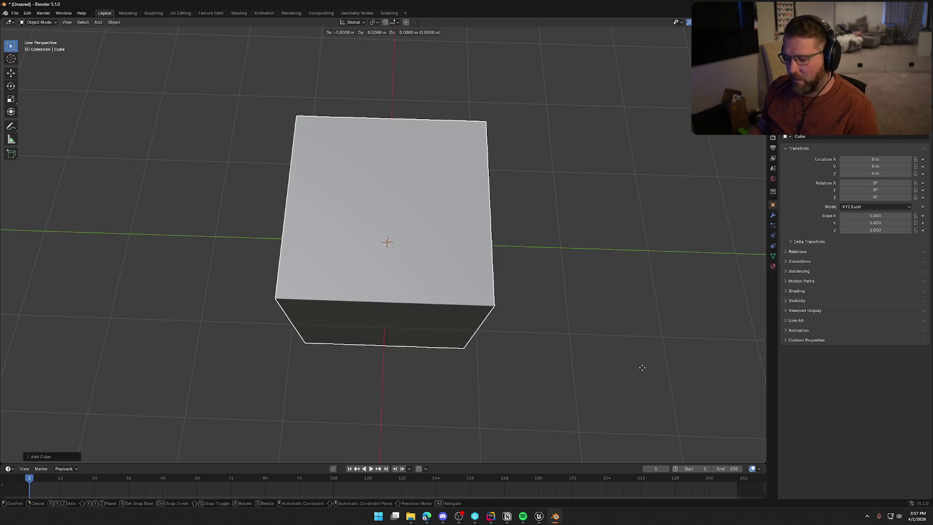
{"action": "left_click", "coordinate": [496, 355]}
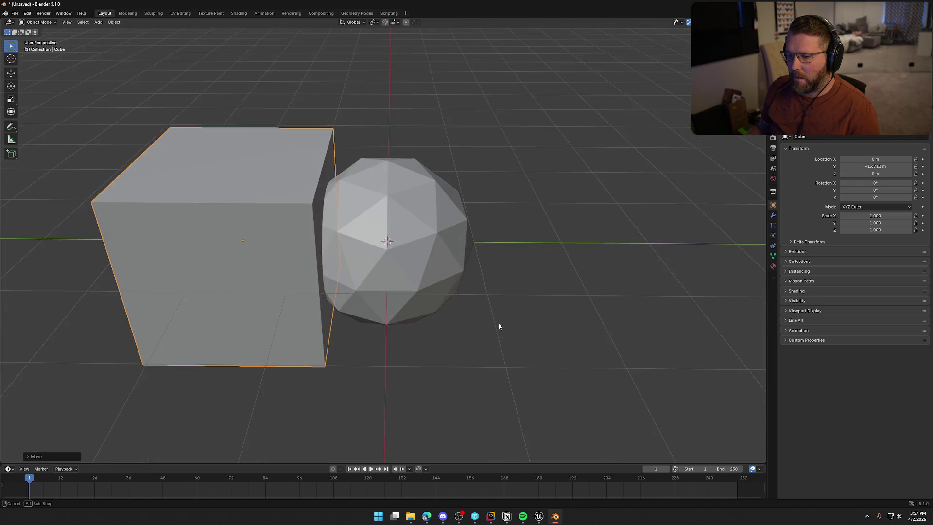
{"action": "scroll", "coordinate": [498, 327], "scroll_direction": "up", "scroll_amount": 3}
{"action": "scroll", "coordinate": [488, 327], "scroll_direction": "down", "scroll_amount": 3}
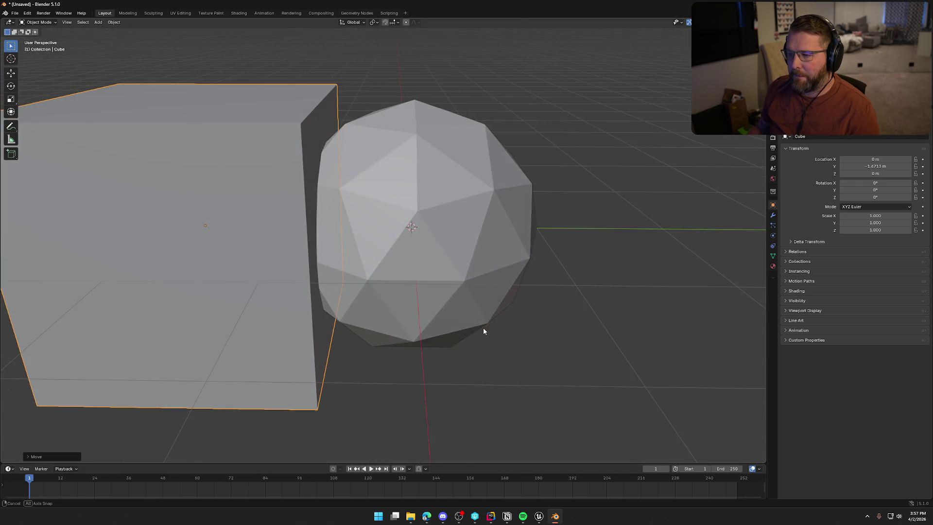
{"action": "key", "text": "s"}
{"action": "key", "text": "z"}
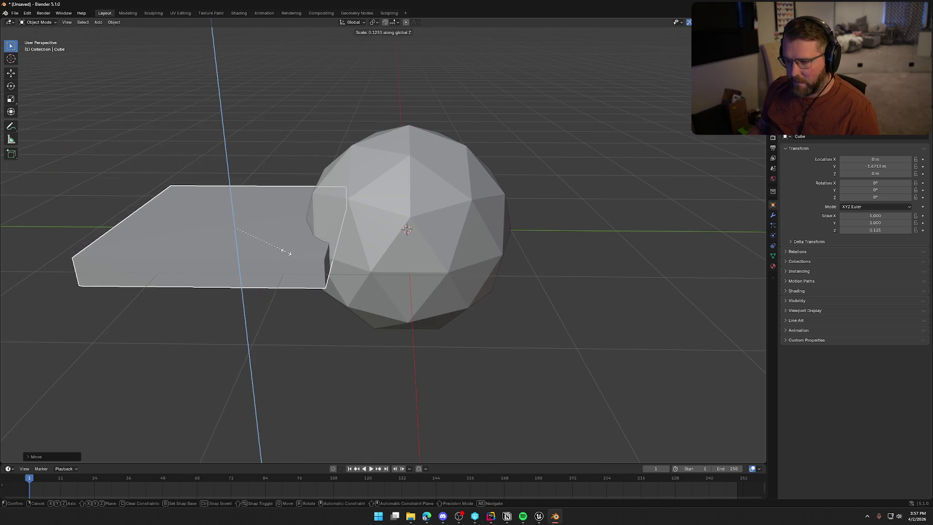
{"action": "left_click", "coordinate": [287, 252]}
Step: Scale down the slab's outer end face to taper it into a wing shape
{"action": "mouse_move", "coordinate": [286, 253]}
{"action": "left_mouse_down"}
{"action": "mouse_move", "coordinate": [367, 306]}
{"action": "mouse_move", "coordinate": [463, 323]}
{"action": "mouse_move", "coordinate": [368, 327]}
{"action": "mouse_move", "coordinate": [365, 341]}
{"action": "left_mouse_up"}
{"action": "key", "text": "Tab"}
{"action": "left_click", "coordinate": [434, 390]}
{"action": "left_click_drag", "start_coordinate": [434, 390], "coordinate": [455, 350]}
{"action": "key", "text": "s"}
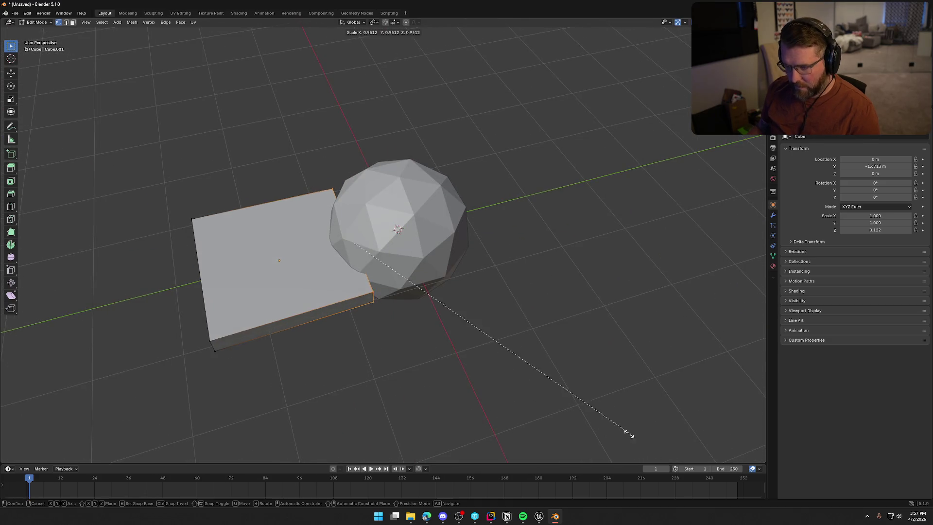
{"action": "left_click", "coordinate": [474, 348]}
{"action": "mouse_move", "coordinate": [486, 359]}
{"action": "left_mouse_down"}
{"action": "mouse_move", "coordinate": [529, 339]}
{"action": "mouse_move", "coordinate": [614, 364]}
{"action": "mouse_move", "coordinate": [471, 371]}
{"action": "mouse_move", "coordinate": [438, 343]}
{"action": "left_mouse_up"}
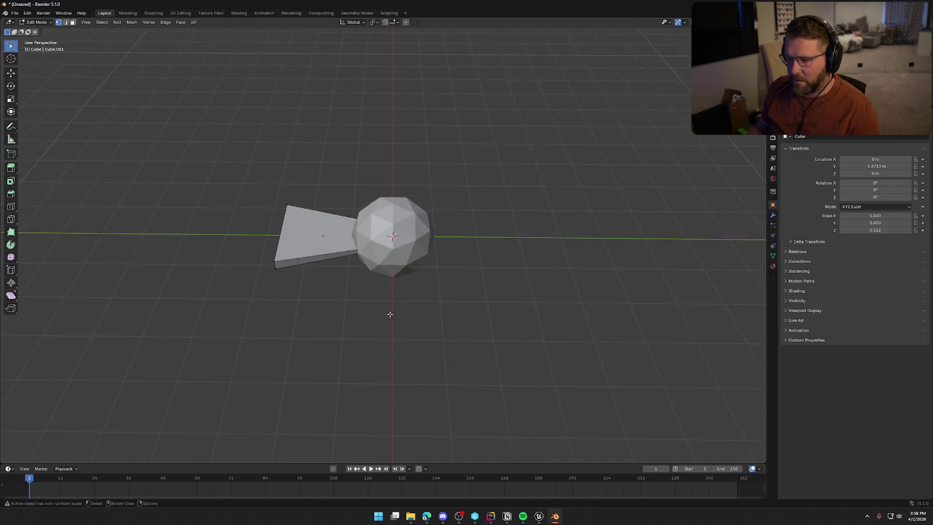
{"action": "scroll", "coordinate": [310, 330], "scroll_direction": "up", "scroll_amount": 4}
{"action": "key", "text": "Tab"}
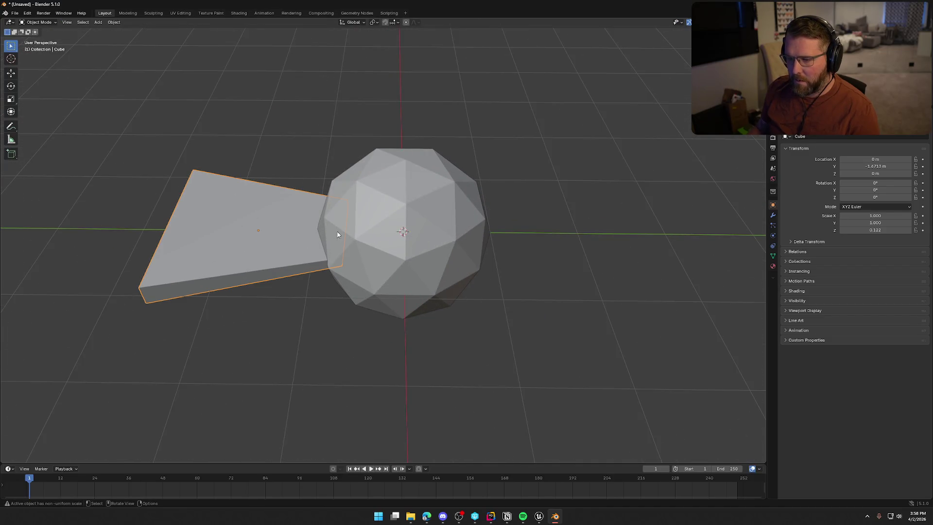
{"action": "left_click", "coordinate": [773, 226]}
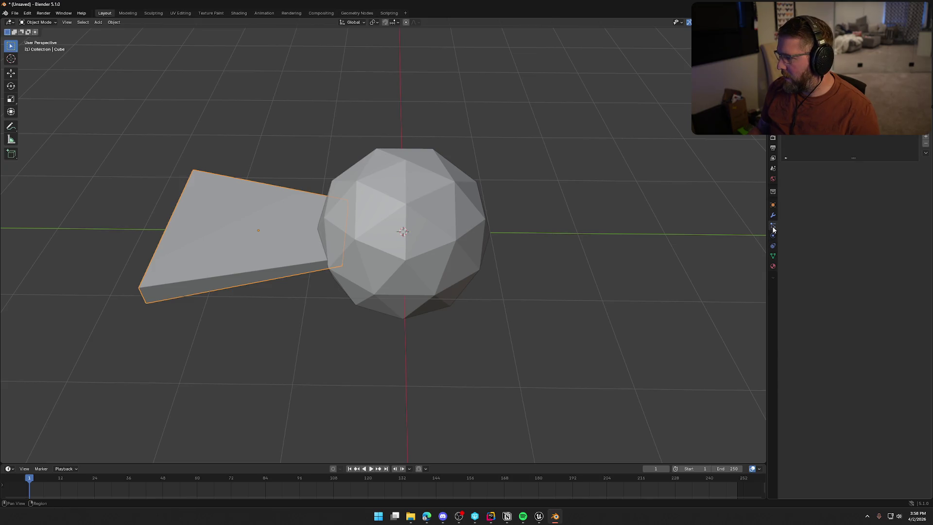
Step: Apply all transforms to the wing slab
{"action": "right_click", "coordinate": [268, 216]}
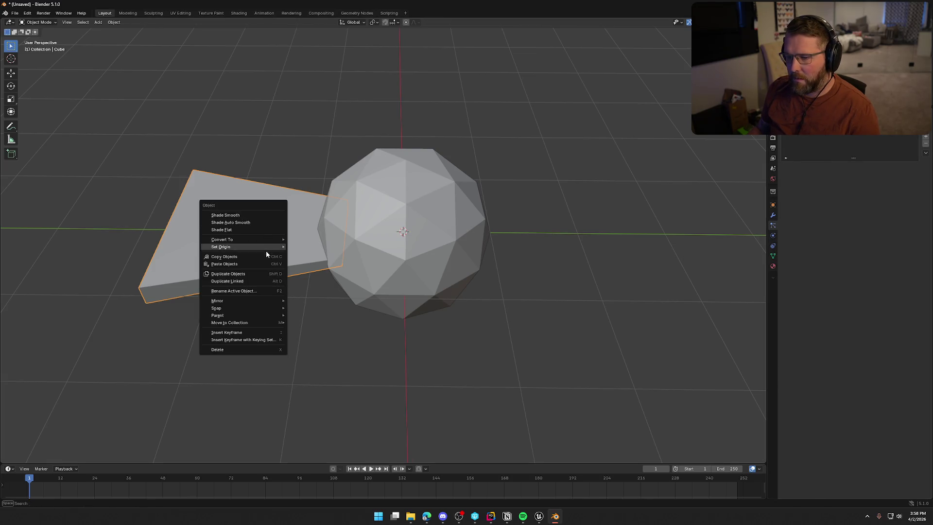
{"action": "key", "text": "Escape"}
{"action": "key", "text": "ctrl+a"}
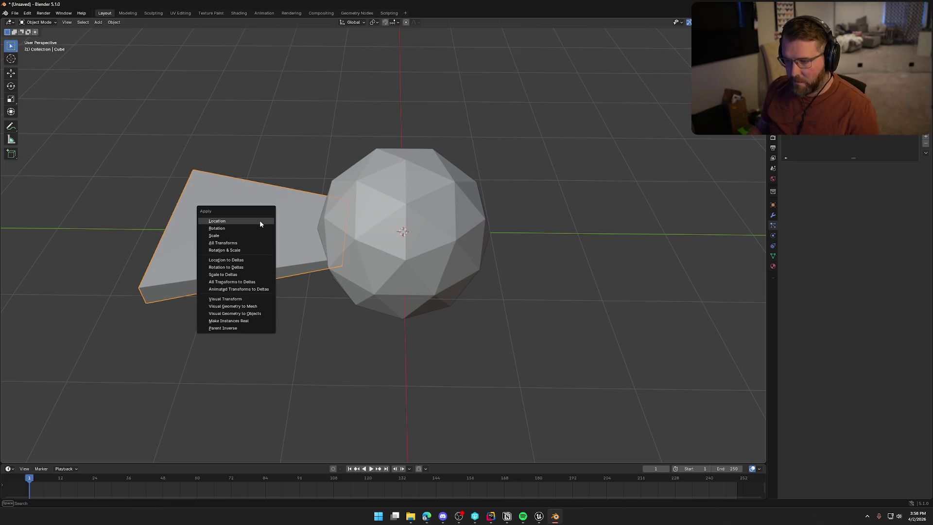
{"action": "left_click", "coordinate": [248, 243]}
Step: Add a Mirror modifier on the Y axis with the Icosphere as mirror object
{"action": "left_click", "coordinate": [773, 215]}
{"action": "left_click", "coordinate": [845, 138]}
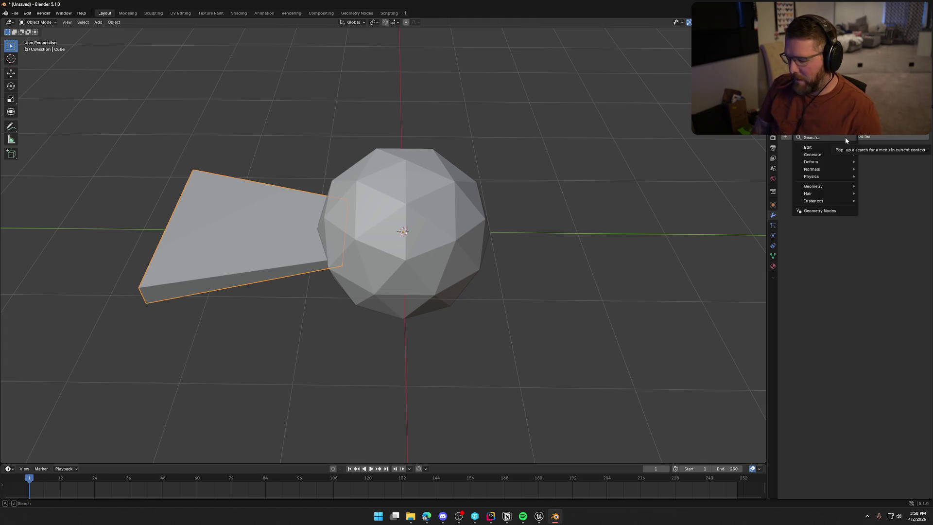
{"action": "type", "text": "mirr"}
{"action": "key", "text": "Return"}
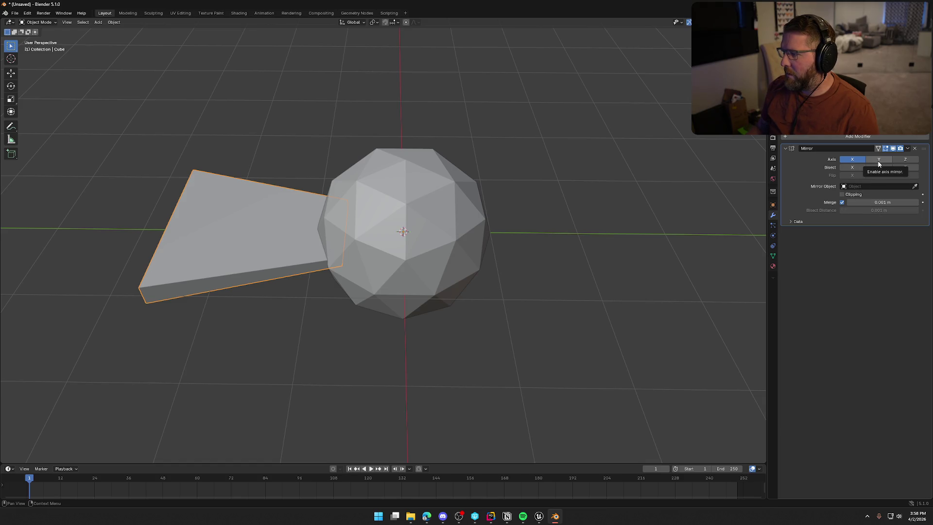
{"action": "left_click", "coordinate": [914, 186]}
{"action": "left_click", "coordinate": [408, 185]}
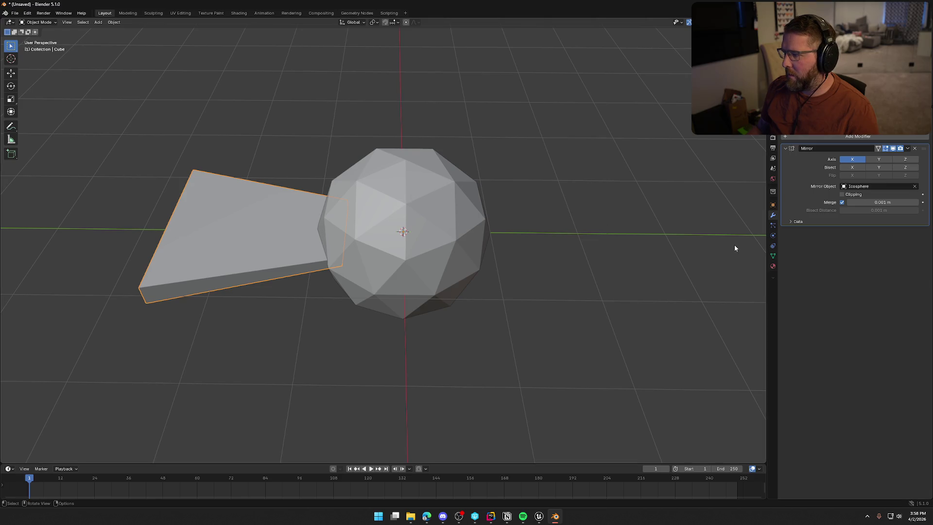
{"action": "left_click", "coordinate": [878, 159]}
Step: Bevel the wing's outer end edge with 3 segments
{"action": "mouse_move", "coordinate": [705, 282]}
{"action": "left_mouse_down"}
{"action": "mouse_move", "coordinate": [504, 305]}
{"action": "mouse_move", "coordinate": [354, 277]}
{"action": "mouse_move", "coordinate": [486, 304]}
{"action": "mouse_move", "coordinate": [447, 299]}
{"action": "mouse_move", "coordinate": [482, 319]}
{"action": "mouse_move", "coordinate": [347, 319]}
{"action": "left_mouse_up"}
{"action": "left_click", "coordinate": [347, 319]}
{"action": "left_click", "coordinate": [286, 267]}
{"action": "mouse_move", "coordinate": [286, 267]}
{"action": "left_mouse_down"}
{"action": "mouse_move", "coordinate": [402, 260]}
{"action": "mouse_move", "coordinate": [400, 278]}
{"action": "mouse_move", "coordinate": [380, 278]}
{"action": "mouse_move", "coordinate": [390, 315]}
{"action": "mouse_move", "coordinate": [366, 314]}
{"action": "left_mouse_up"}
{"action": "key", "text": "Tab"}
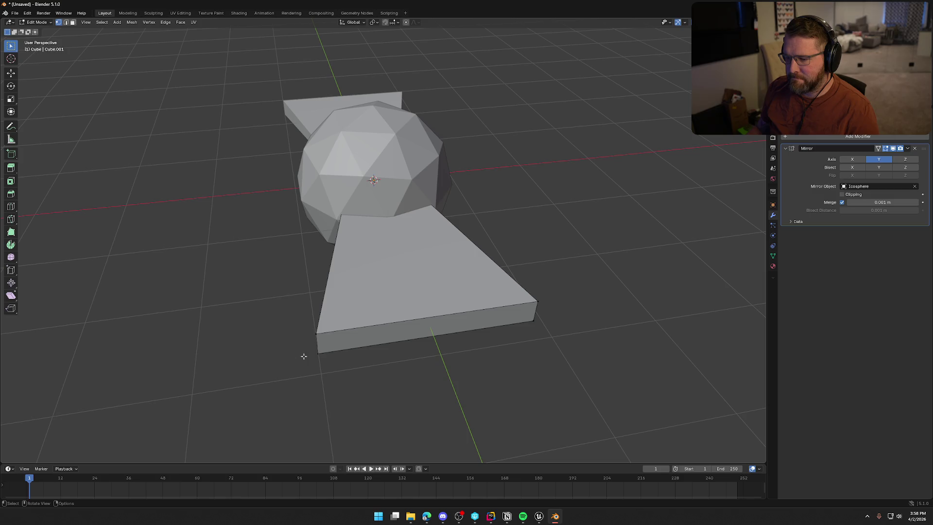
{"action": "left_click_drag", "start_coordinate": [303, 357], "coordinate": [328, 346]}
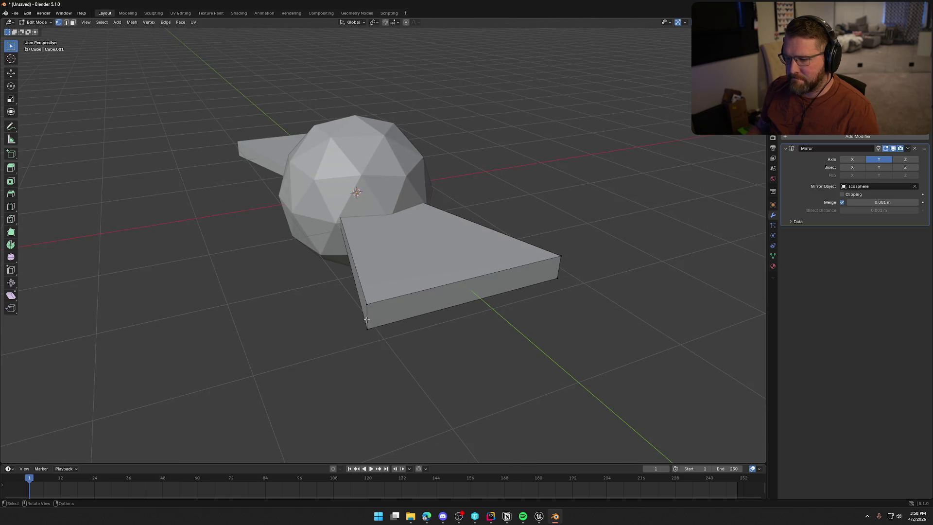
{"action": "key", "text": "2"}
{"action": "left_click_drag", "start_coordinate": [578, 299], "coordinate": [357, 342]}
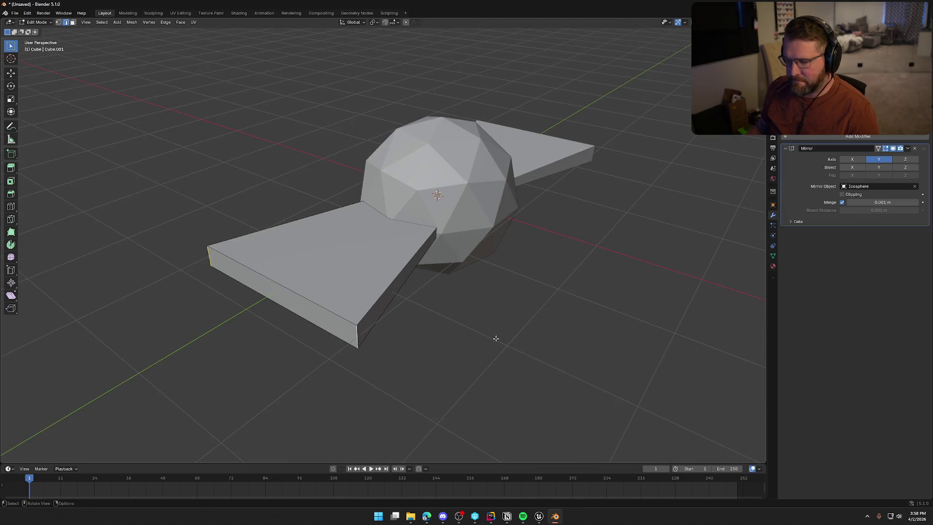
{"action": "key", "text": "ctrl+b"}
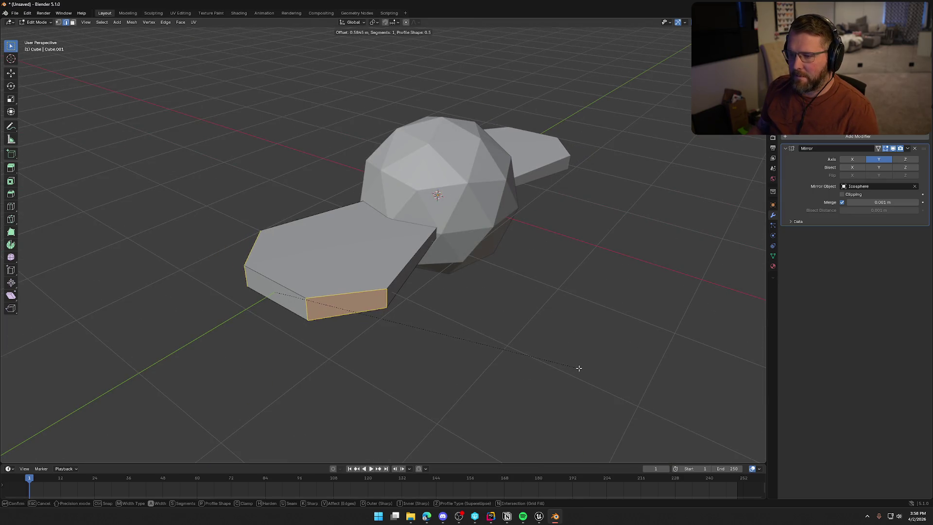
{"action": "scroll", "coordinate": [579, 368], "scroll_direction": "up", "scroll_amount": 1}
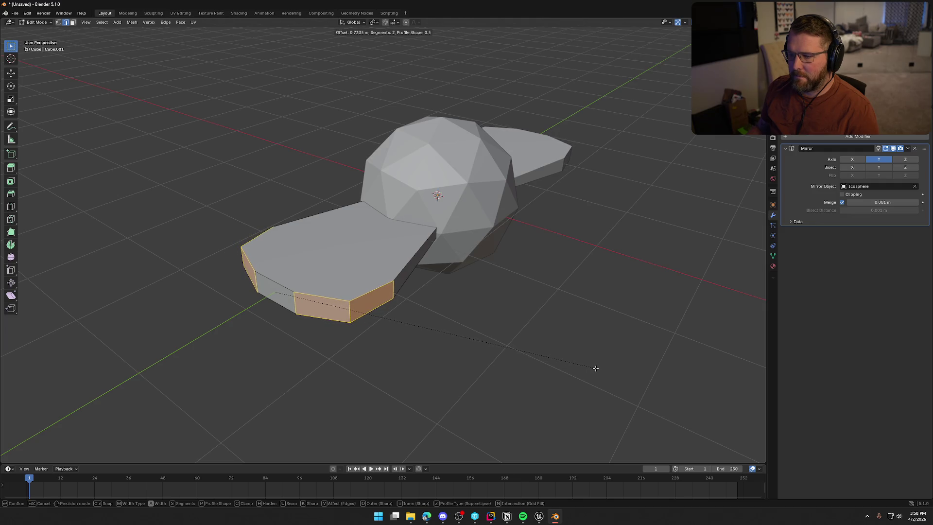
{"action": "scroll", "coordinate": [594, 370], "scroll_direction": "up", "scroll_amount": 1}
{"action": "left_click", "coordinate": [595, 370]}
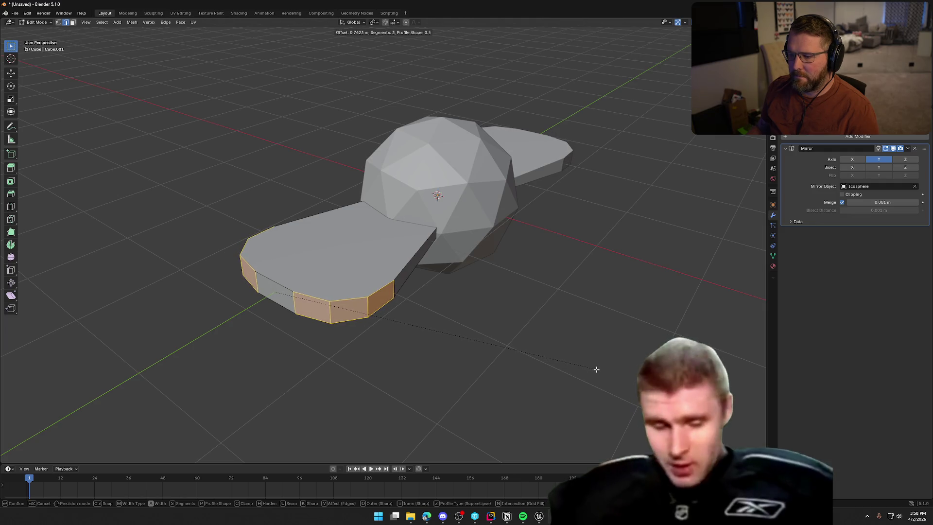
{"action": "key", "text": "Tab"}
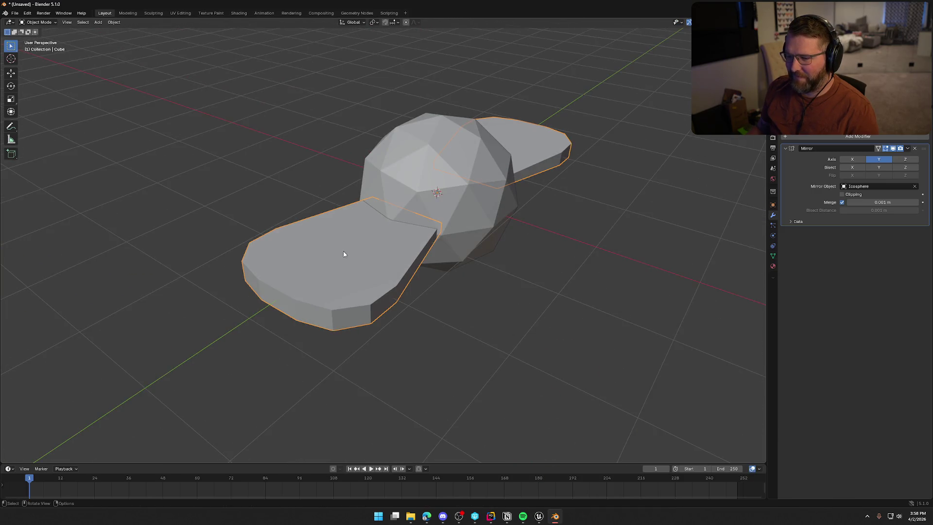
Step: Apply Shade Auto Smooth to both the wing and the icosphere
{"action": "right_click", "coordinate": [343, 254]}
{"action": "left_click", "coordinate": [342, 257]}
{"action": "mouse_move", "coordinate": [514, 318]}
{"action": "left_mouse_down"}
{"action": "mouse_move", "coordinate": [470, 328]}
{"action": "mouse_move", "coordinate": [430, 281]}
{"action": "mouse_move", "coordinate": [488, 279]}
{"action": "mouse_move", "coordinate": [471, 360]}
{"action": "left_mouse_up"}
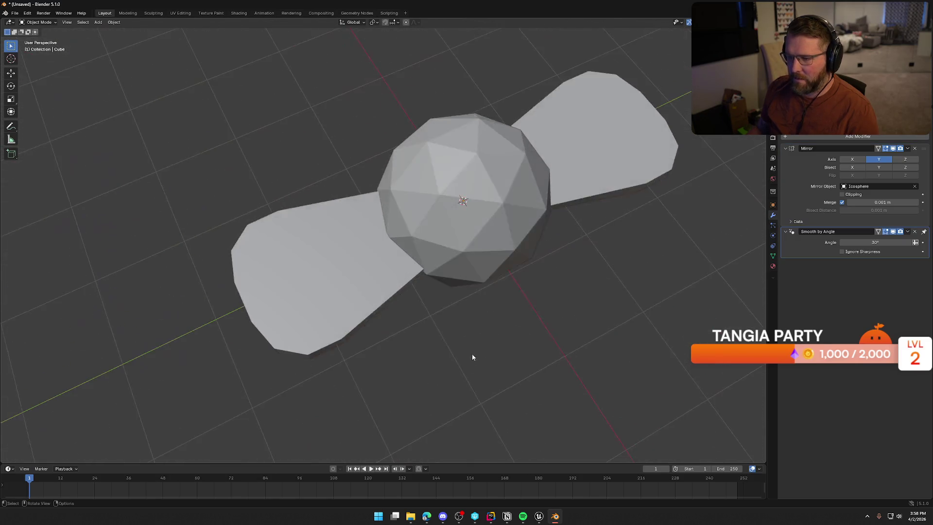
{"action": "scroll", "coordinate": [476, 326], "scroll_direction": "down", "scroll_amount": 3}
{"action": "mouse_move", "coordinate": [482, 286]}
{"action": "left_mouse_down"}
{"action": "mouse_move", "coordinate": [572, 249]}
{"action": "mouse_move", "coordinate": [514, 248]}
{"action": "mouse_move", "coordinate": [541, 265]}
{"action": "mouse_move", "coordinate": [525, 253]}
{"action": "left_mouse_up"}
{"action": "left_click", "coordinate": [367, 202]}
{"action": "right_click", "coordinate": [367, 202]}
{"action": "left_click", "coordinate": [356, 203]}
{"action": "mouse_move", "coordinate": [502, 218]}
{"action": "left_mouse_down"}
{"action": "mouse_move", "coordinate": [398, 291]}
{"action": "mouse_move", "coordinate": [401, 311]}
{"action": "left_mouse_up"}
{"action": "left_click", "coordinate": [390, 298]}
{"action": "scroll", "coordinate": [390, 302], "scroll_direction": "up", "scroll_amount": 3}
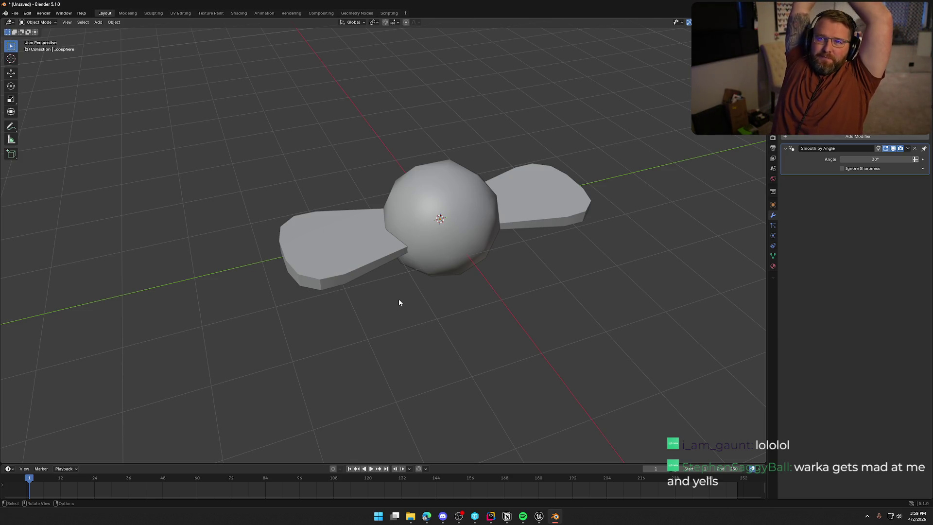
Step: Adjust the wings along the vertical Z axis, then deselect them
{"action": "key", "text": "g"}
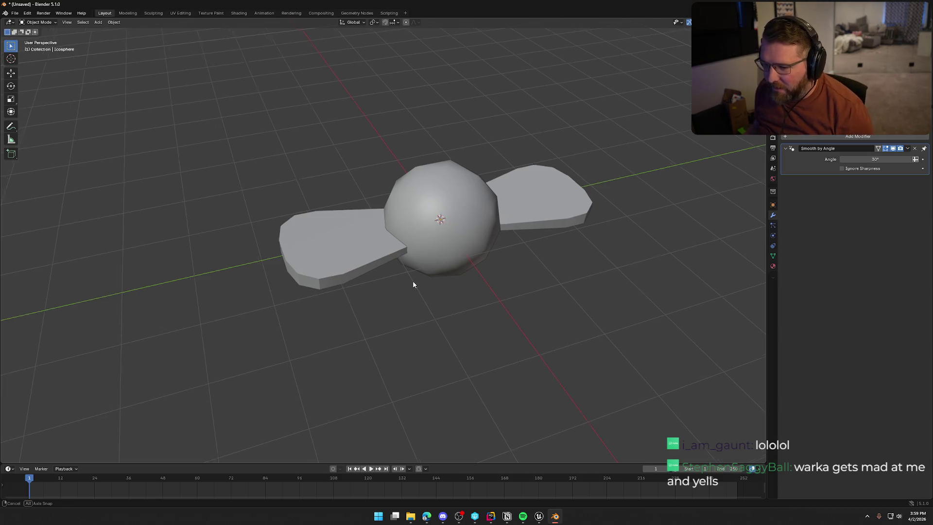
{"action": "left_click", "coordinate": [338, 250]}
{"action": "key", "text": "g"}
{"action": "key", "text": "z"}
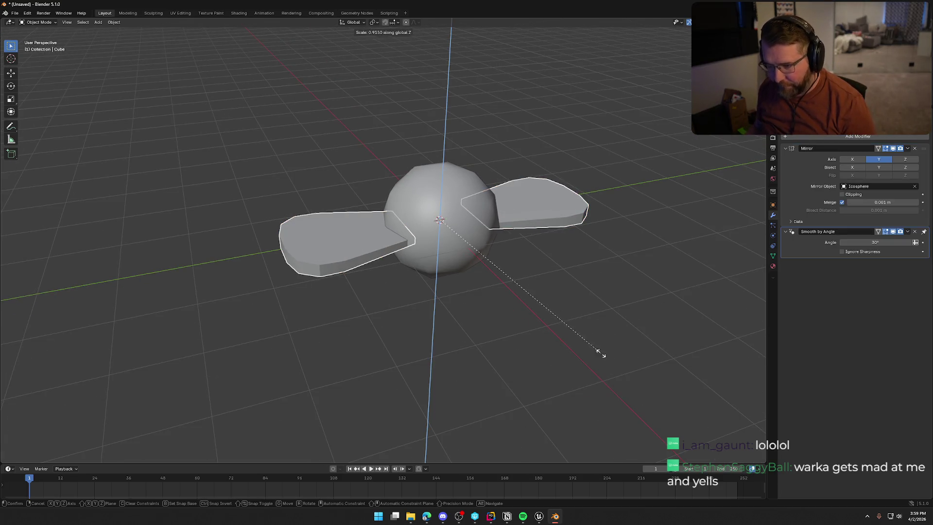
{"action": "left_click", "coordinate": [532, 304]}
{"action": "mouse_move", "coordinate": [449, 339]}
{"action": "left_mouse_down"}
{"action": "mouse_move", "coordinate": [454, 325]}
{"action": "mouse_move", "coordinate": [510, 327]}
{"action": "mouse_move", "coordinate": [548, 306]}
{"action": "mouse_move", "coordinate": [513, 309]}
{"action": "mouse_move", "coordinate": [451, 211]}
{"action": "left_mouse_up"}
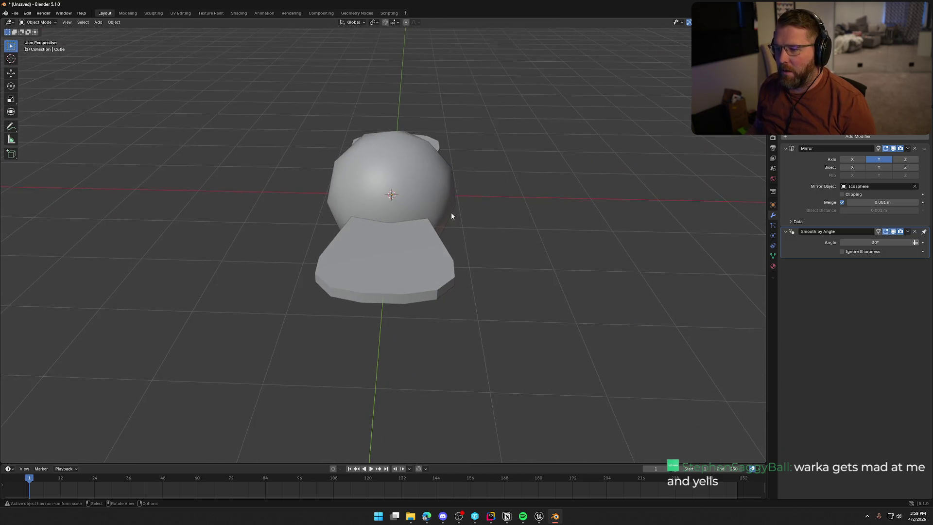
Step: Flatten the icosphere body by scaling it along Z
{"action": "left_click", "coordinate": [447, 211]}
{"action": "left_click_drag", "start_coordinate": [573, 220], "coordinate": [617, 263]}
{"action": "key", "text": "s"}
{"action": "key", "text": "z"}
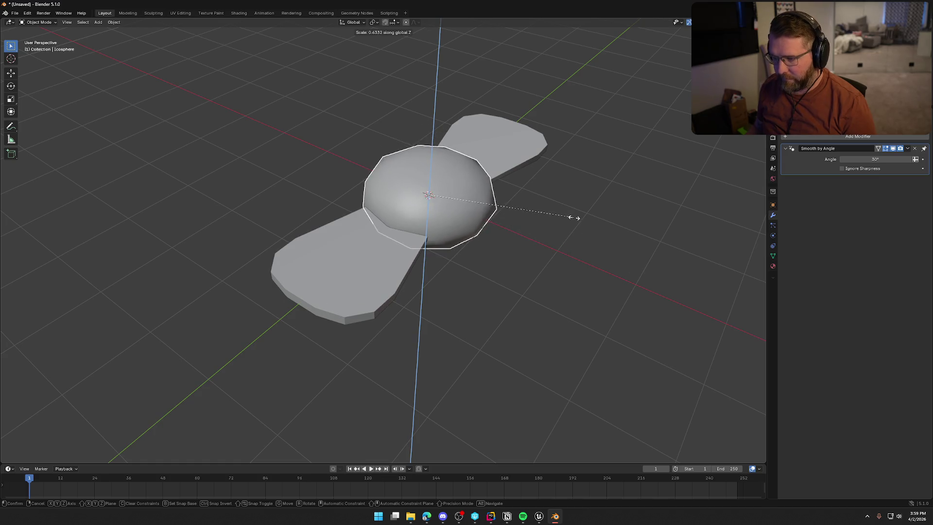
{"action": "left_click", "coordinate": [587, 231]}
{"action": "mouse_move", "coordinate": [523, 290]}
{"action": "left_mouse_down"}
{"action": "mouse_move", "coordinate": [599, 290]}
{"action": "mouse_move", "coordinate": [614, 277]}
{"action": "mouse_move", "coordinate": [575, 313]}
{"action": "mouse_move", "coordinate": [529, 317]}
{"action": "mouse_move", "coordinate": [503, 306]}
{"action": "mouse_move", "coordinate": [506, 287]}
{"action": "left_mouse_up"}
{"action": "scroll", "coordinate": [471, 280], "scroll_direction": "up", "scroll_amount": 4}
{"action": "scroll", "coordinate": [471, 279], "scroll_direction": "down", "scroll_amount": 3}
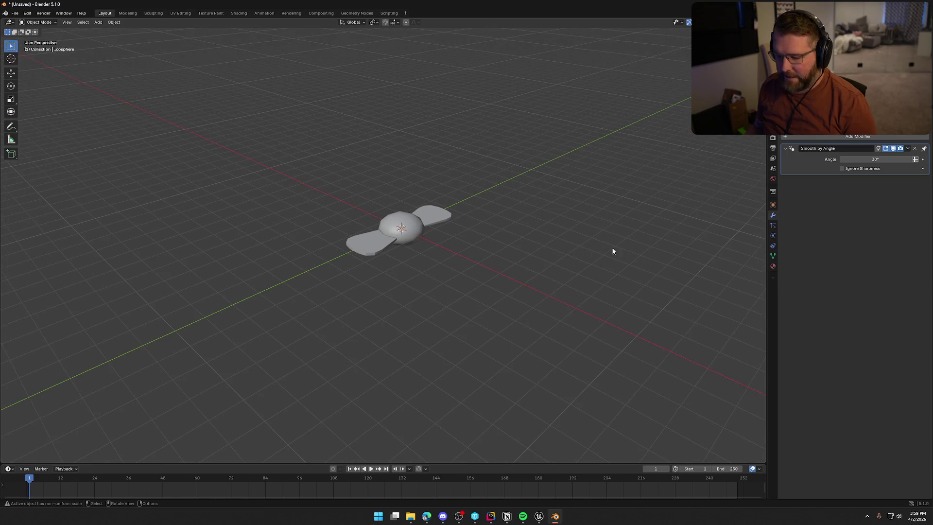
Step: Shrink the icosphere body uniformly
{"action": "left_click", "coordinate": [423, 222]}
{"action": "key", "text": "s"}
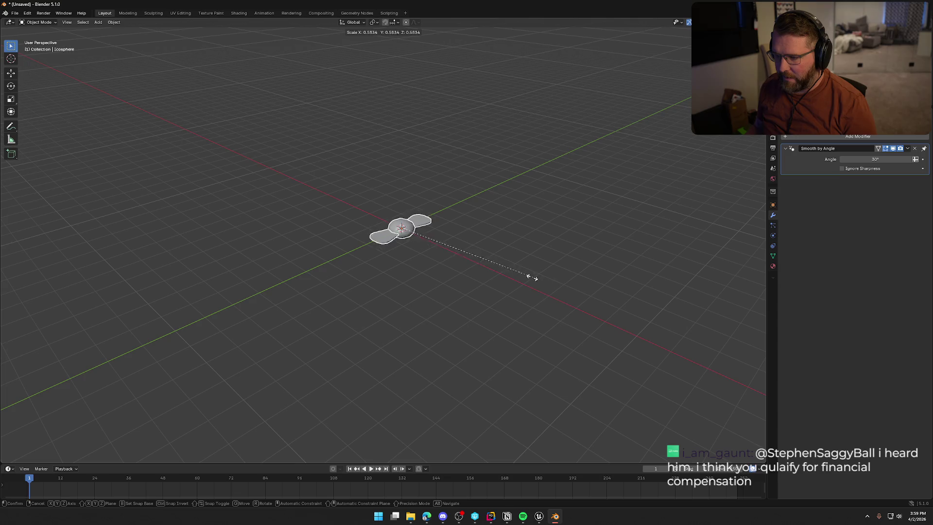
{"action": "left_click", "coordinate": [474, 259]}
{"action": "scroll", "coordinate": [427, 244], "scroll_direction": "up", "scroll_amount": 5}
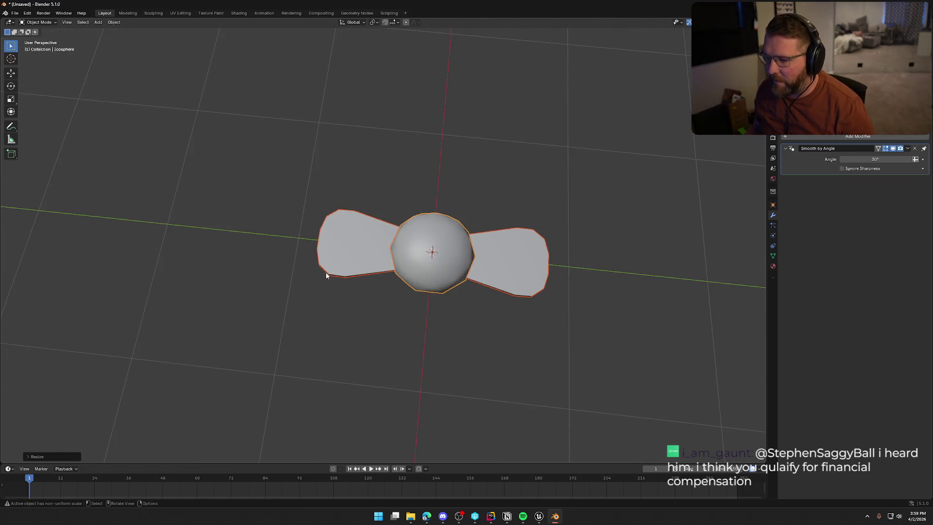
Step: Narrow the wings by scaling them along the Y axis
{"action": "left_click", "coordinate": [365, 264]}
{"action": "key", "text": "s"}
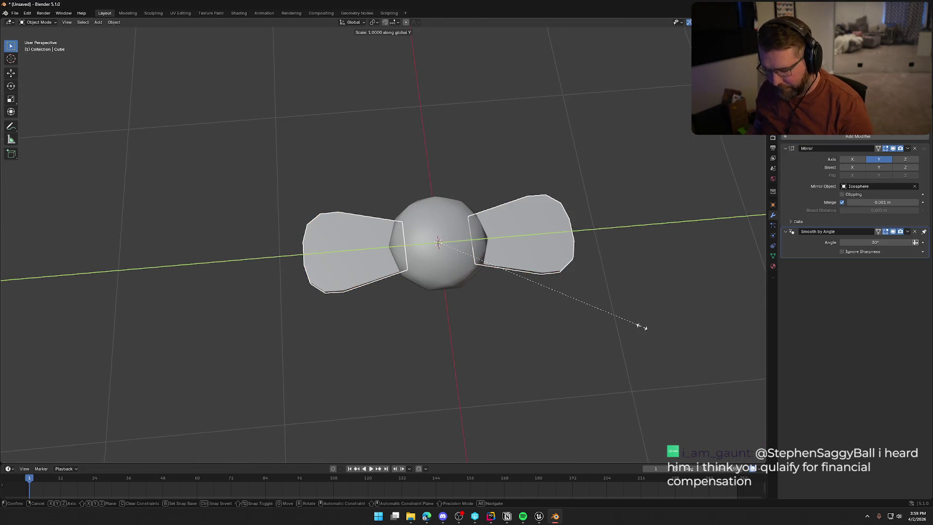
{"action": "key", "text": "y"}
{"action": "left_click", "coordinate": [578, 317]}
{"action": "mouse_move", "coordinate": [497, 346]}
{"action": "left_mouse_down"}
{"action": "mouse_move", "coordinate": [519, 318]}
{"action": "mouse_move", "coordinate": [569, 323]}
{"action": "mouse_move", "coordinate": [558, 349]}
{"action": "mouse_move", "coordinate": [554, 335]}
{"action": "mouse_move", "coordinate": [454, 313]}
{"action": "mouse_move", "coordinate": [333, 217]}
{"action": "mouse_move", "coordinate": [412, 311]}
{"action": "mouse_move", "coordinate": [460, 229]}
{"action": "left_mouse_up"}
Step: Narrow the icosphere body along the Y axis into an oval
{"action": "left_click", "coordinate": [461, 229]}
{"action": "key", "text": "s"}
{"action": "key", "text": "y"}
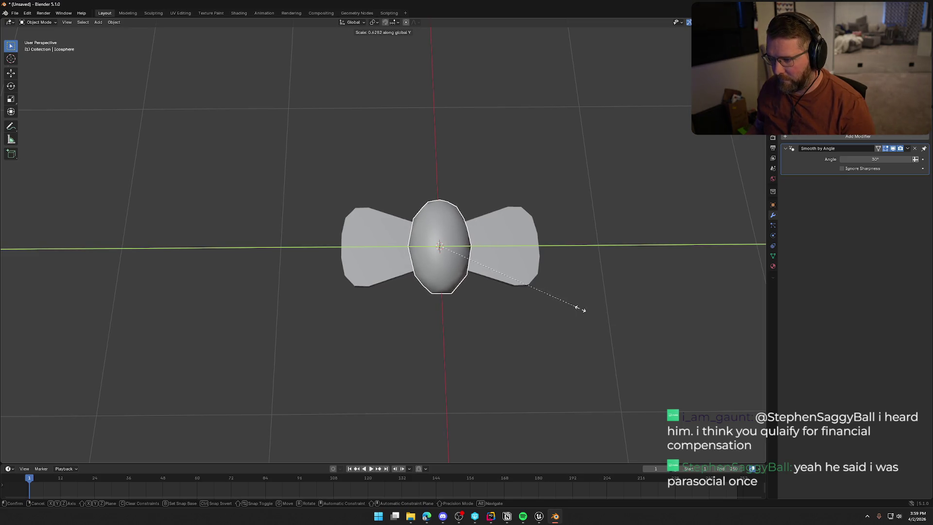
{"action": "left_click", "coordinate": [575, 308]}
{"action": "mouse_move", "coordinate": [519, 348]}
{"action": "left_mouse_down"}
{"action": "mouse_move", "coordinate": [551, 318]}
{"action": "mouse_move", "coordinate": [538, 319]}
{"action": "mouse_move", "coordinate": [554, 344]}
{"action": "mouse_move", "coordinate": [492, 267]}
{"action": "mouse_move", "coordinate": [545, 282]}
{"action": "mouse_move", "coordinate": [533, 329]}
{"action": "left_mouse_up"}
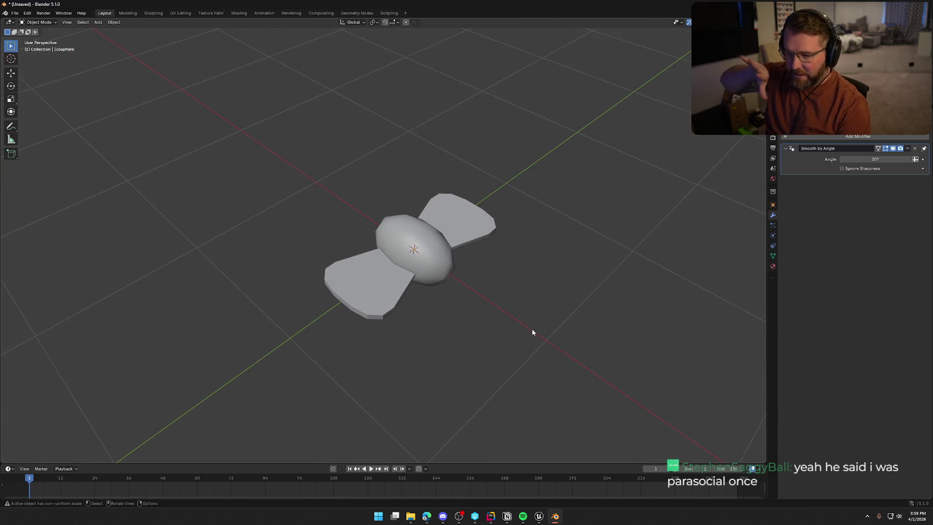
{"action": "scroll", "coordinate": [510, 330], "scroll_direction": "up", "scroll_amount": 4}
{"action": "mouse_move", "coordinate": [489, 327]}
{"action": "left_mouse_down"}
{"action": "mouse_move", "coordinate": [468, 298]}
{"action": "mouse_move", "coordinate": [487, 297]}
{"action": "mouse_move", "coordinate": [488, 323]}
{"action": "mouse_move", "coordinate": [518, 301]}
{"action": "mouse_move", "coordinate": [468, 293]}
{"action": "mouse_move", "coordinate": [375, 319]}
{"action": "mouse_move", "coordinate": [282, 261]}
{"action": "mouse_move", "coordinate": [254, 229]}
{"action": "mouse_move", "coordinate": [345, 272]}
{"action": "left_mouse_up"}
{"action": "scroll", "coordinate": [442, 282], "scroll_direction": "down", "scroll_amount": 3}
{"action": "scroll", "coordinate": [447, 282], "scroll_direction": "down", "scroll_amount": 10}
{"action": "scroll", "coordinate": [447, 282], "scroll_direction": "up", "scroll_amount": 10}
Step: Shrink the wings down in two passes so they suit a small fly
{"action": "left_click", "coordinate": [446, 286]}
{"action": "mouse_move", "coordinate": [437, 292]}
{"action": "left_mouse_down"}
{"action": "mouse_move", "coordinate": [452, 313]}
{"action": "mouse_move", "coordinate": [387, 275]}
{"action": "left_mouse_up"}
{"action": "key", "text": "s"}
{"action": "left_click", "coordinate": [600, 256]}
{"action": "scroll", "coordinate": [463, 323], "scroll_direction": "down", "scroll_amount": 2}
{"action": "left_click", "coordinate": [463, 324]}
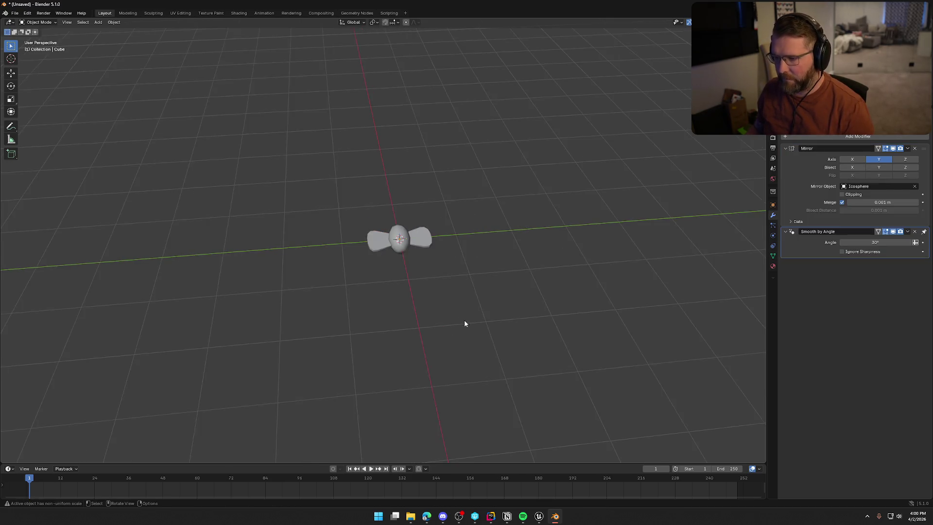
{"action": "scroll", "coordinate": [465, 321], "scroll_direction": "down", "scroll_amount": 5}
{"action": "scroll", "coordinate": [437, 299], "scroll_direction": "up", "scroll_amount": 9}
{"action": "left_click", "coordinate": [389, 266]}
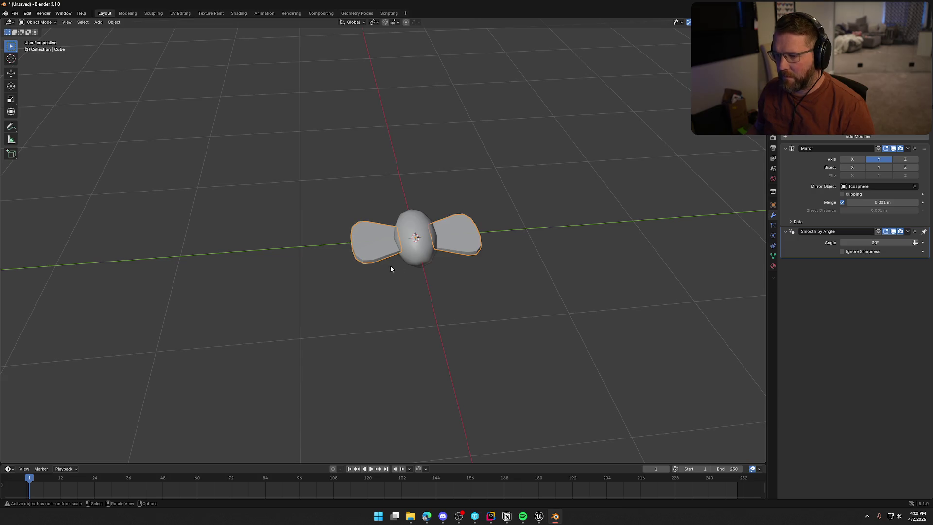
{"action": "key", "text": "s"}
{"action": "left_click", "coordinate": [583, 338]}
{"action": "scroll", "coordinate": [464, 325], "scroll_direction": "down", "scroll_amount": 5}
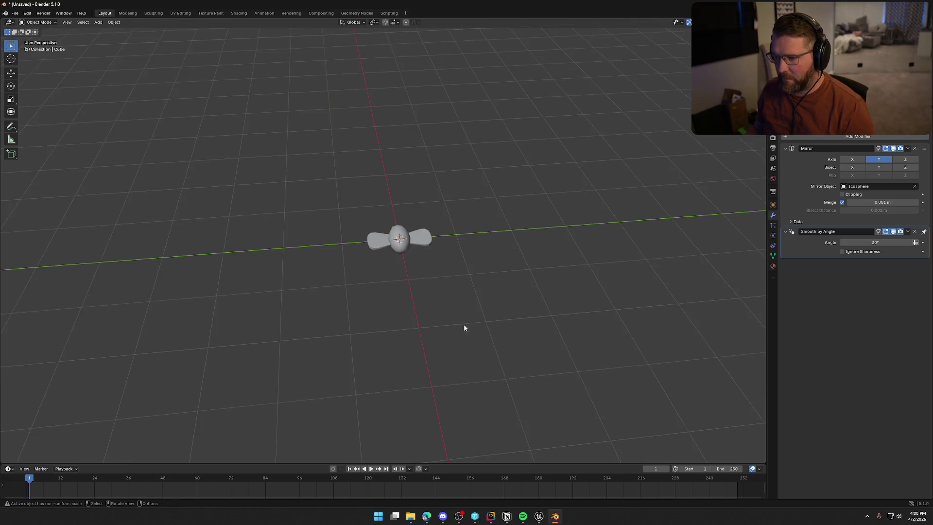
{"action": "scroll", "coordinate": [480, 334], "scroll_direction": "up", "scroll_amount": 6}
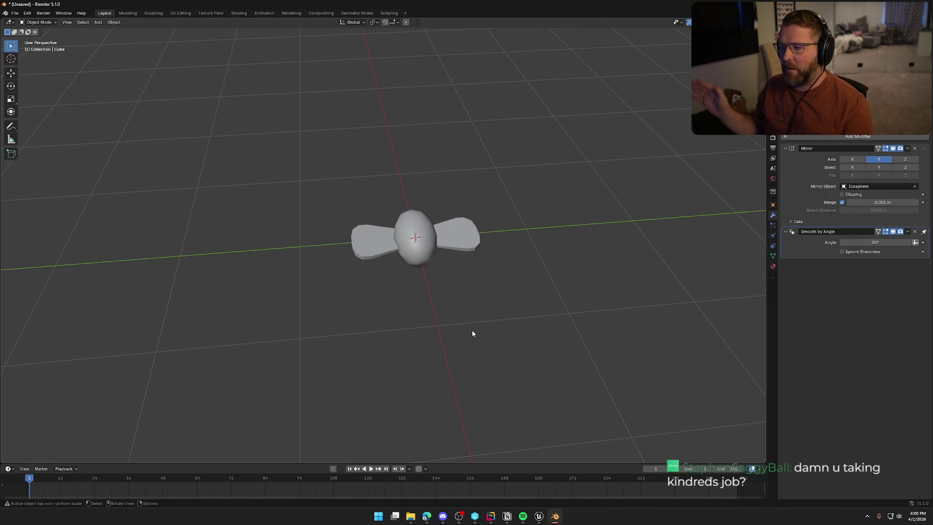
Step: Inspect the fly from several angles, select the winged model, then switch to the browser
{"action": "mouse_move", "coordinate": [418, 308]}
{"action": "left_mouse_down"}
{"action": "mouse_move", "coordinate": [459, 308]}
{"action": "mouse_move", "coordinate": [431, 285]}
{"action": "mouse_move", "coordinate": [460, 252]}
{"action": "mouse_move", "coordinate": [427, 288]}
{"action": "mouse_move", "coordinate": [364, 227]}
{"action": "mouse_move", "coordinate": [381, 248]}
{"action": "mouse_move", "coordinate": [485, 279]}
{"action": "mouse_move", "coordinate": [547, 251]}
{"action": "mouse_move", "coordinate": [482, 256]}
{"action": "mouse_move", "coordinate": [414, 306]}
{"action": "left_mouse_up"}
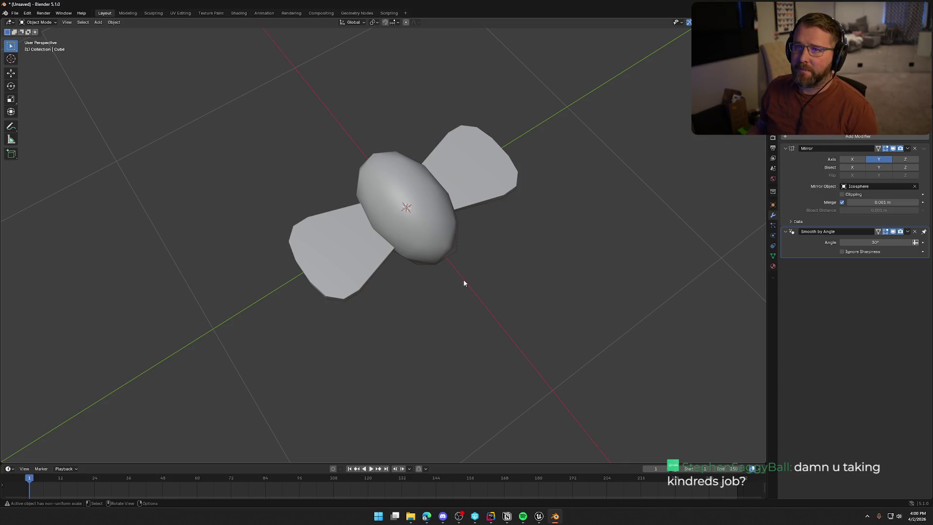
{"action": "mouse_move", "coordinate": [438, 278]}
{"action": "left_mouse_down"}
{"action": "mouse_move", "coordinate": [451, 244]}
{"action": "mouse_move", "coordinate": [412, 285]}
{"action": "mouse_move", "coordinate": [294, 212]}
{"action": "mouse_move", "coordinate": [293, 163]}
{"action": "mouse_move", "coordinate": [416, 219]}
{"action": "mouse_move", "coordinate": [427, 252]}
{"action": "mouse_move", "coordinate": [404, 230]}
{"action": "left_mouse_up"}
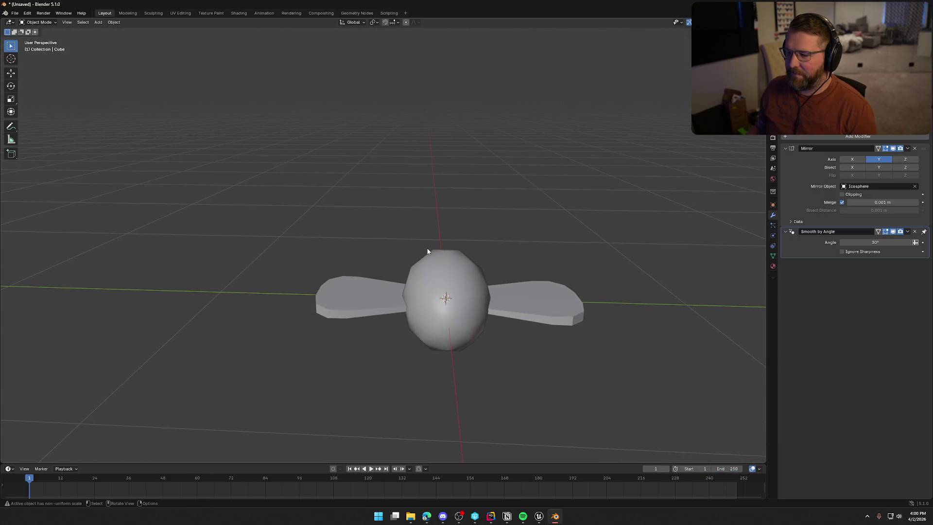
{"action": "mouse_move", "coordinate": [428, 251]}
{"action": "left_mouse_down"}
{"action": "mouse_move", "coordinate": [455, 267]}
{"action": "mouse_move", "coordinate": [474, 252]}
{"action": "mouse_move", "coordinate": [459, 264]}
{"action": "left_mouse_up"}
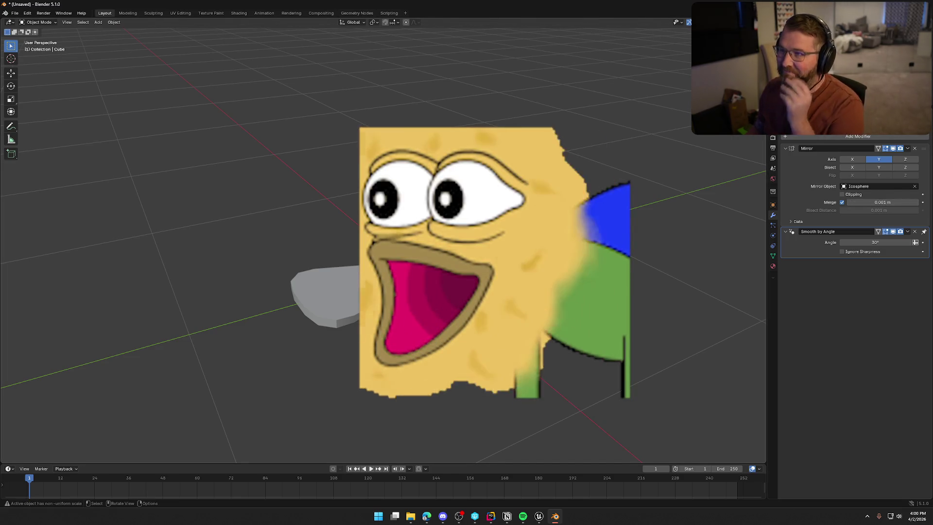
{"action": "left_click_drag", "start_coordinate": [643, 288], "coordinate": [624, 283]}
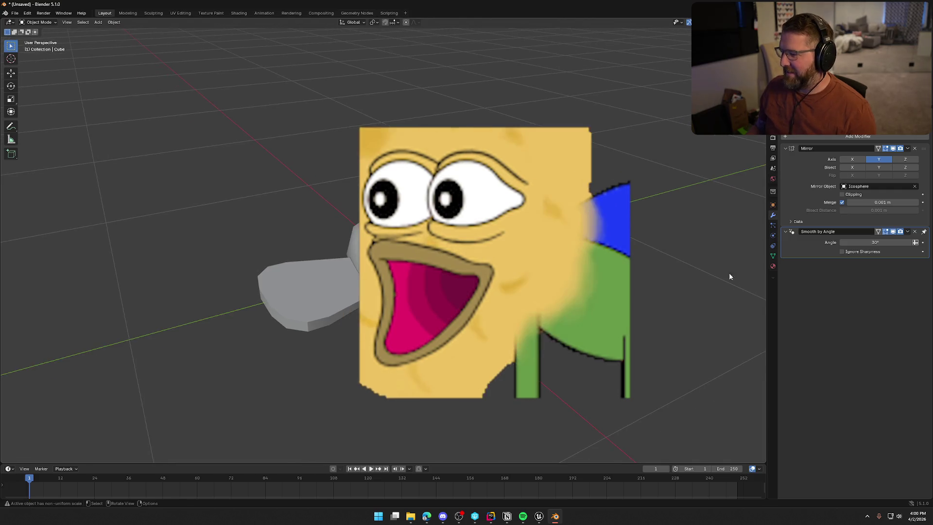
{"action": "left_click", "coordinate": [319, 275]}
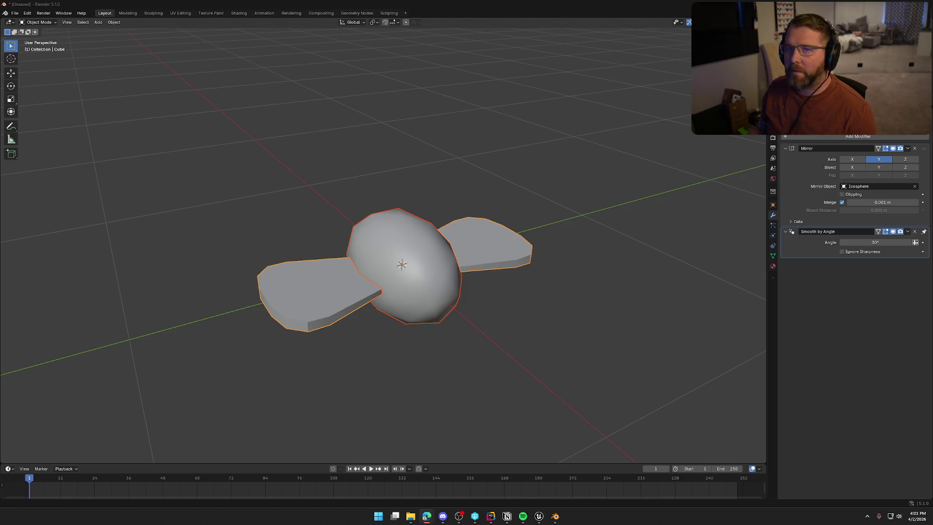
{"action": "key", "text": "alt+Tab"}
Step: Maximize the browser, read the flapping-wing material thread, and open its graph image on Imgur
{"action": "double_click", "coordinate": [430, 88]}
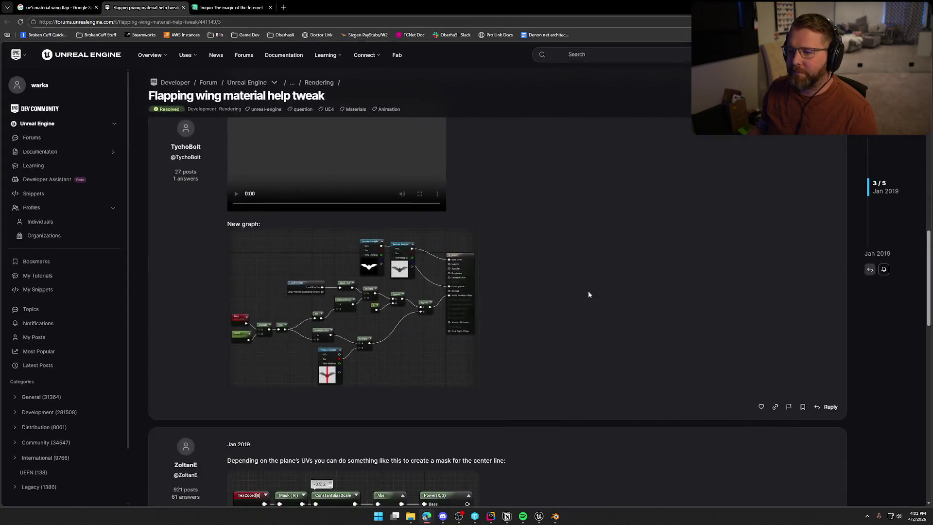
{"action": "scroll", "coordinate": [562, 315], "scroll_direction": "up", "scroll_amount": 10}
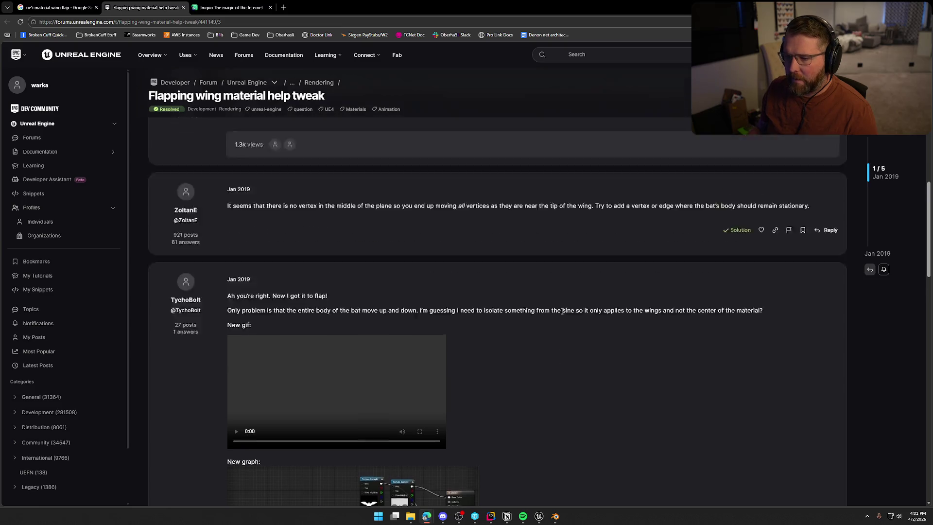
{"action": "scroll", "coordinate": [562, 314], "scroll_direction": "up", "scroll_amount": 1}
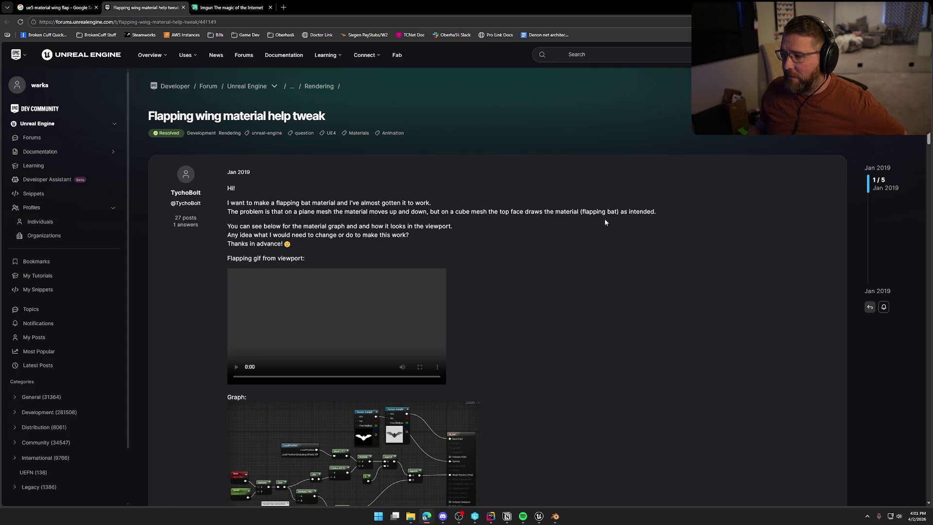
{"action": "scroll", "coordinate": [545, 252], "scroll_direction": "down", "scroll_amount": 2}
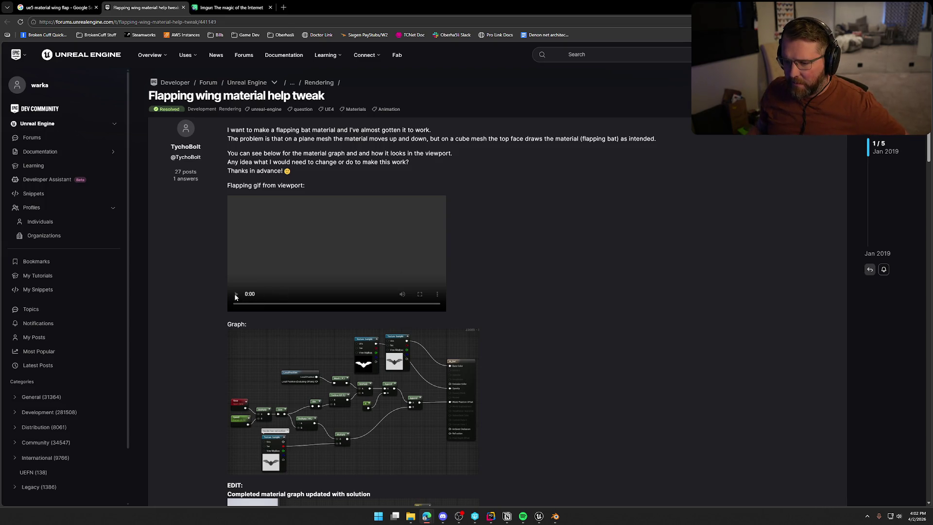
{"action": "scroll", "coordinate": [521, 269], "scroll_direction": "down", "scroll_amount": 2}
{"action": "scroll", "coordinate": [535, 275], "scroll_direction": "down", "scroll_amount": 3}
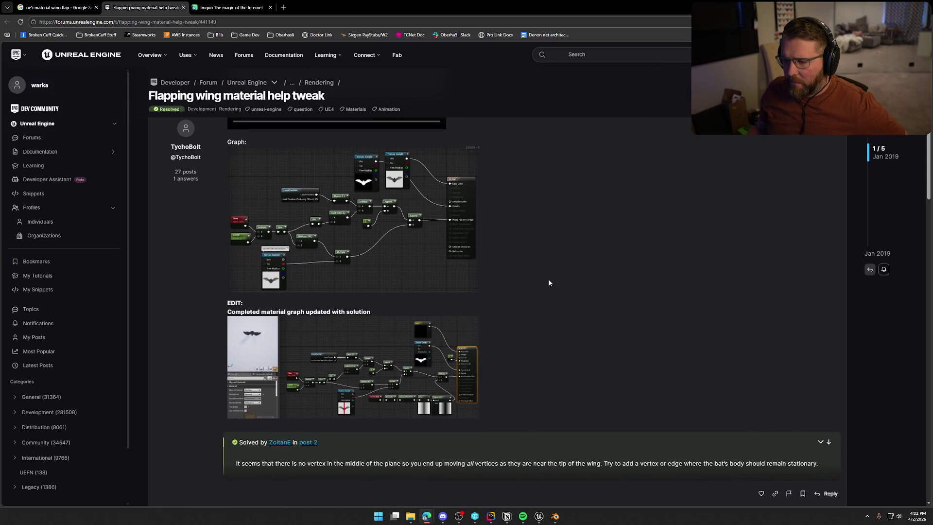
{"action": "scroll", "coordinate": [548, 280], "scroll_direction": "down", "scroll_amount": 3}
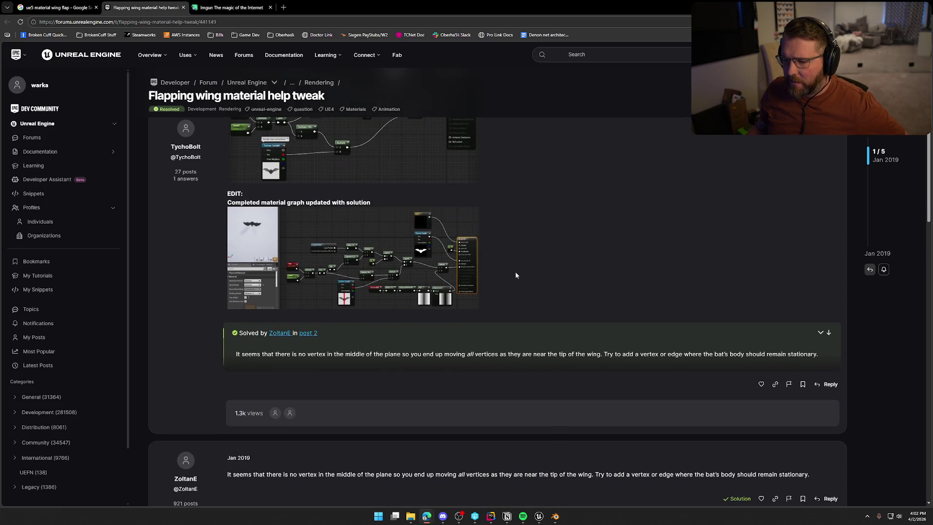
{"action": "scroll", "coordinate": [525, 277], "scroll_direction": "down", "scroll_amount": 5}
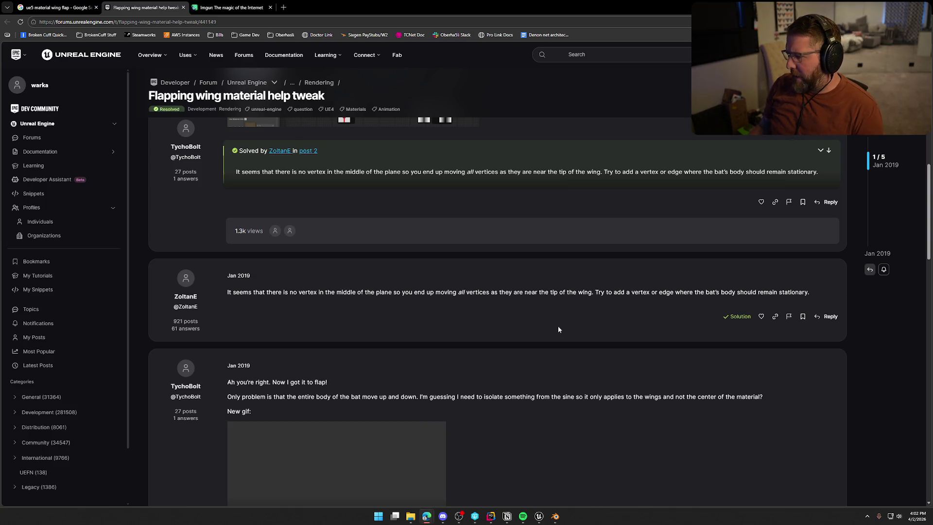
{"action": "scroll", "coordinate": [564, 336], "scroll_direction": "down", "scroll_amount": 3}
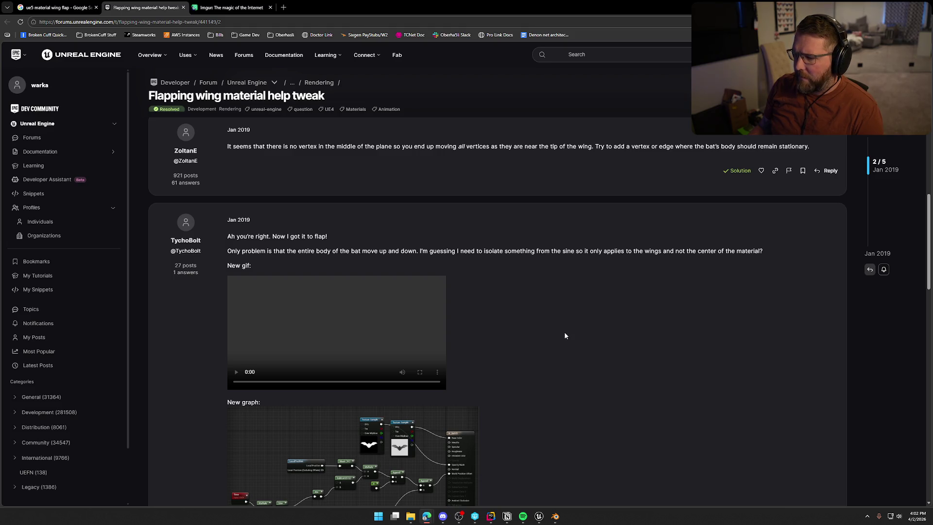
{"action": "scroll", "coordinate": [565, 335], "scroll_direction": "down", "scroll_amount": 6}
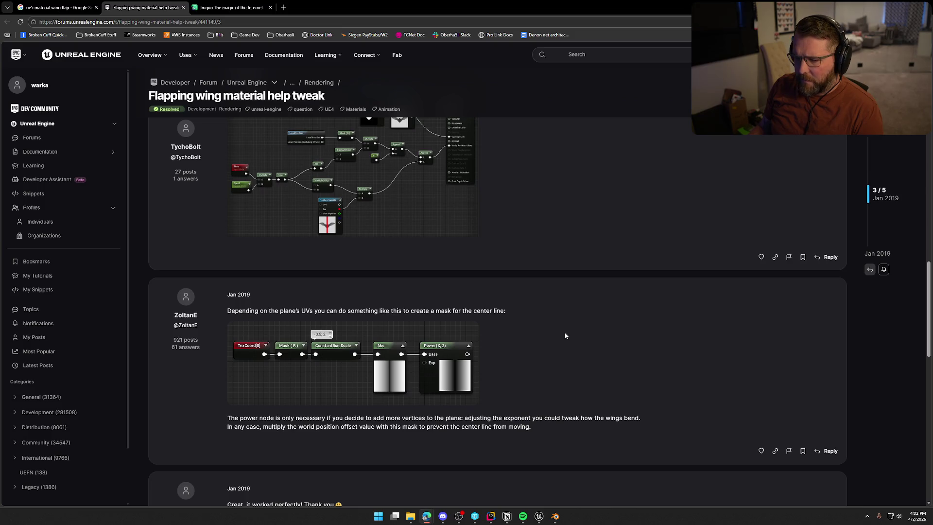
{"action": "scroll", "coordinate": [565, 335], "scroll_direction": "up", "scroll_amount": 10}
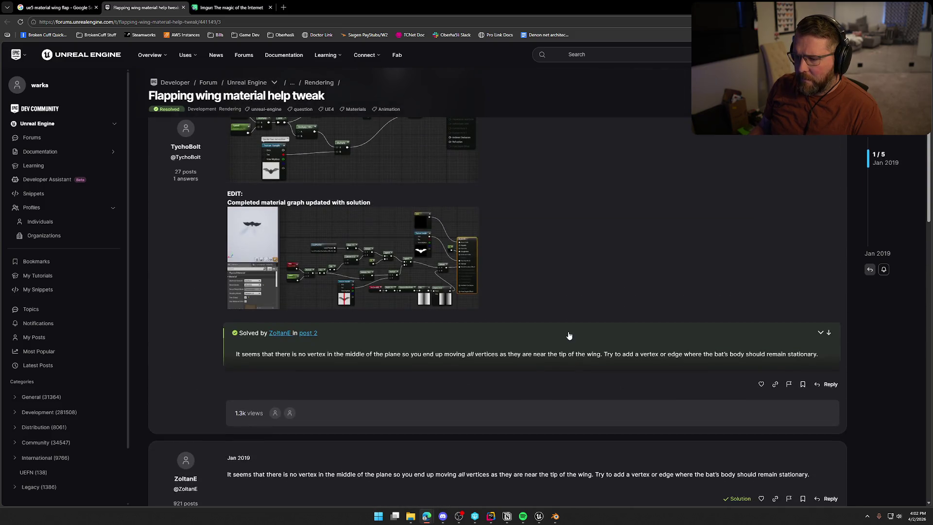
{"action": "left_click", "coordinate": [375, 270]}
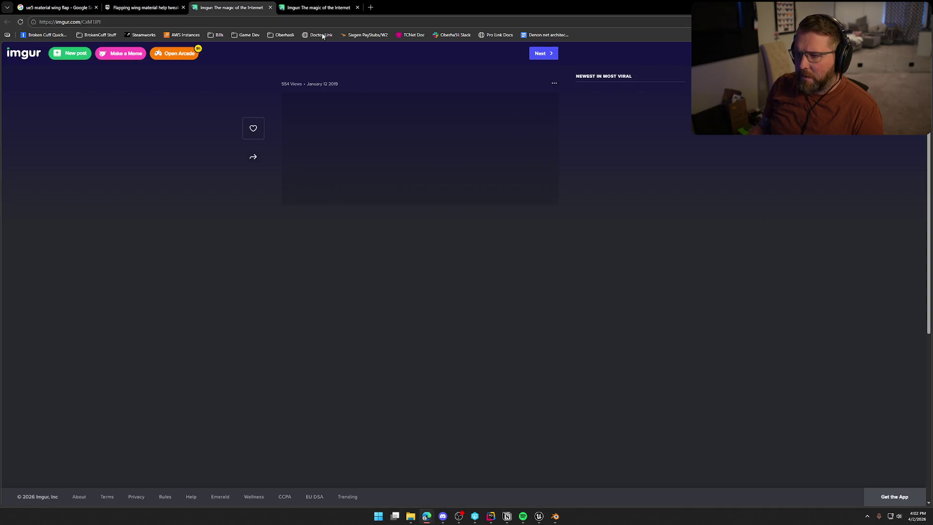
Step: Enlarge the Imgur material graph image, then return to Blender
{"action": "left_click", "coordinate": [437, 185]}
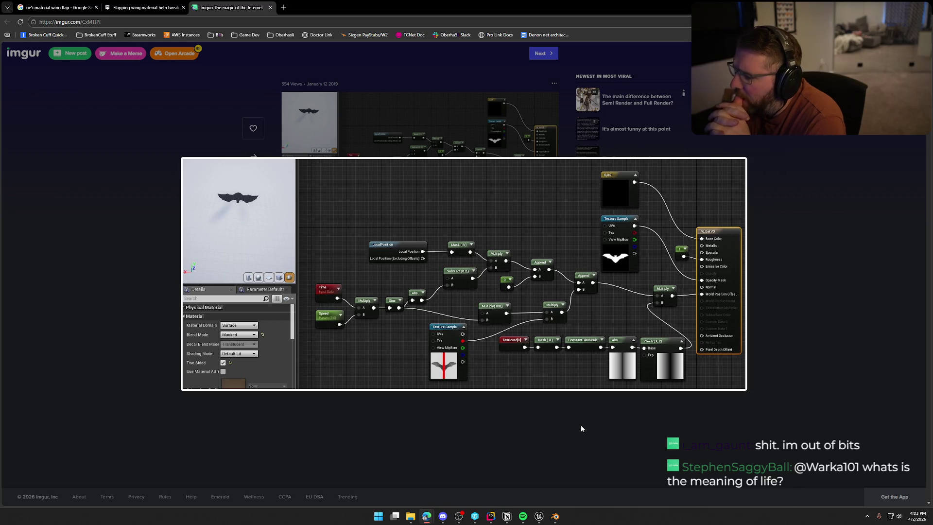
{"action": "key", "text": "alt+Tab"}
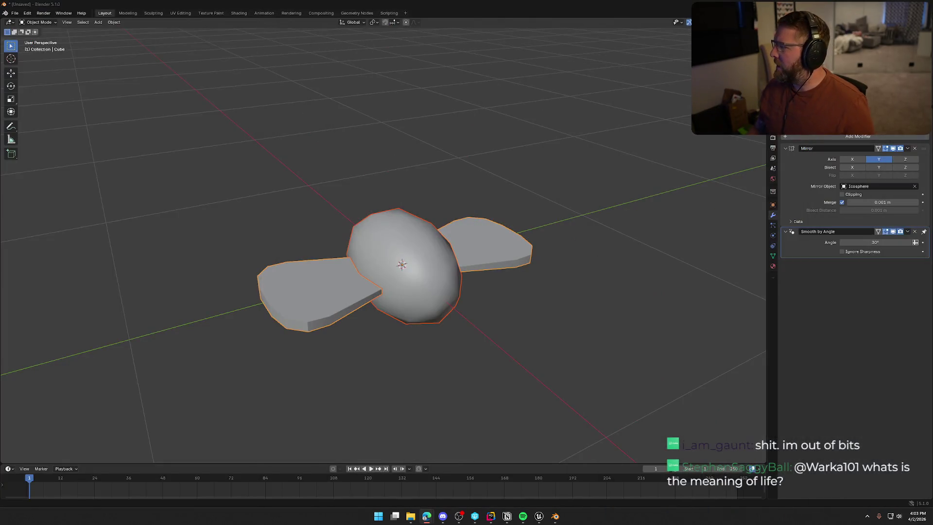
Step: In the UV Editing workspace, project the fly's UVs from the top view (numpad 7), then exit edit mode
{"action": "left_click", "coordinate": [592, 276]}
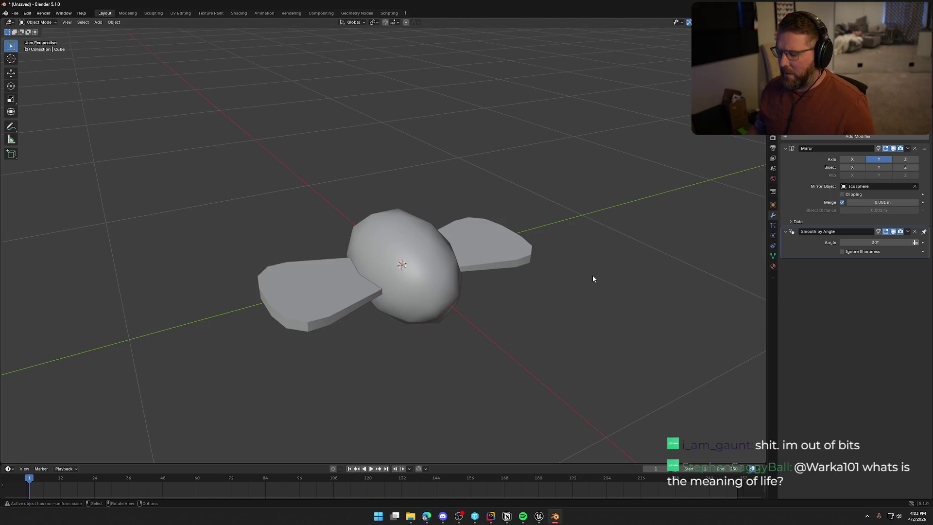
{"action": "key", "text": "KP_1"}
{"action": "key", "text": "KP_7"}
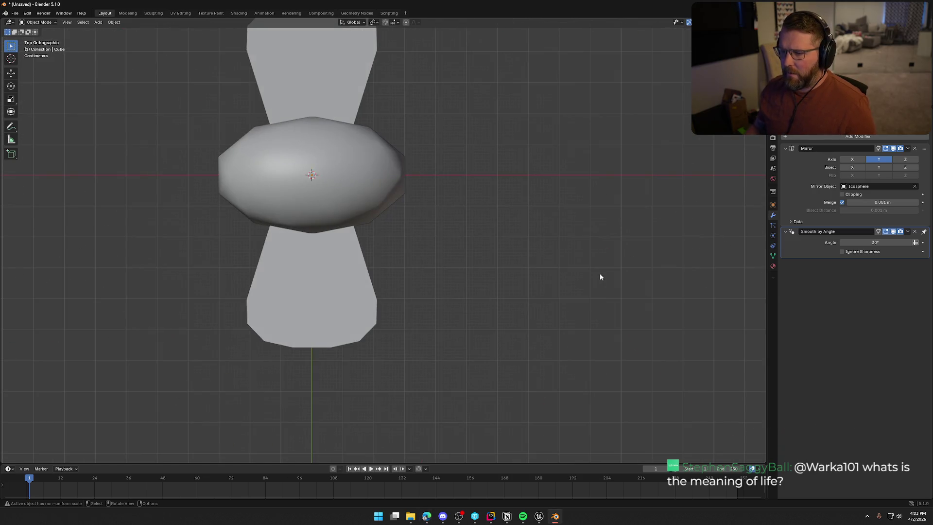
{"action": "left_click", "coordinate": [179, 13]}
{"action": "key", "text": "KP_7"}
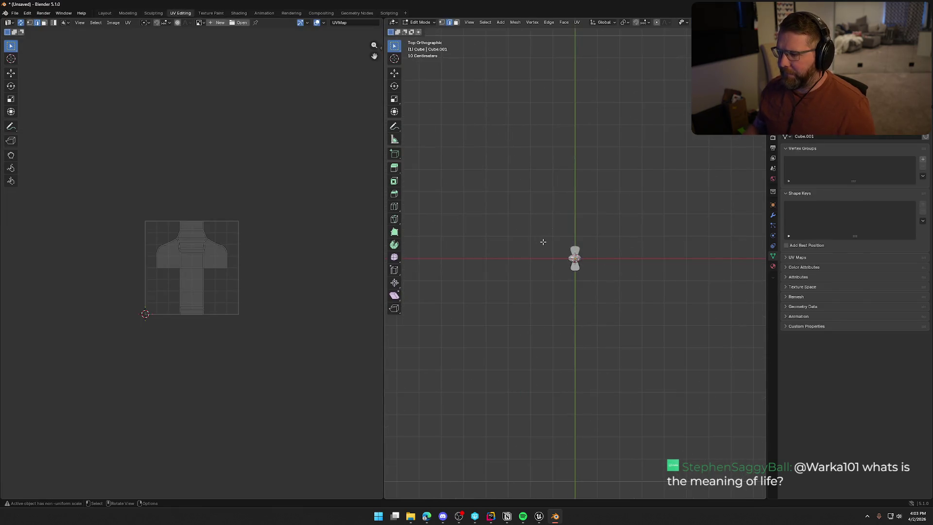
{"action": "scroll", "coordinate": [560, 258], "scroll_direction": "up", "scroll_amount": 5}
{"action": "scroll", "coordinate": [560, 258], "scroll_direction": "up", "scroll_amount": 2}
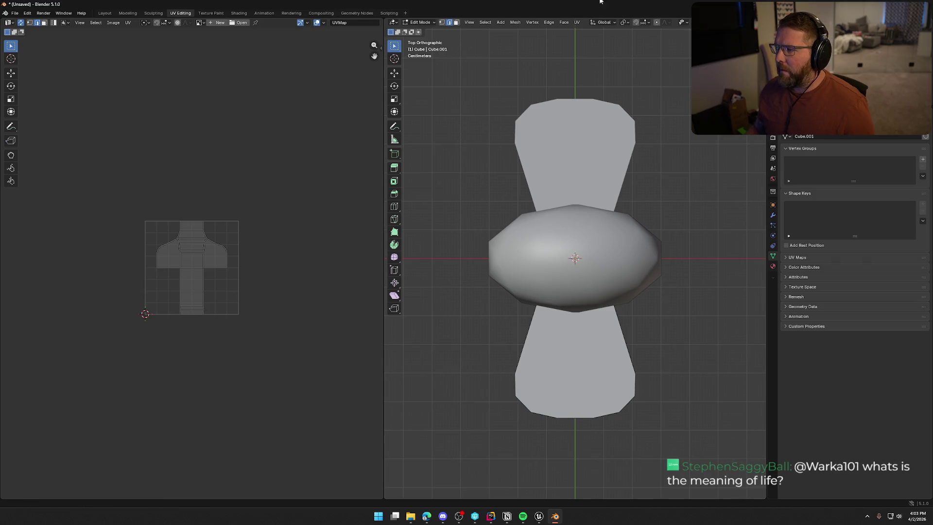
{"action": "left_click", "coordinate": [576, 23]}
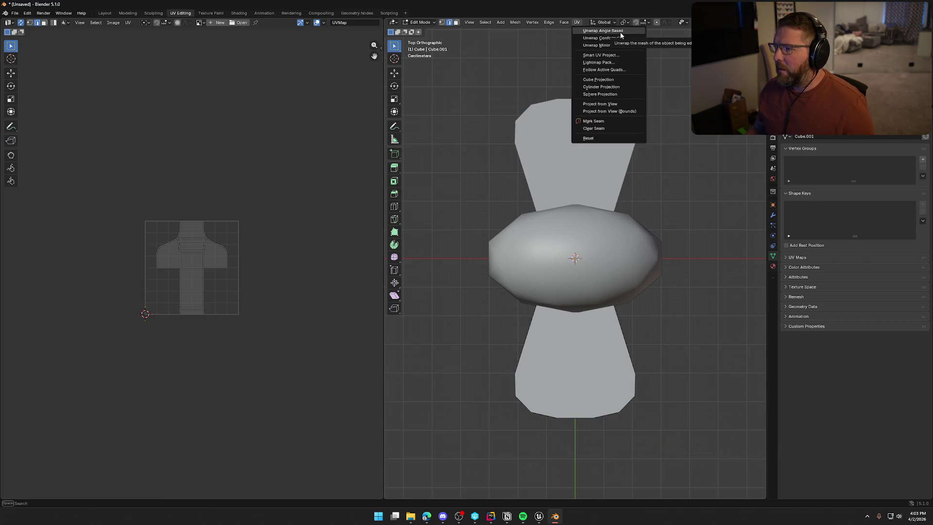
{"action": "left_click", "coordinate": [634, 104]}
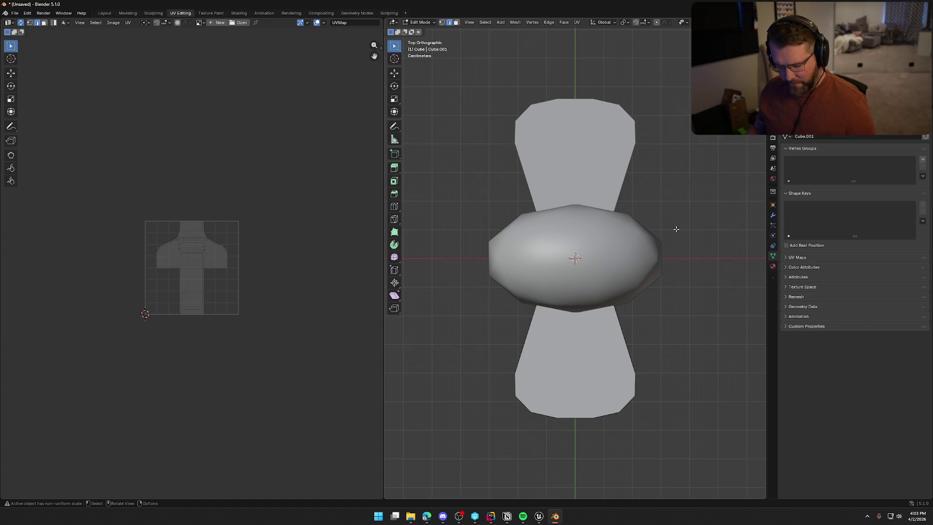
{"action": "key", "text": "Tab"}
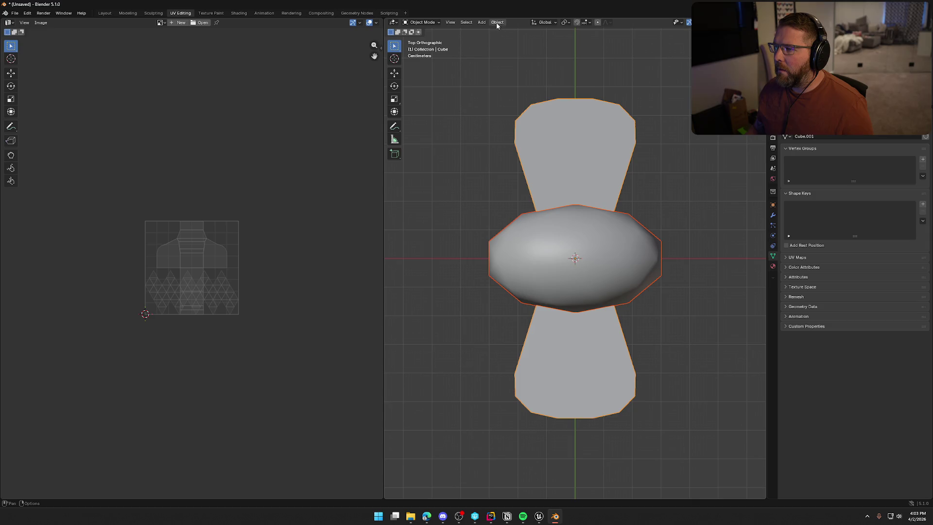
Step: Apply the wings' Mirror and Smooth by Angle modifiers, then add the body and enter edit mode
{"action": "left_click", "coordinate": [583, 178]}
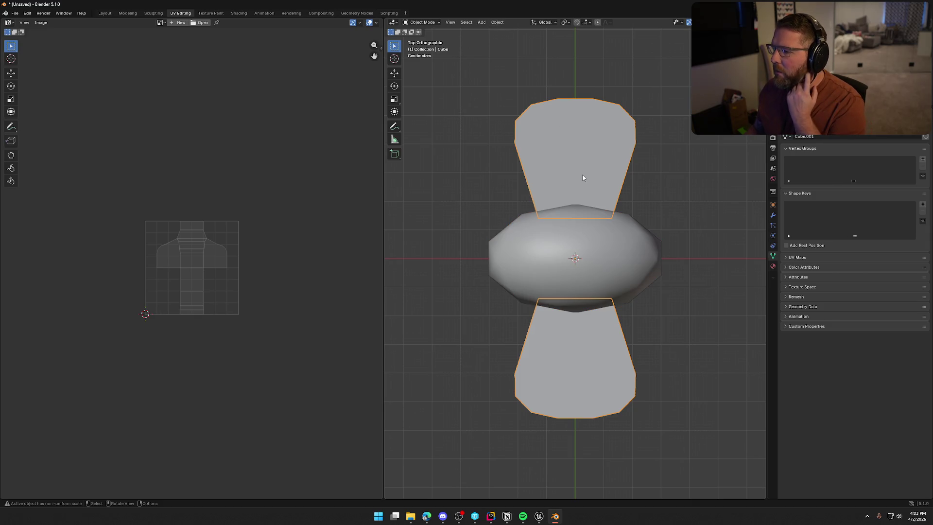
{"action": "left_click", "coordinate": [773, 215]}
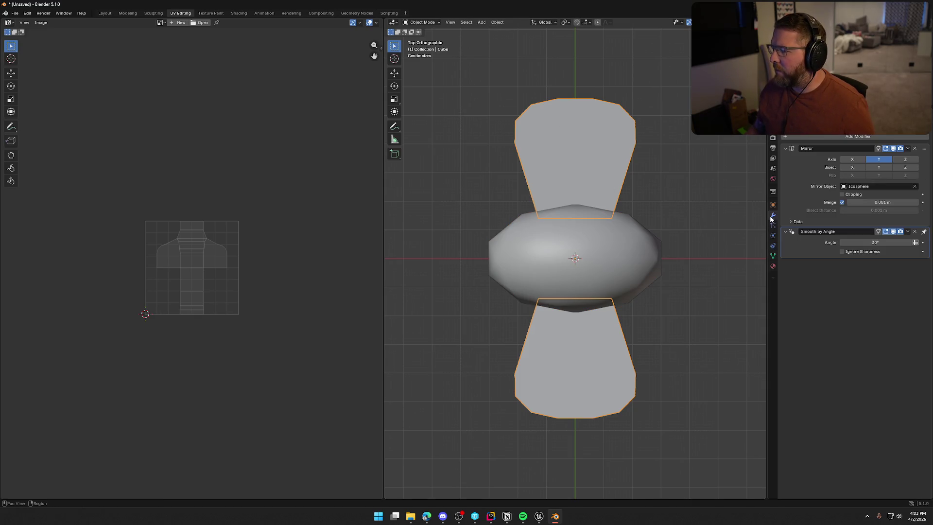
{"action": "left_click", "coordinate": [907, 149]}
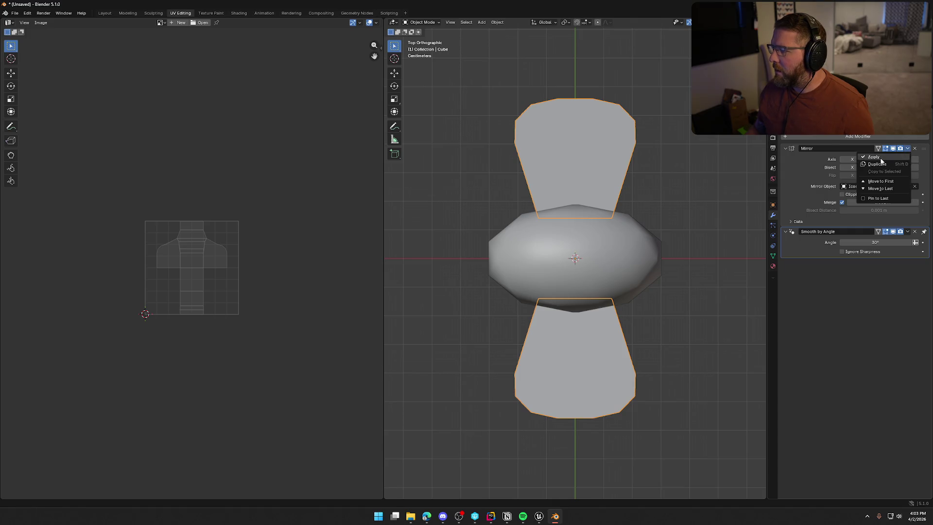
{"action": "left_click", "coordinate": [879, 157]}
{"action": "left_click", "coordinate": [907, 148]}
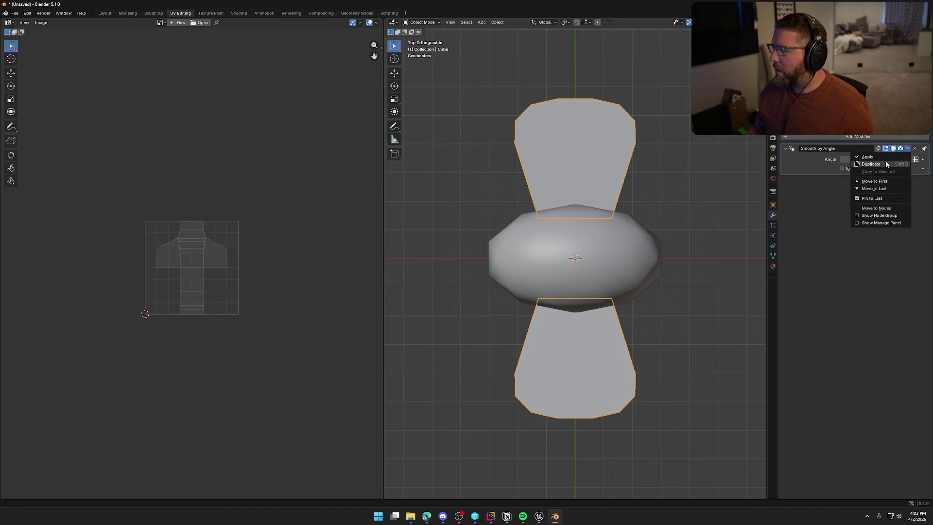
{"action": "left_click", "coordinate": [885, 160]}
{"action": "left_click", "coordinate": [632, 199], "text": "shift"}
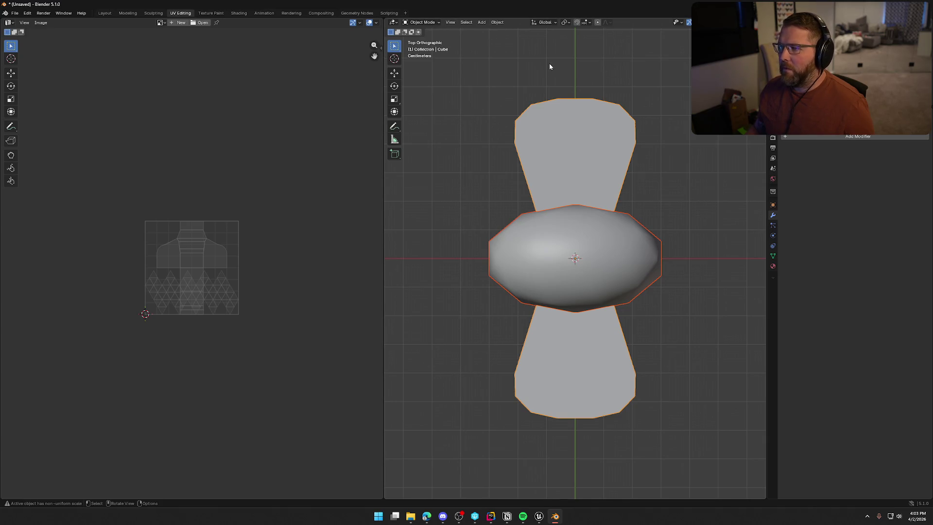
{"action": "key", "text": "Tab"}
Step: Select all mesh and project its UVs from the top view
{"action": "key", "text": "a"}
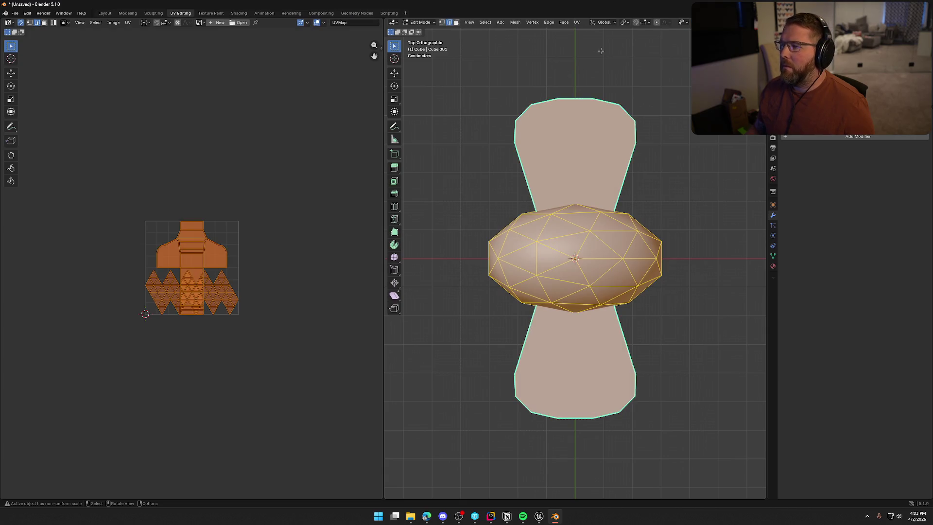
{"action": "key", "text": "u"}
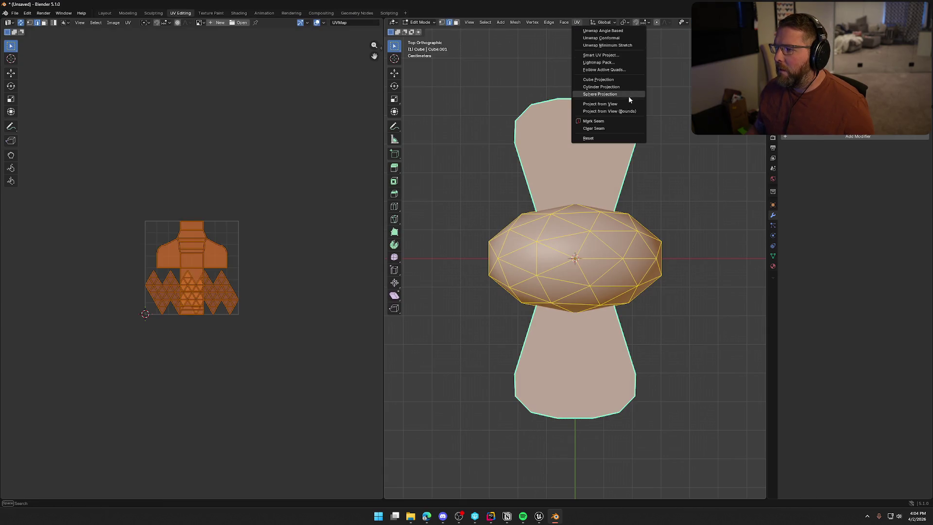
{"action": "left_click", "coordinate": [632, 104]}
{"action": "scroll", "coordinate": [172, 298], "scroll_direction": "up", "scroll_amount": 1}
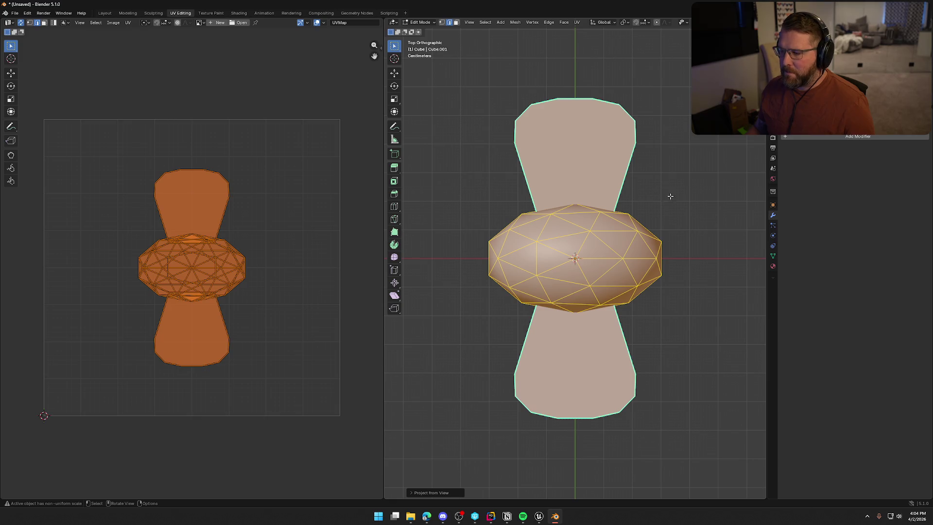
Step: Check the fly from front and side views, then rotate it 90° in top view with R 90
{"action": "right_click", "coordinate": [684, 204]}
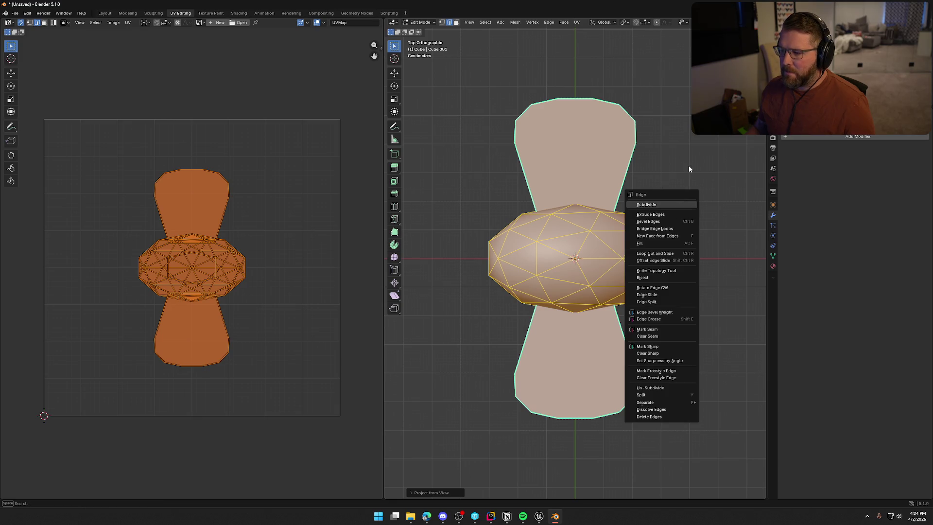
{"action": "key", "text": "Escape"}
{"action": "mouse_move", "coordinate": [688, 178]}
{"action": "left_mouse_down"}
{"action": "mouse_move", "coordinate": [629, 179]}
{"action": "mouse_move", "coordinate": [685, 171]}
{"action": "left_mouse_up"}
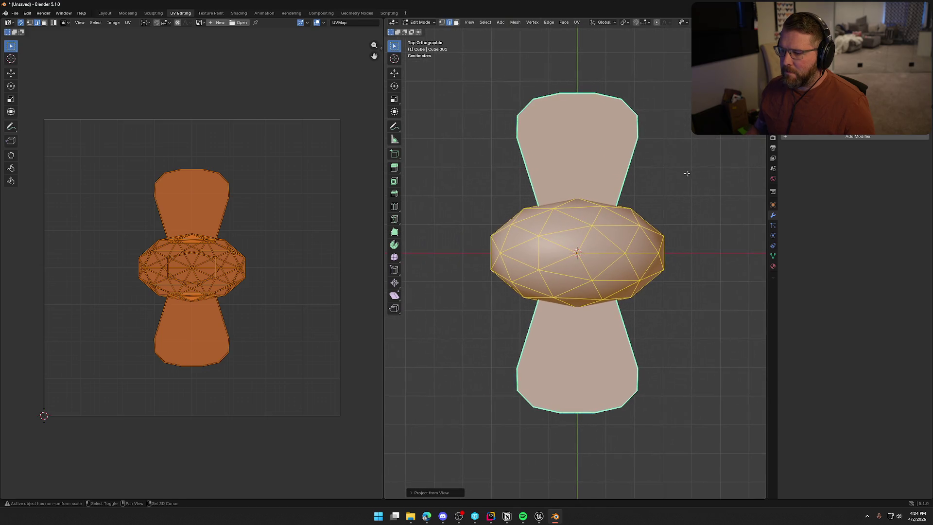
{"action": "key", "text": "KP_1"}
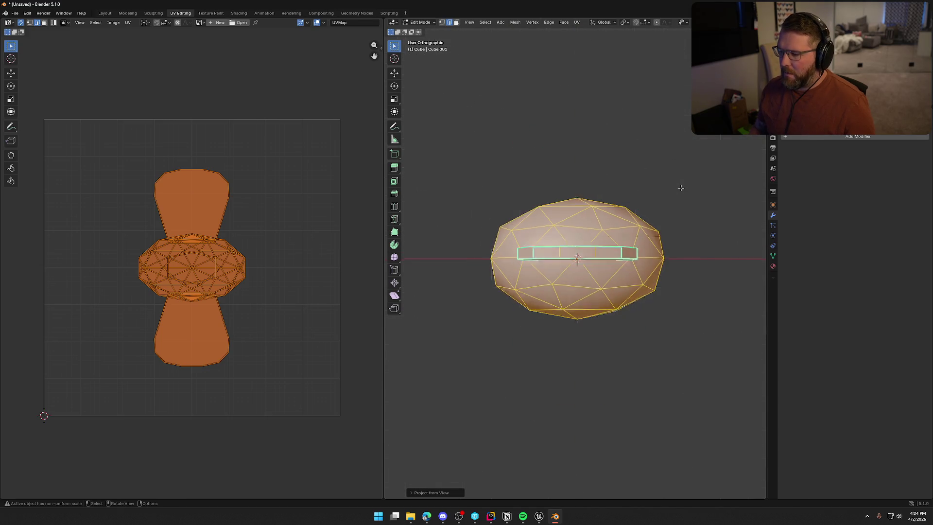
{"action": "key", "text": "KP_7"}
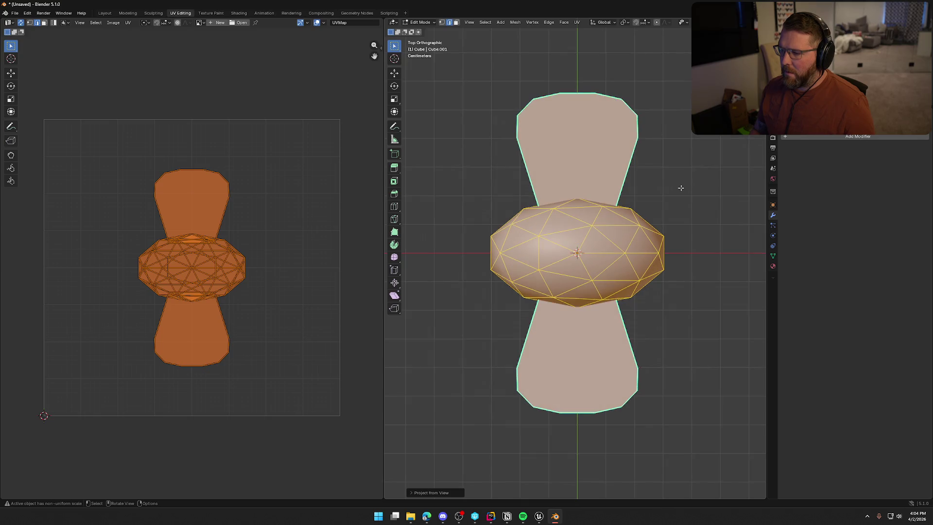
{"action": "key", "text": "KP_4"}
{"action": "key", "text": "KP_4"}
{"action": "key", "text": "KP_7"}
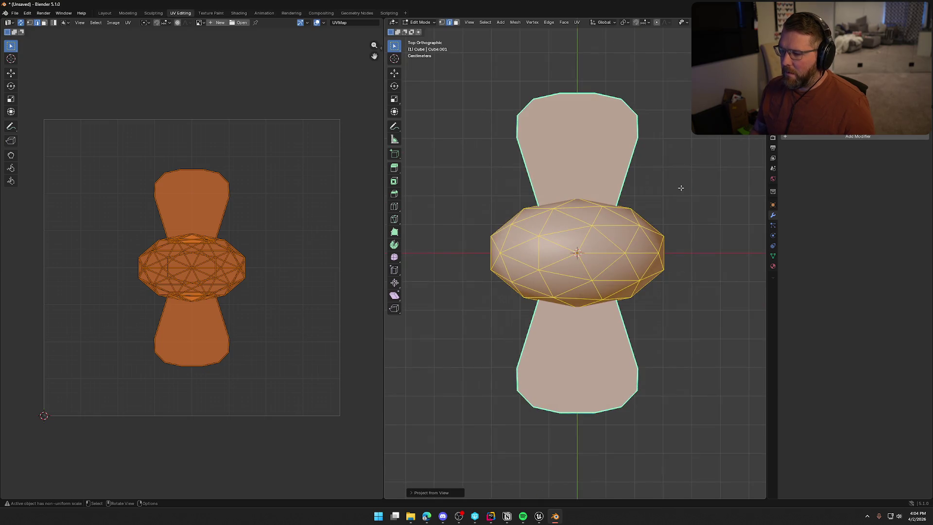
{"action": "key", "text": "KP_3"}
{"action": "key", "text": "KP_7"}
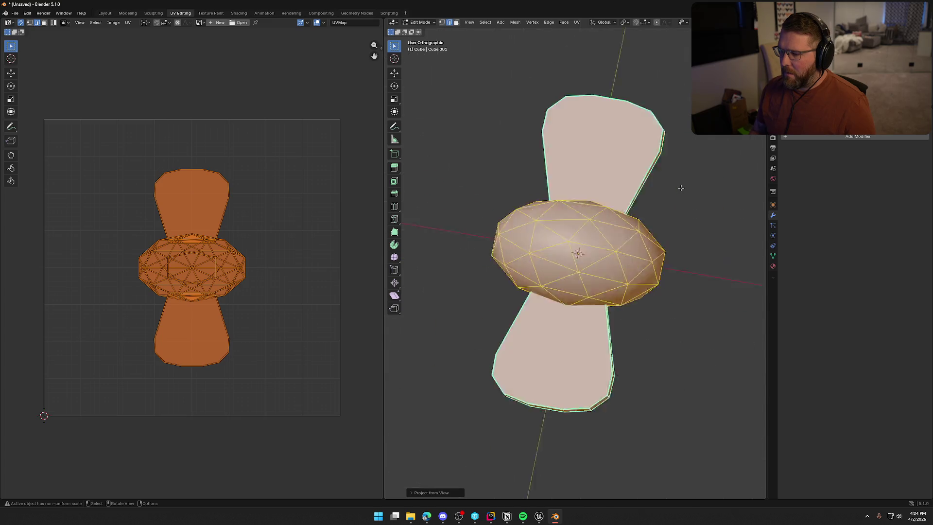
{"action": "key", "text": "KP_3"}
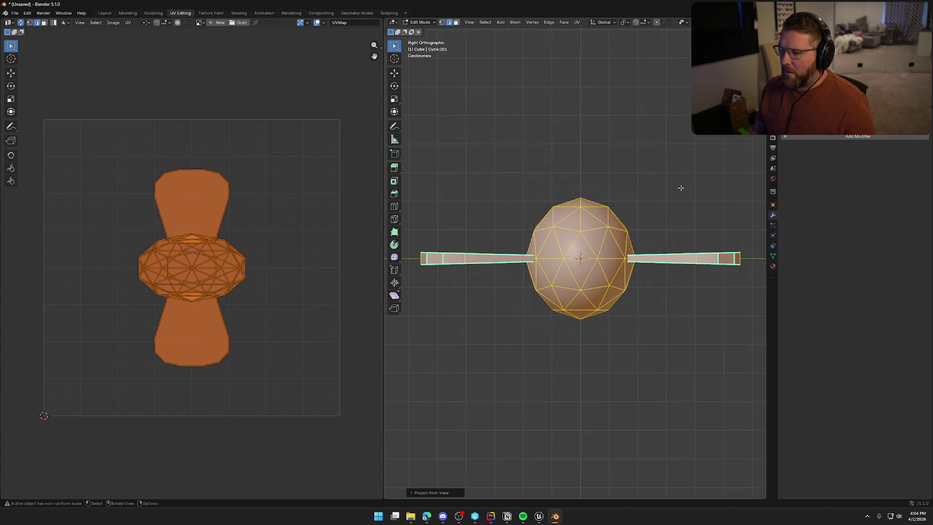
{"action": "key", "text": "KP_7"}
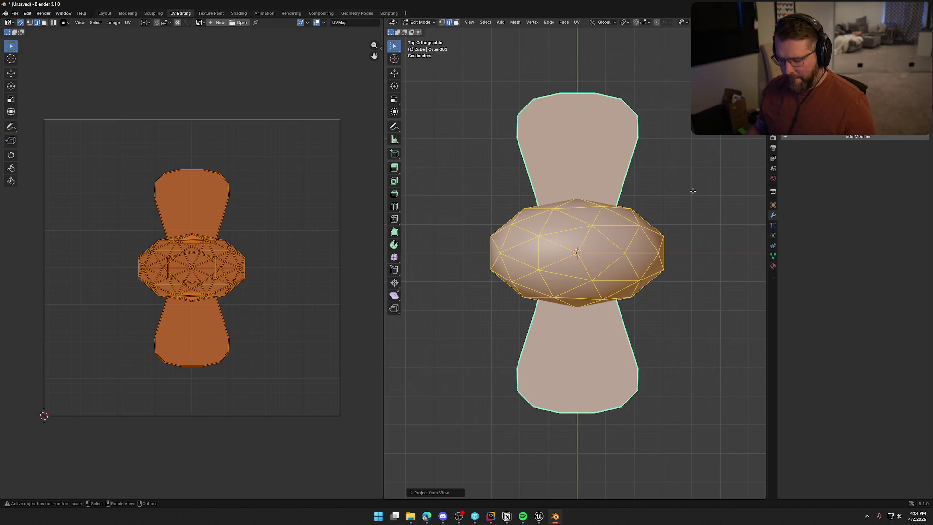
{"action": "type", "text": "r90"}
{"action": "key", "text": "Return"}
Step: Reproject the UVs from the rotated top view and reselect all UV islands
{"action": "key", "text": "u"}
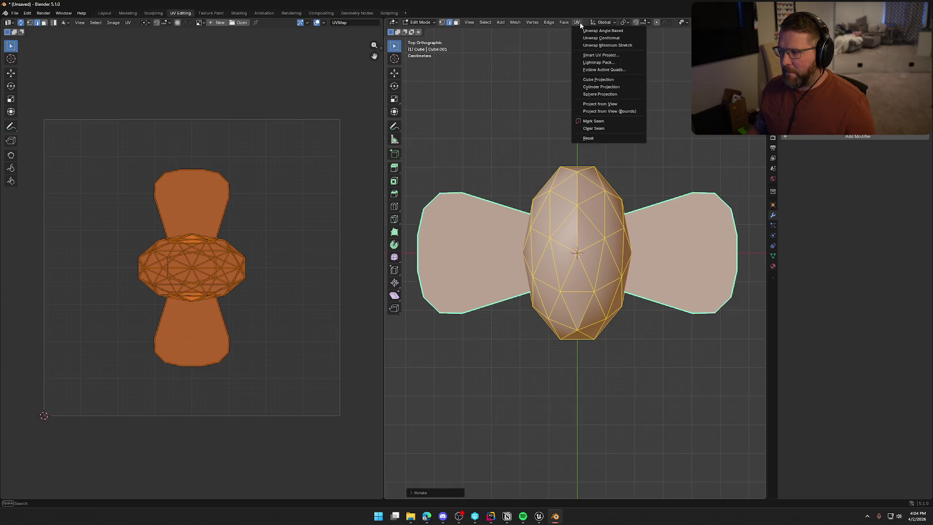
{"action": "left_click", "coordinate": [593, 105]}
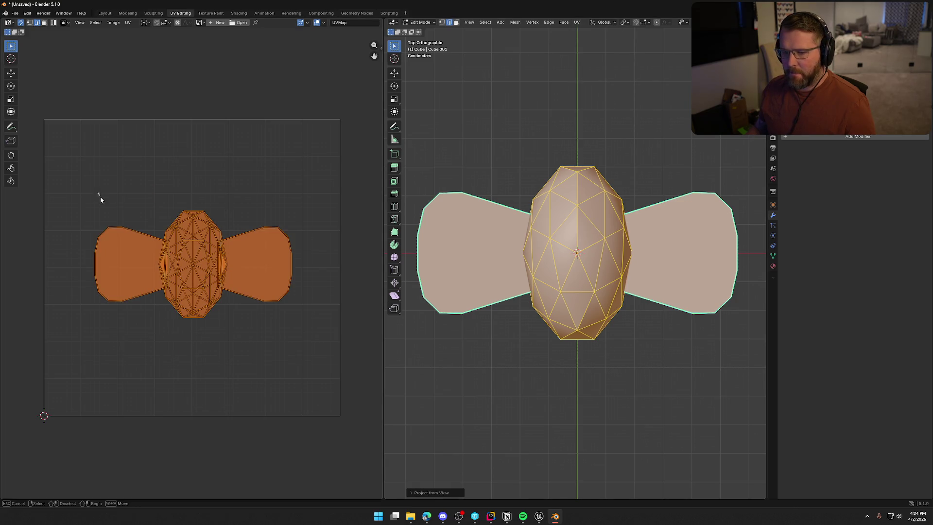
{"action": "left_click", "coordinate": [128, 263], "text": "shift"}
{"action": "left_click", "coordinate": [131, 241]}
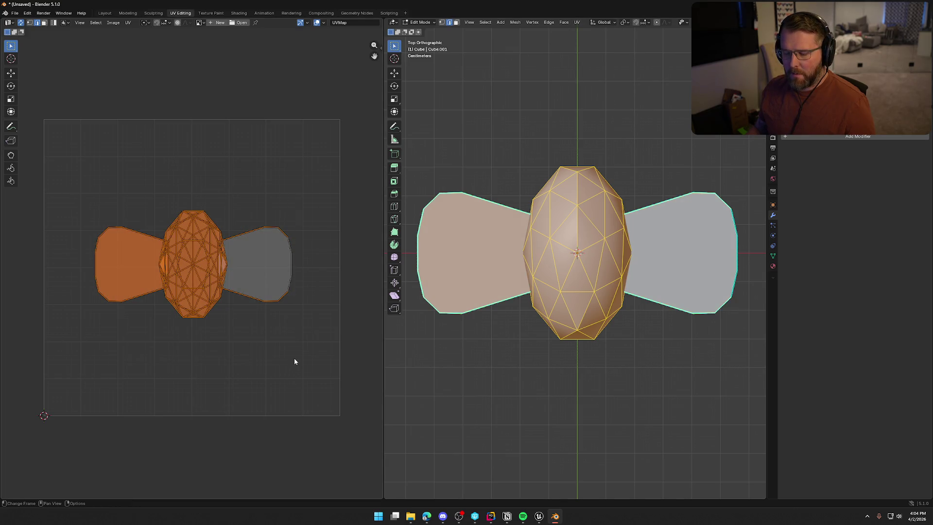
{"action": "key", "text": "a"}
{"action": "left_click", "coordinate": [95, 23]}
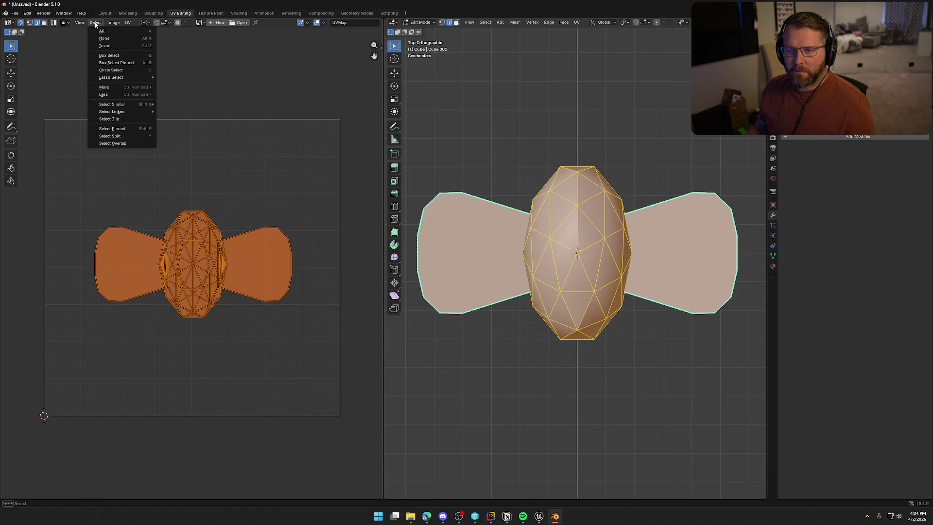
{"action": "mouse_move", "coordinate": [128, 24]}
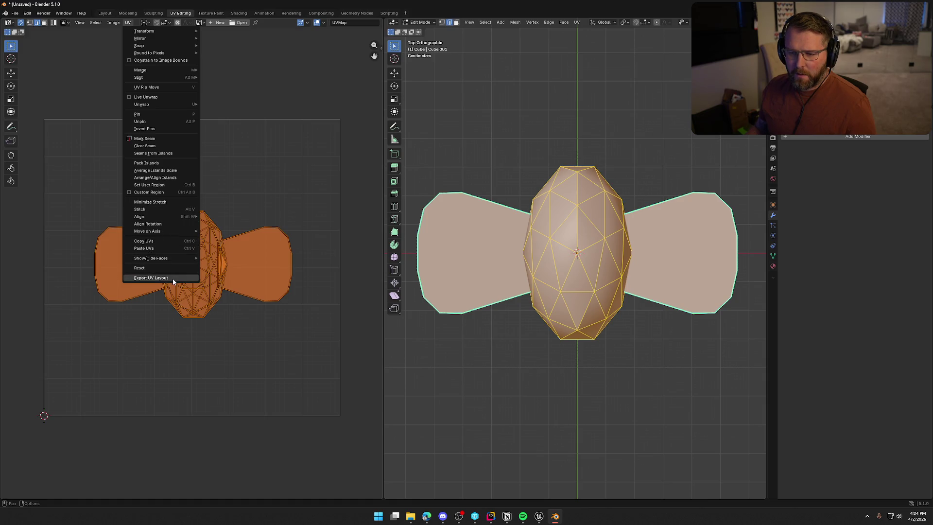
{"action": "key", "text": "Down"}
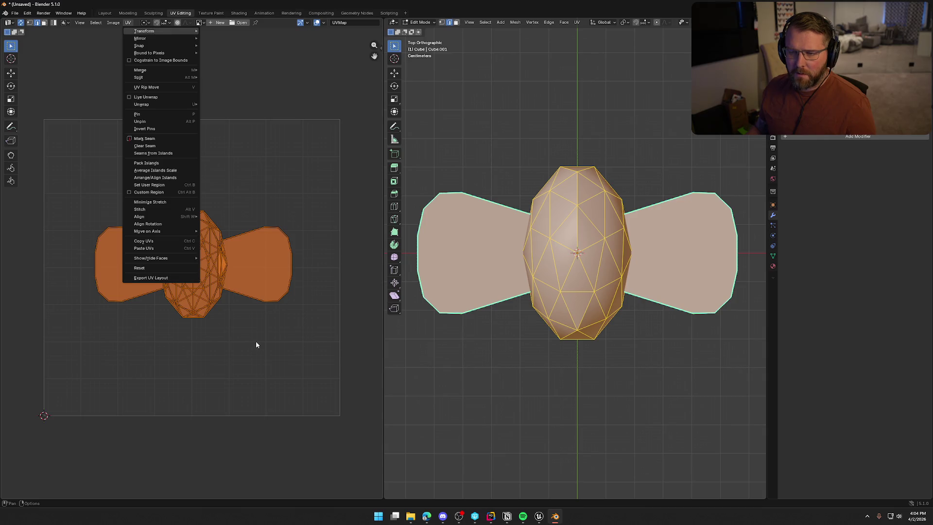
{"action": "key", "text": "Escape"}
Step: Scale the UV islands up to fill most of the square, shift them slightly along X, then deselect
{"action": "key", "text": "s"}
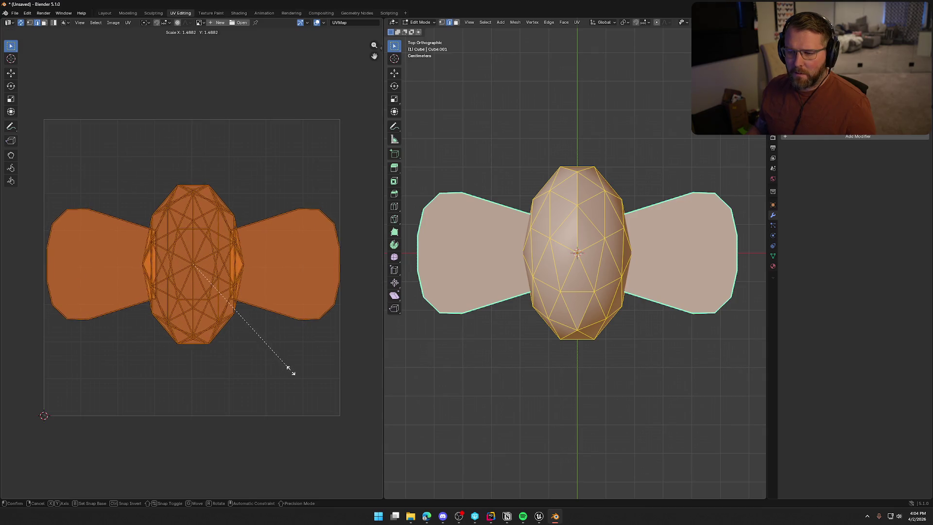
{"action": "left_click", "coordinate": [288, 370]}
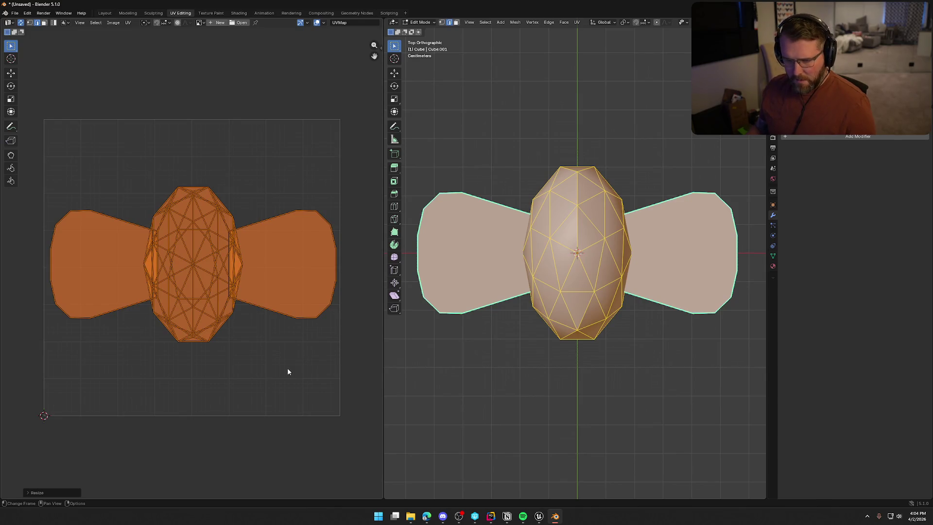
{"action": "key", "text": "g"}
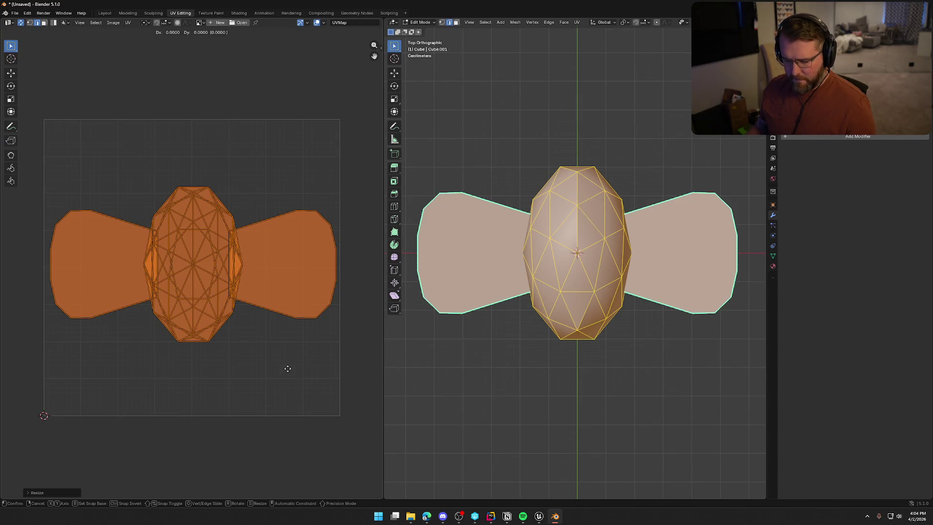
{"action": "key", "text": "x"}
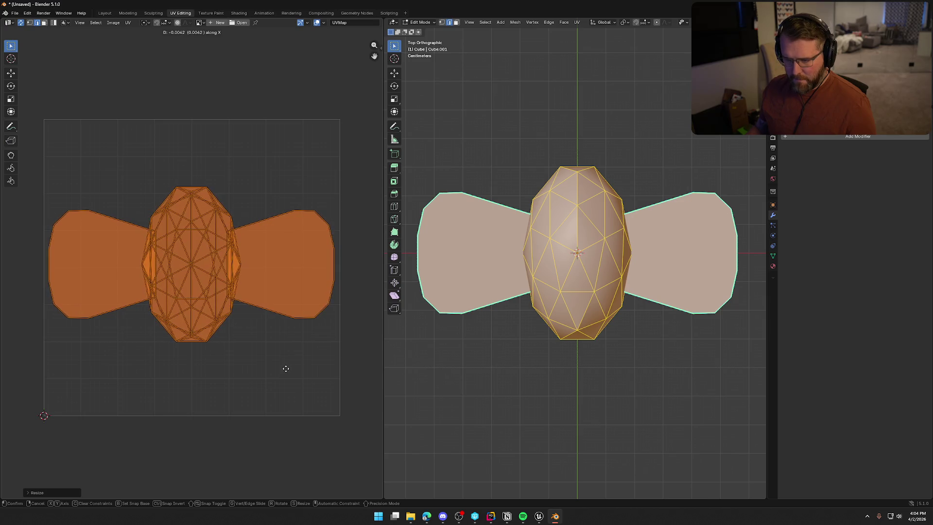
{"action": "left_click", "coordinate": [287, 369]}
{"action": "left_click", "coordinate": [285, 468]}
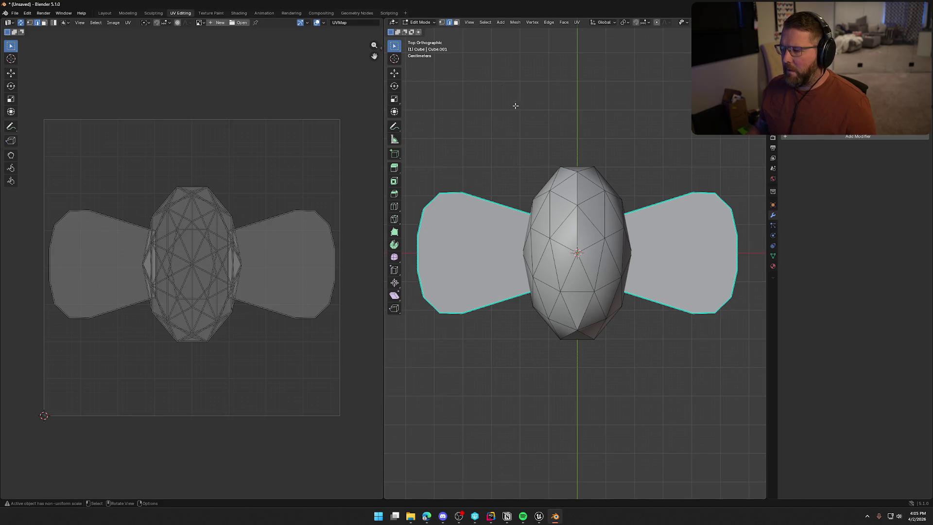
Step: Orbit the fly in the Layout workspace, select the icosphere body, and go back to UV Editing
{"action": "left_click", "coordinate": [105, 13]}
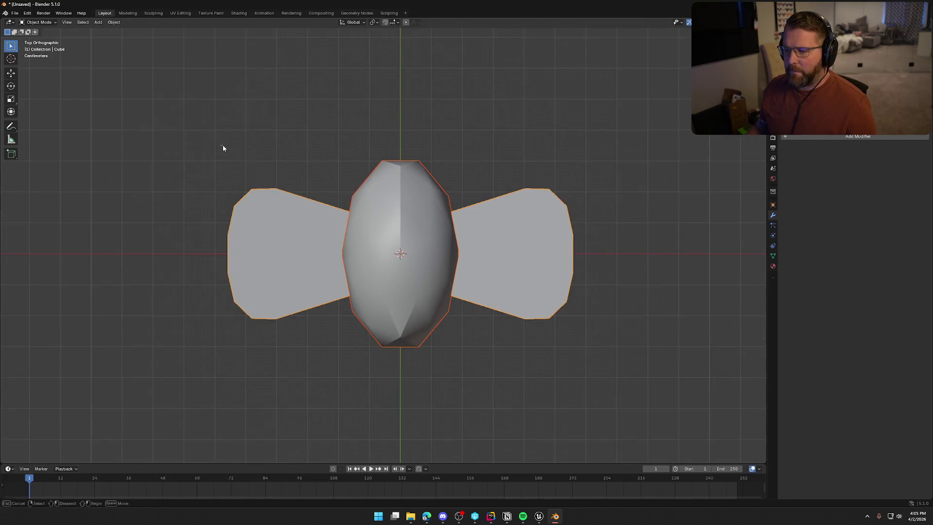
{"action": "mouse_move", "coordinate": [248, 172]}
{"action": "left_mouse_down"}
{"action": "mouse_move", "coordinate": [284, 210]}
{"action": "mouse_move", "coordinate": [290, 275]}
{"action": "mouse_move", "coordinate": [217, 277]}
{"action": "mouse_move", "coordinate": [295, 298]}
{"action": "mouse_move", "coordinate": [365, 251]}
{"action": "left_mouse_up"}
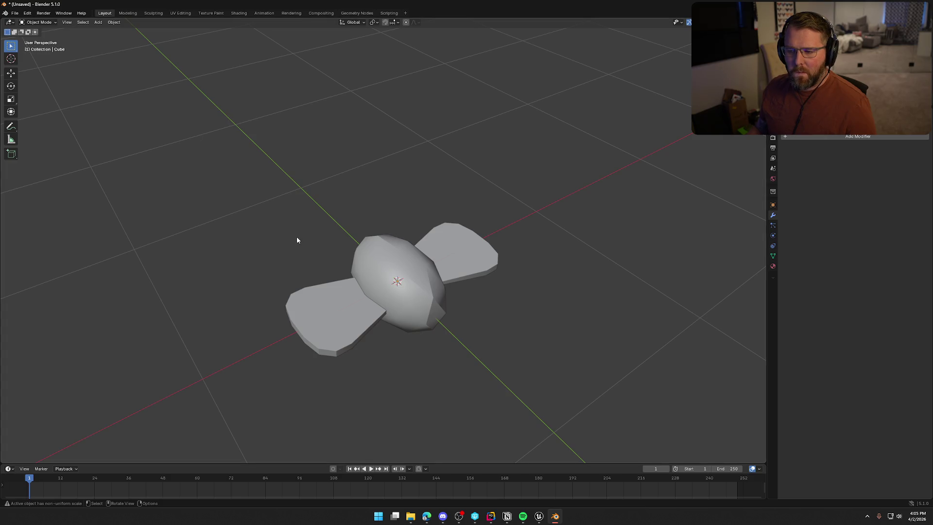
{"action": "left_click", "coordinate": [413, 301]}
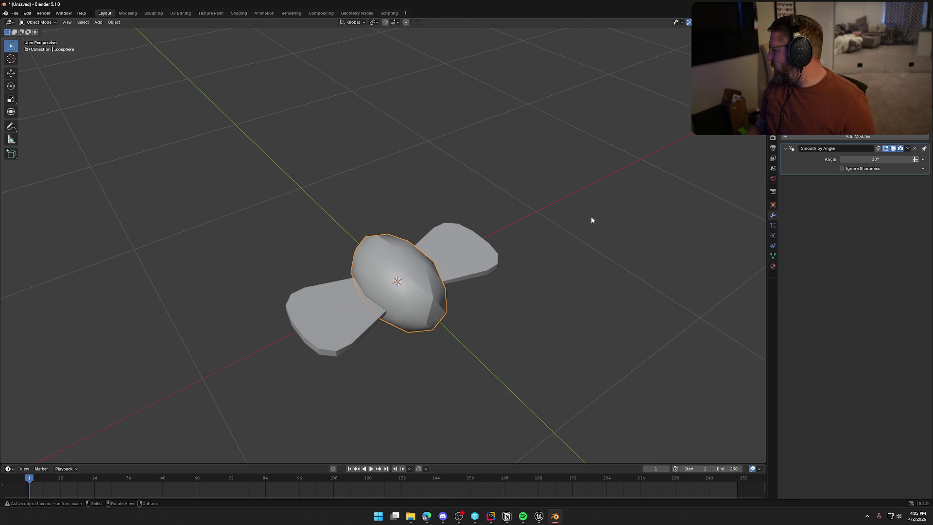
{"action": "left_click", "coordinate": [470, 152]}
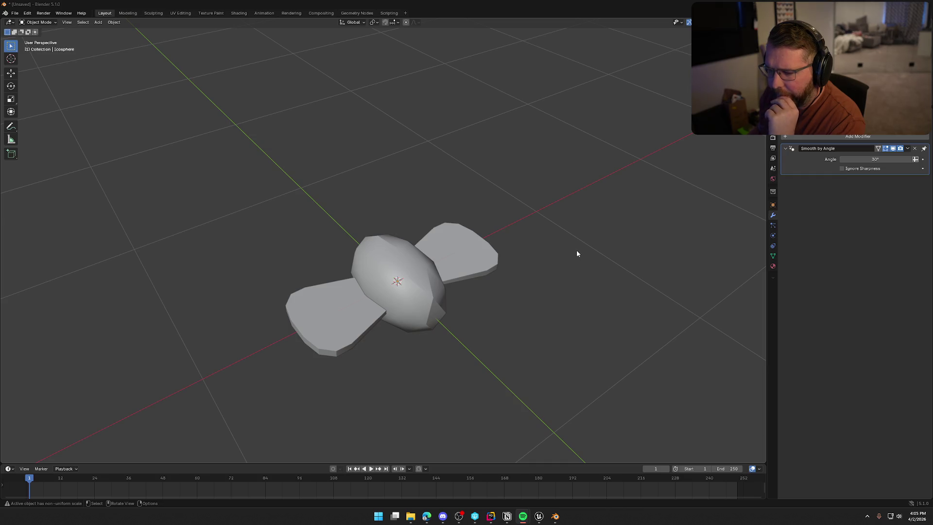
{"action": "left_click", "coordinate": [405, 305]}
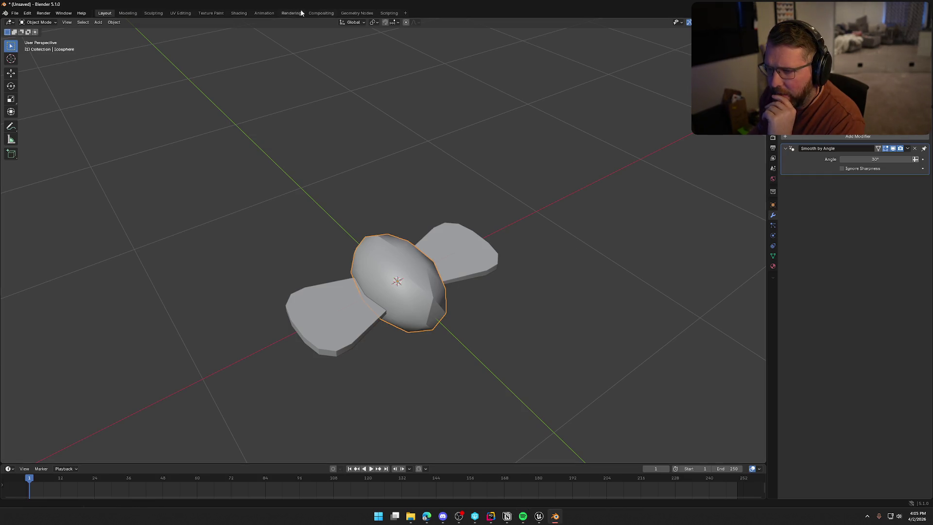
{"action": "left_click", "coordinate": [181, 13]}
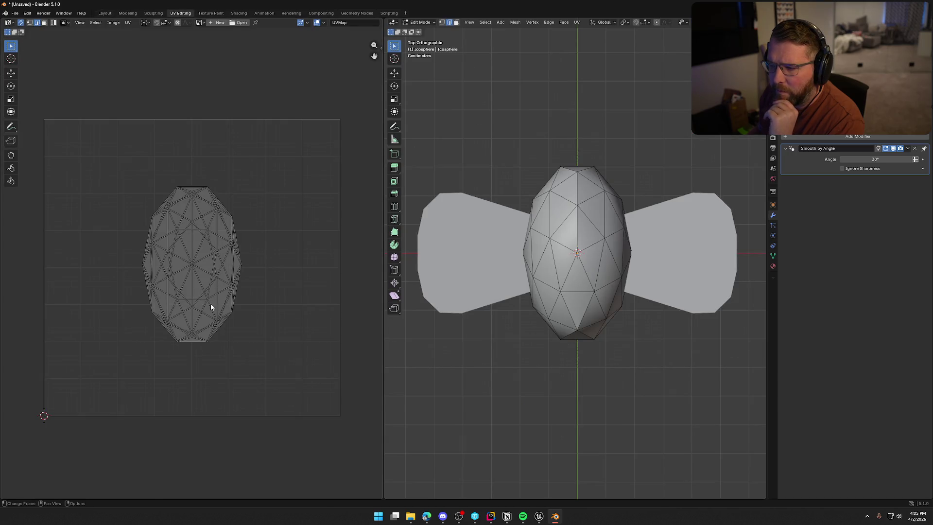
Step: Return to Object Mode to show the whole fly's UVs and open the File menu for exporting
{"action": "key", "text": "Tab"}
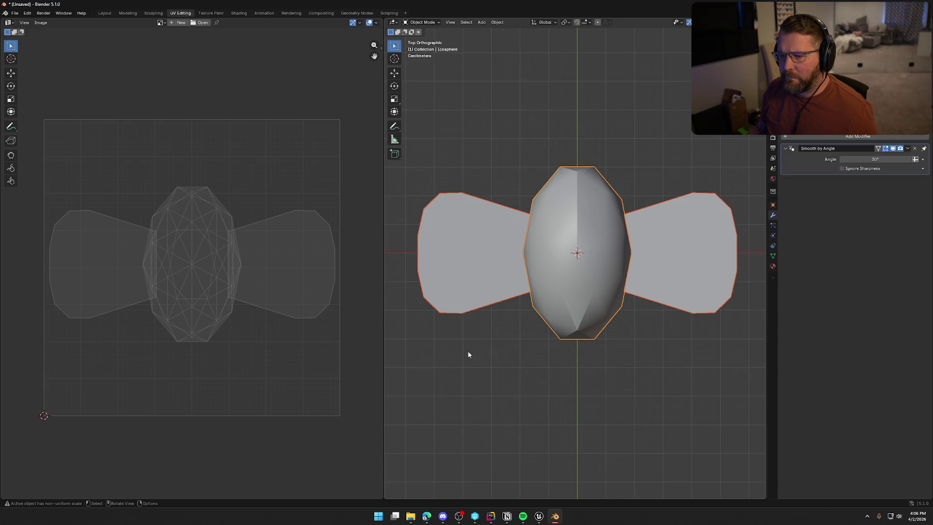
{"action": "left_click", "coordinate": [14, 13]}
Step: Start an FBX export into Z:\Art\TrailNError with the file name SM_Fly
{"action": "mouse_move", "coordinate": [59, 123]}
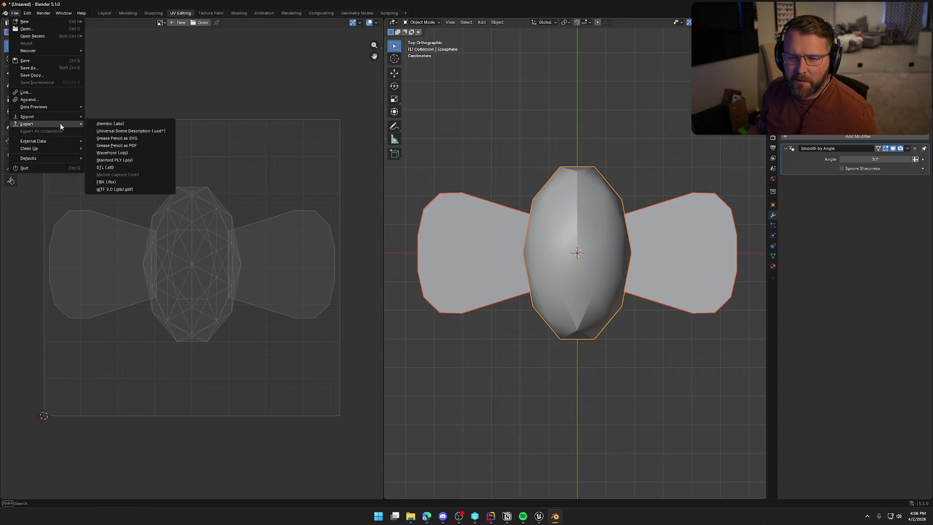
{"action": "left_click", "coordinate": [109, 182]}
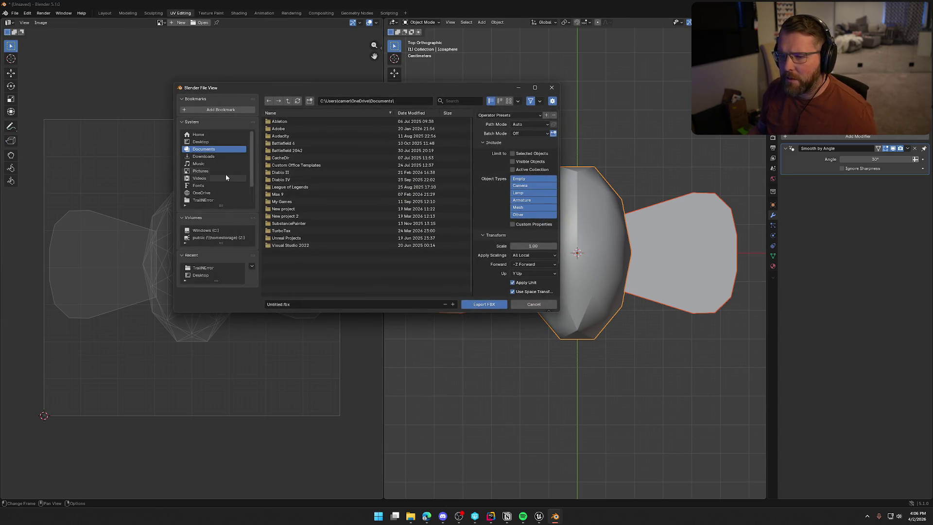
{"action": "left_click", "coordinate": [219, 239]}
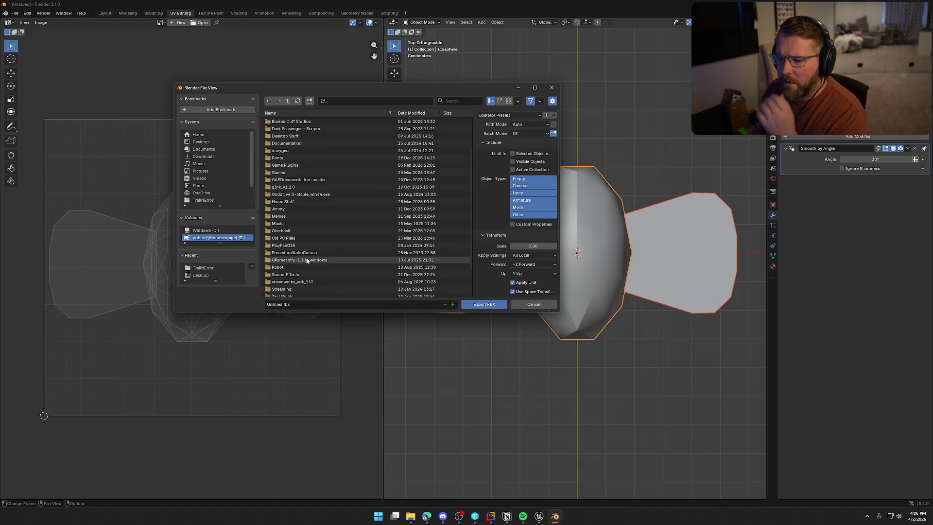
{"action": "left_click", "coordinate": [285, 128]}
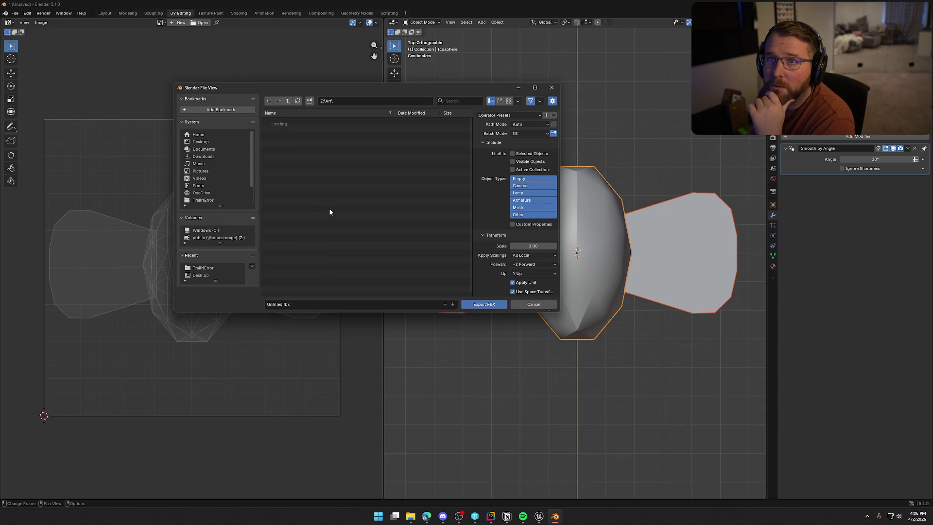
{"action": "scroll", "coordinate": [336, 267], "scroll_direction": "down", "scroll_amount": 8}
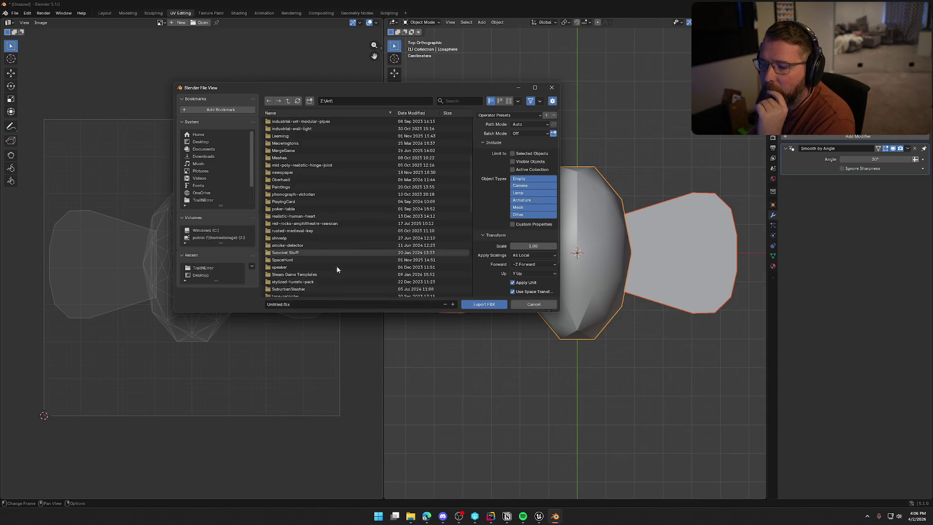
{"action": "left_click", "coordinate": [306, 234]}
{"action": "left_click", "coordinate": [313, 305]}
{"action": "type", "text": "SM"}
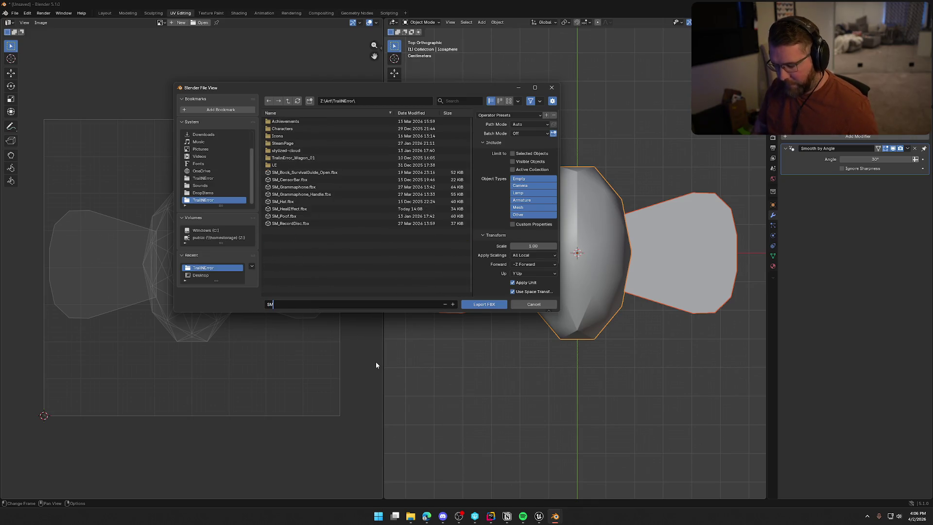
{"action": "type", "text": "_Fly.fbx"}
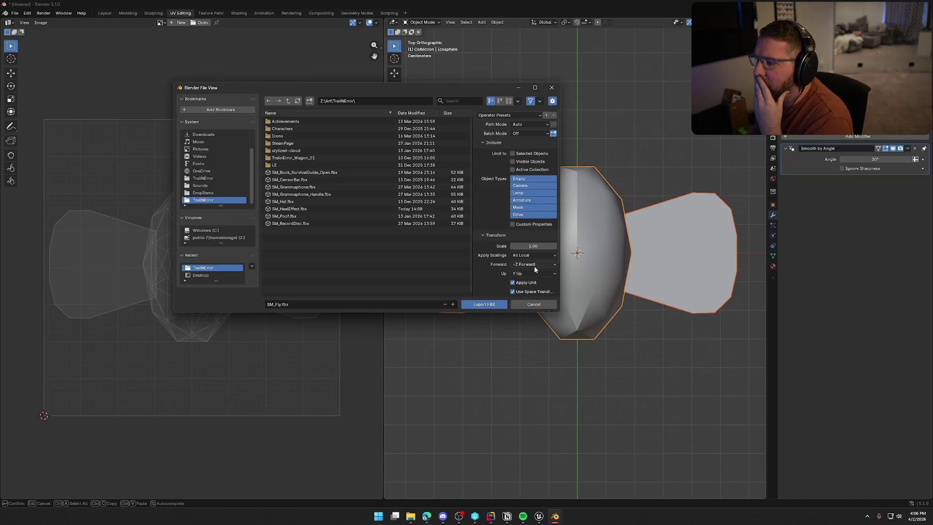
Step: Set the axes to X Forward and Z Up, then export SM_Fly.fbx
{"action": "left_click", "coordinate": [534, 267]}
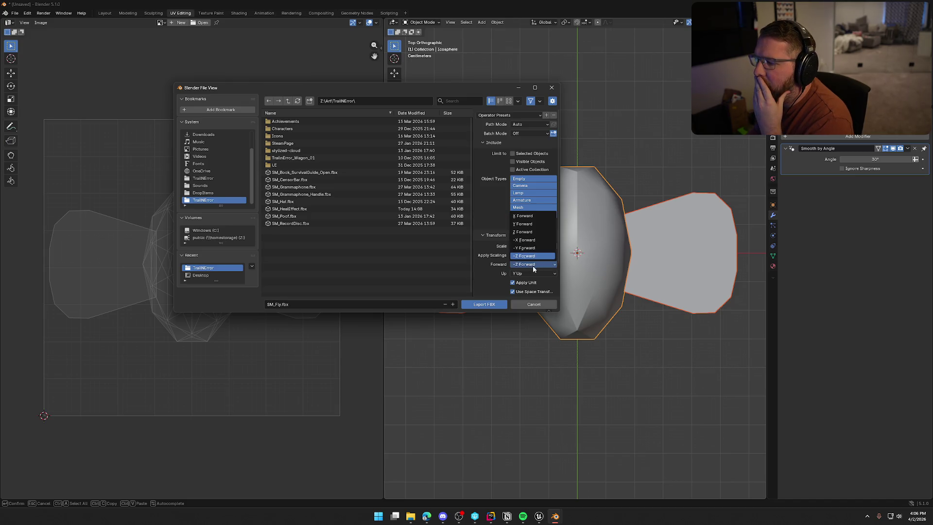
{"action": "left_click", "coordinate": [534, 223]}
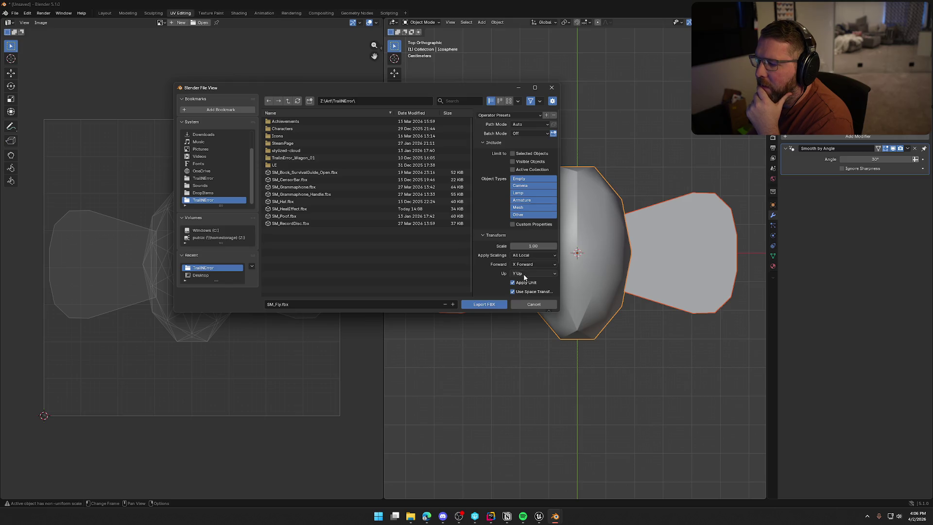
{"action": "left_click", "coordinate": [525, 275]}
{"action": "left_click", "coordinate": [529, 246]}
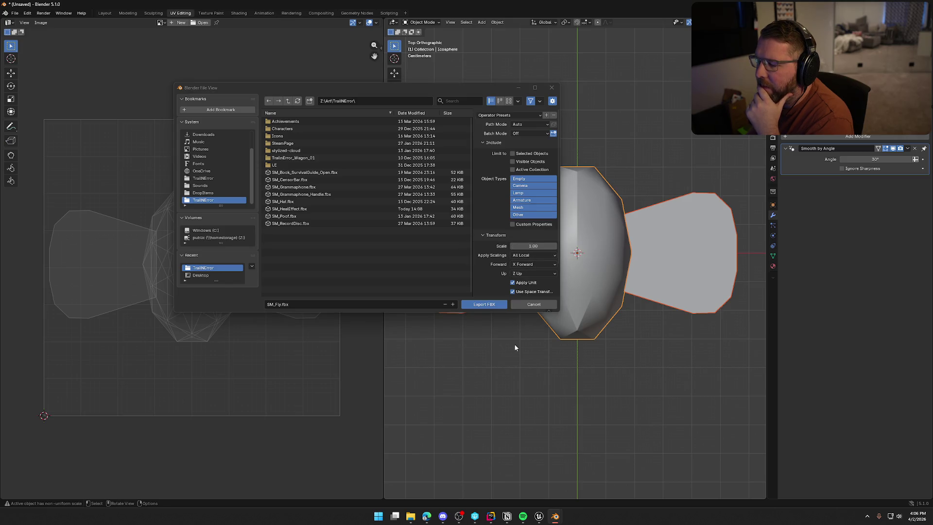
{"action": "scroll", "coordinate": [489, 266], "scroll_direction": "down", "scroll_amount": 3}
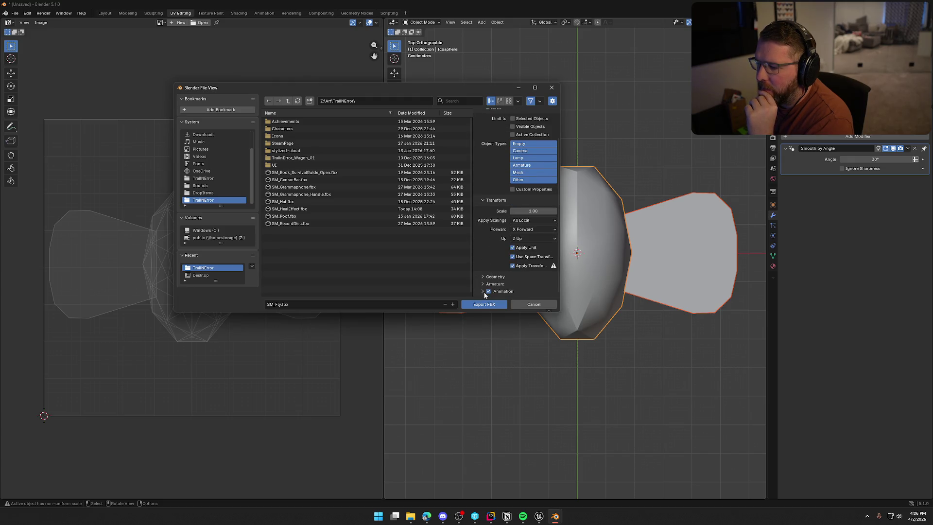
{"action": "left_click", "coordinate": [484, 278]}
{"action": "scroll", "coordinate": [494, 253], "scroll_direction": "up", "scroll_amount": 3}
{"action": "scroll", "coordinate": [494, 252], "scroll_direction": "down", "scroll_amount": 3}
{"action": "left_click", "coordinate": [484, 305]}
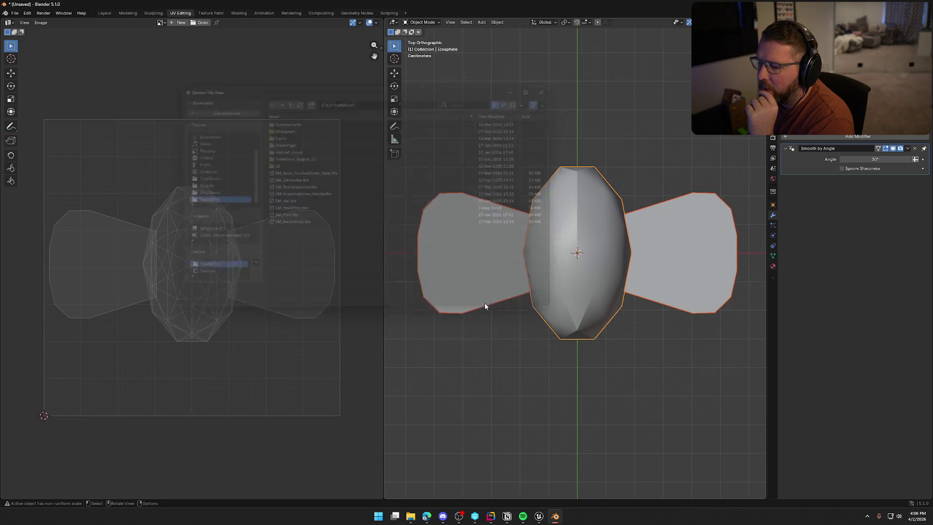
Step: In the Layout workspace, rotate the fly 90° around Z and check it from Right Ortho
{"action": "left_click", "coordinate": [104, 13]}
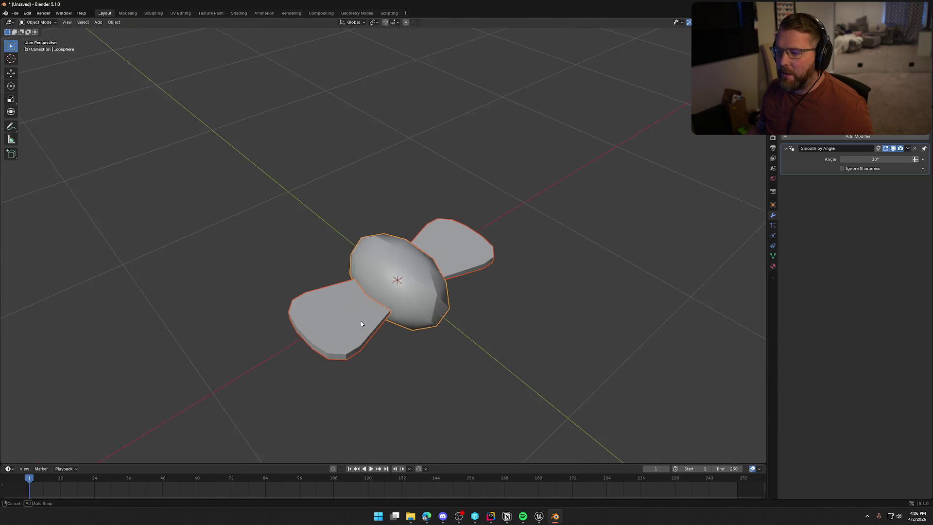
{"action": "scroll", "coordinate": [404, 343], "scroll_direction": "down", "scroll_amount": 2}
{"action": "type", "text": "rz"}
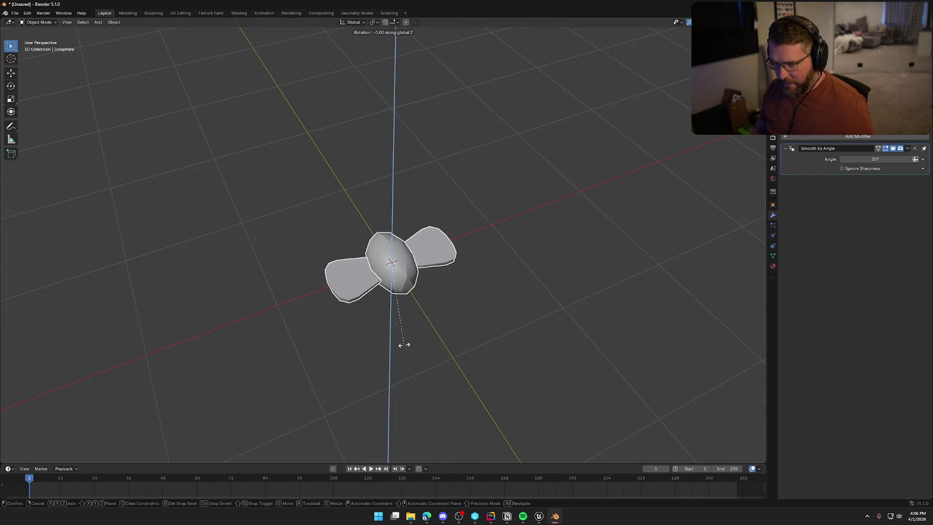
{"action": "type", "text": "90"}
{"action": "key", "text": "Return"}
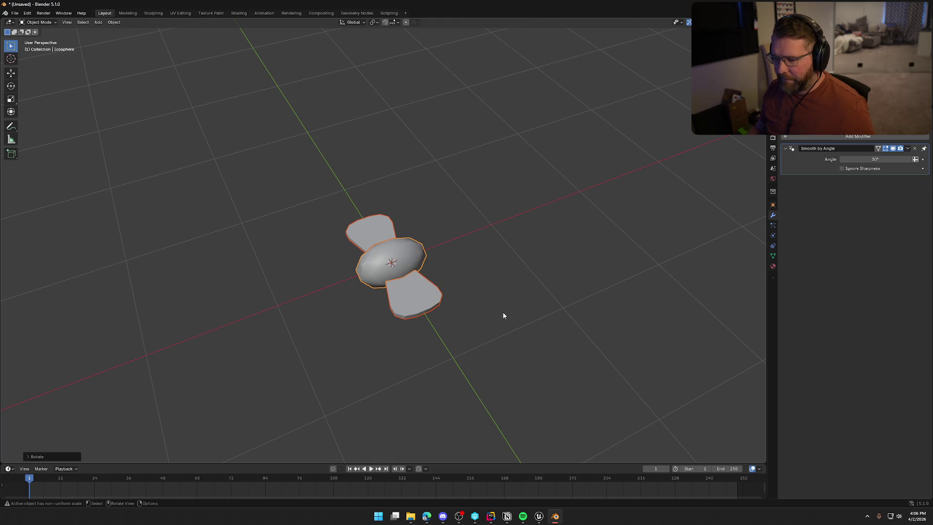
{"action": "key", "text": "KP_3"}
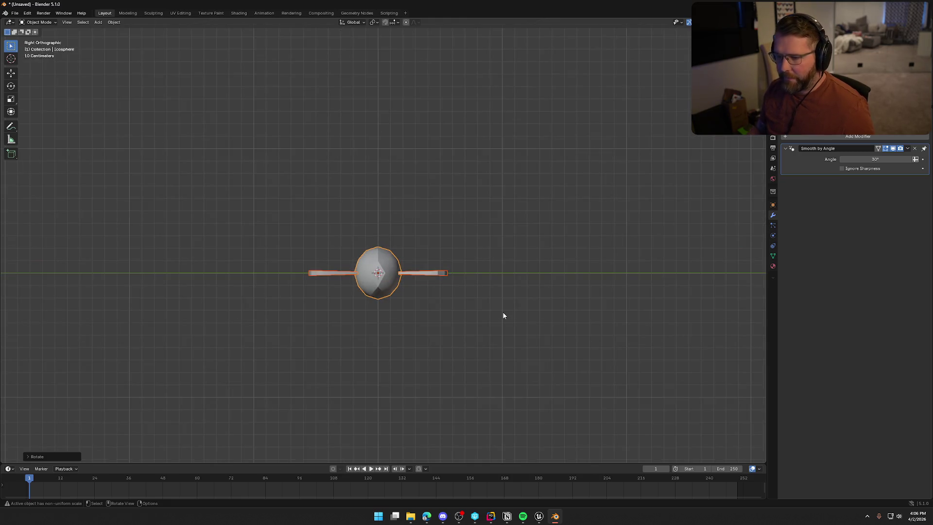
Step: Cancel a new FBX export, deselect the fly, orbit back to perspective, and switch to Unreal
{"action": "left_click", "coordinate": [15, 13]}
{"action": "mouse_move", "coordinate": [51, 124]}
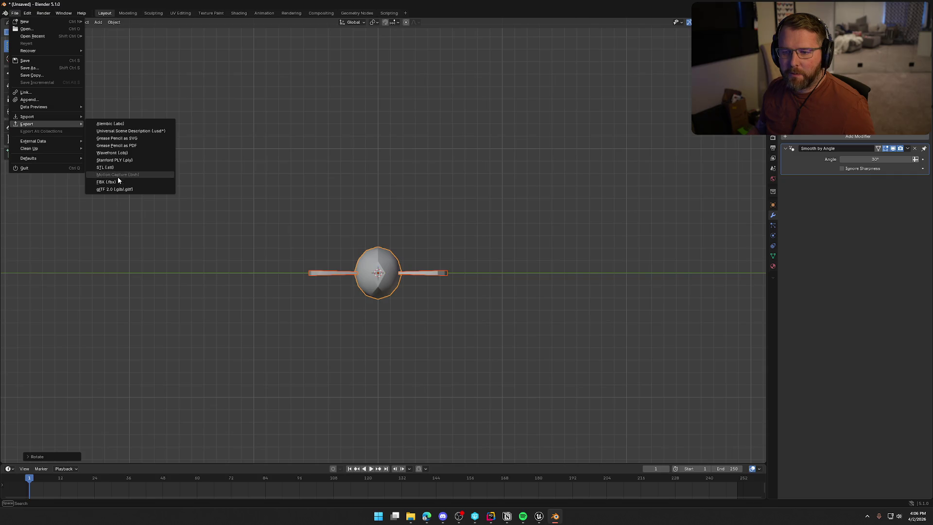
{"action": "left_click", "coordinate": [117, 181]}
{"action": "left_click", "coordinate": [501, 306]}
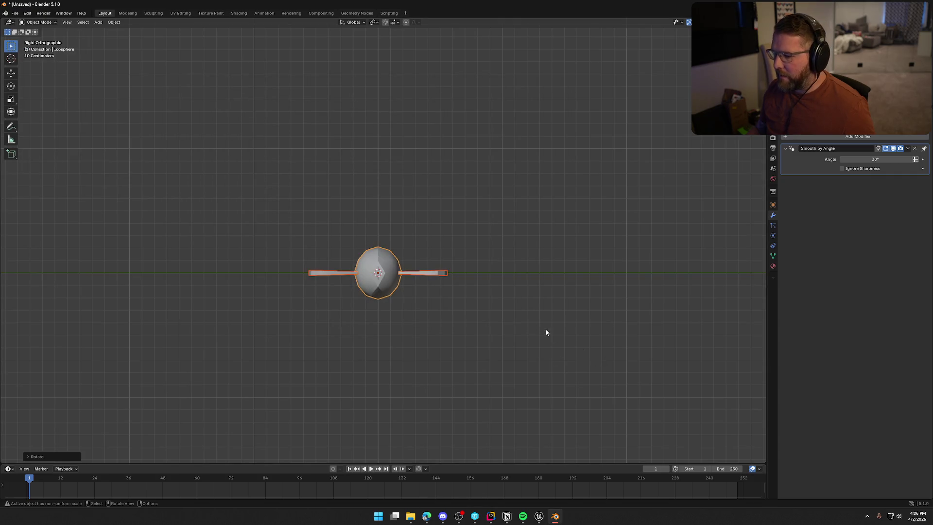
{"action": "left_click", "coordinate": [488, 244]}
{"action": "left_click_drag", "start_coordinate": [488, 244], "coordinate": [516, 308]}
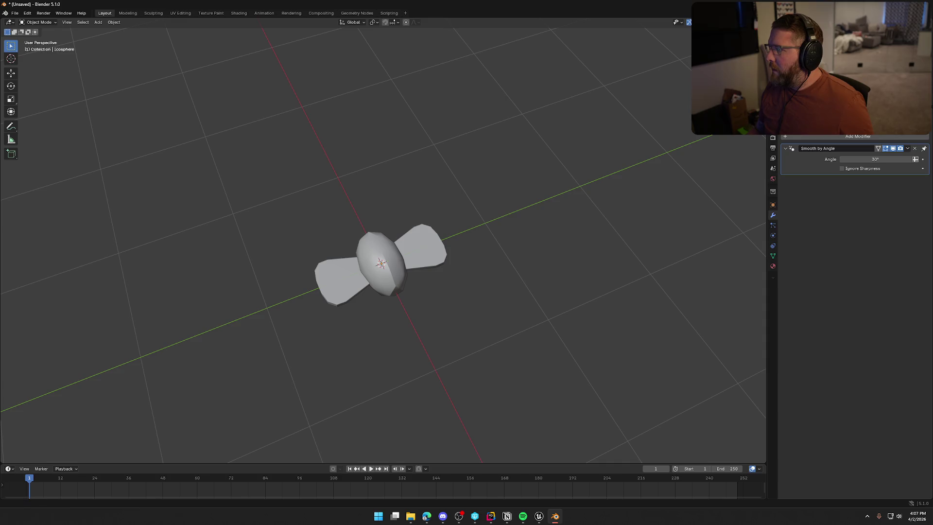
{"action": "key", "text": "alt+Tab"}
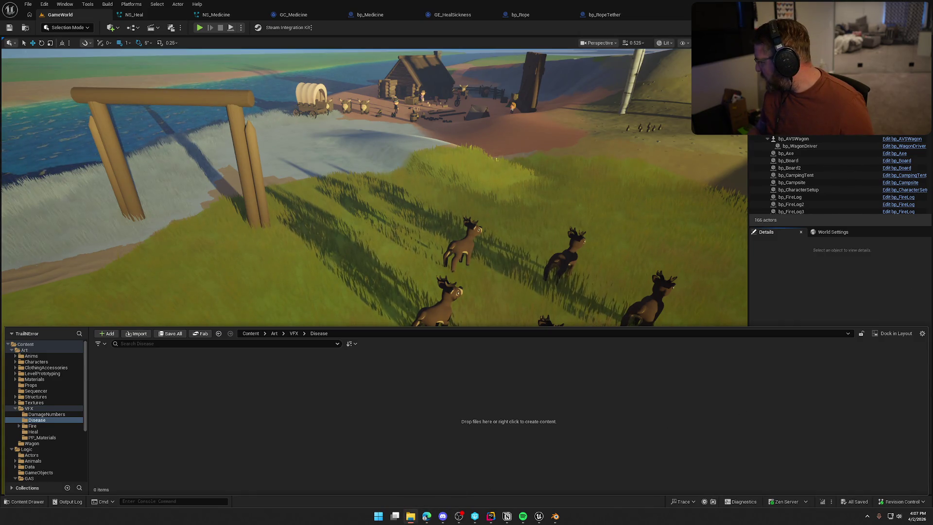
Step: Import SM_Fly.fbx into the Disease folder and save the new asset
{"action": "left_click_drag", "start_coordinate": [0, 413], "coordinate": [260, 413]}
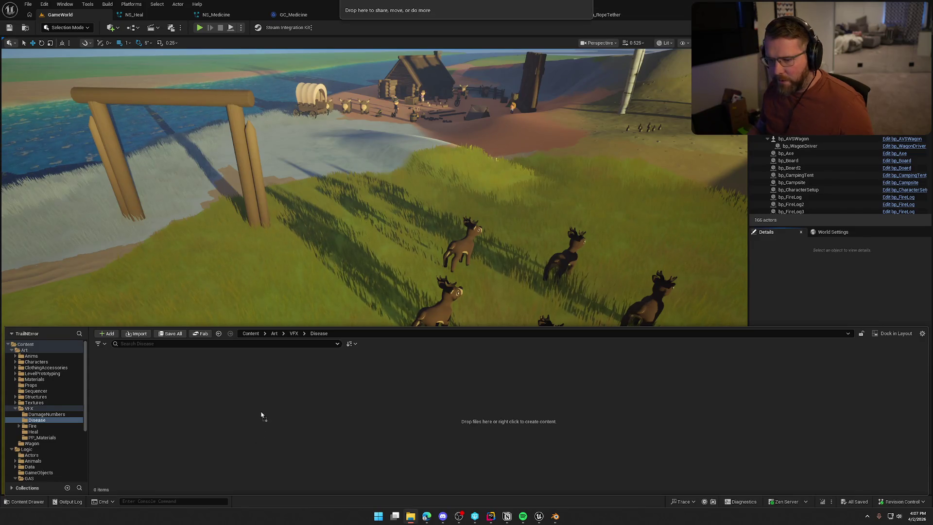
{"action": "left_click", "coordinate": [564, 370]}
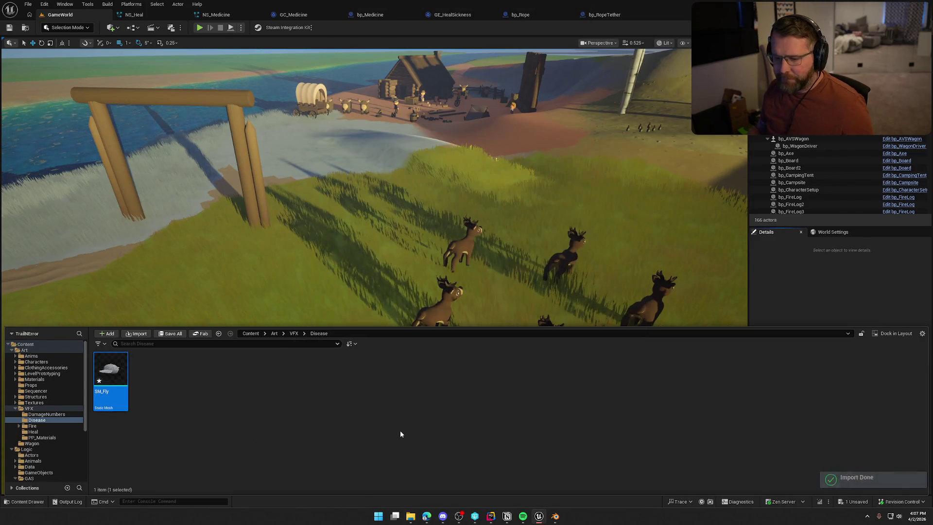
{"action": "key", "text": "ctrl+s"}
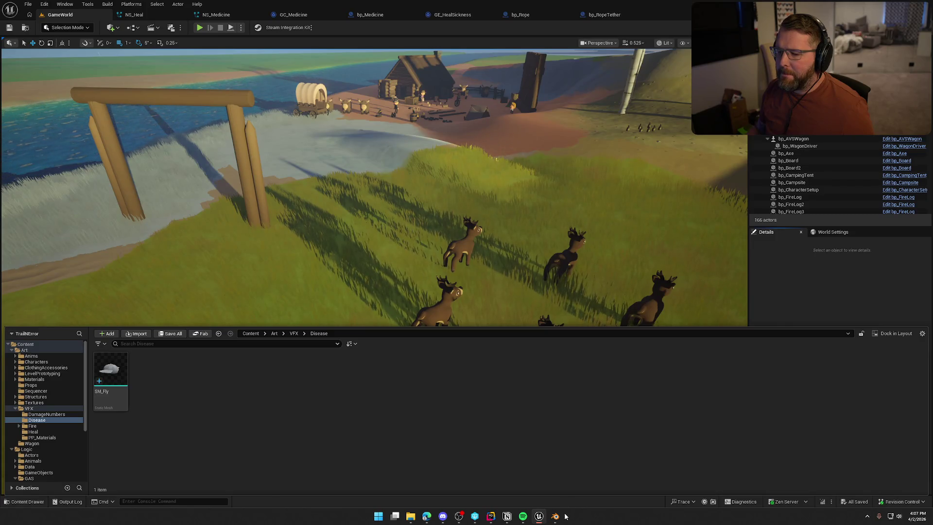
Step: Re-export the fly from Blender over SM_Fly.fbx, then return to Unreal's content drawer
{"action": "left_click", "coordinate": [555, 516]}
{"action": "mouse_move", "coordinate": [41, 126]}
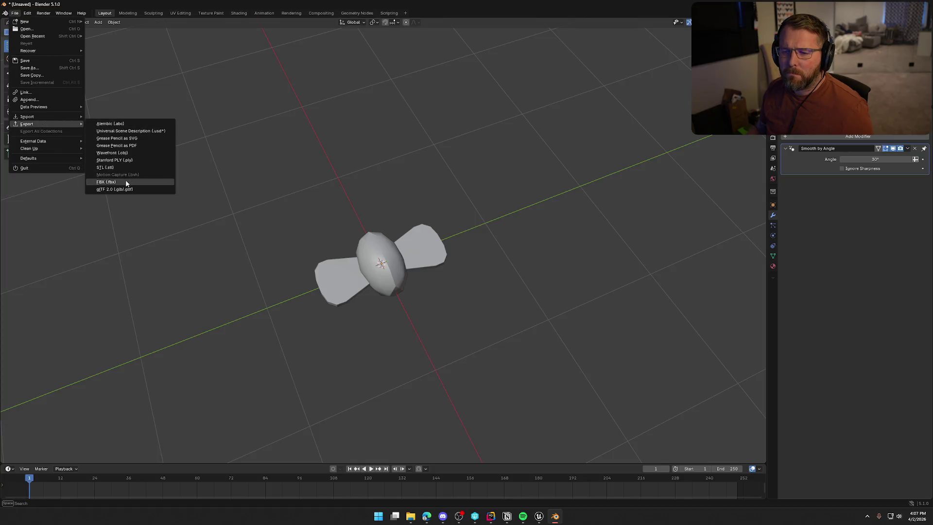
{"action": "left_click", "coordinate": [122, 182]}
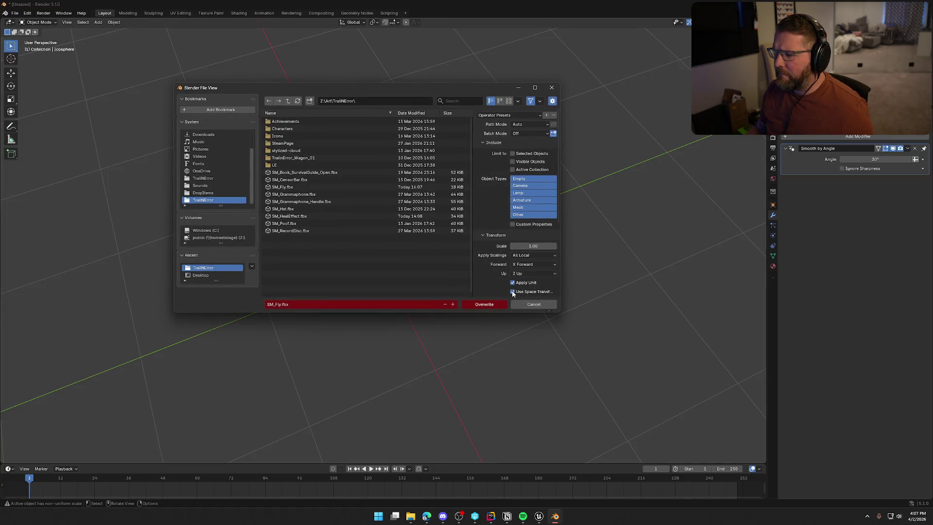
{"action": "scroll", "coordinate": [490, 281], "scroll_direction": "down", "scroll_amount": 2}
{"action": "left_click", "coordinate": [492, 306]}
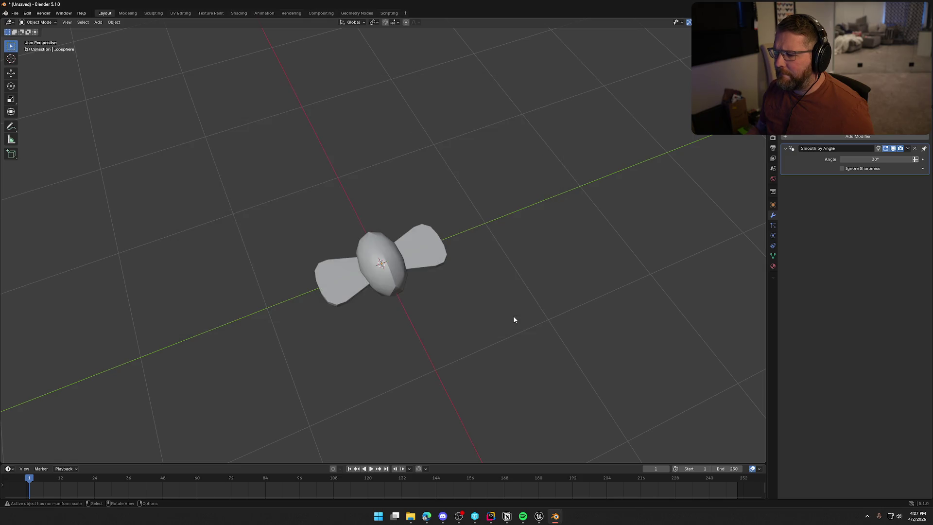
{"action": "left_click", "coordinate": [539, 516]}
{"action": "key", "text": "ctrl+space"}
Step: Reimport SM_Fly from the updated FBX, save it, and inspect it in the mesh editor
{"action": "left_click", "coordinate": [110, 374]}
{"action": "right_click", "coordinate": [114, 382]}
{"action": "left_click", "coordinate": [155, 138]}
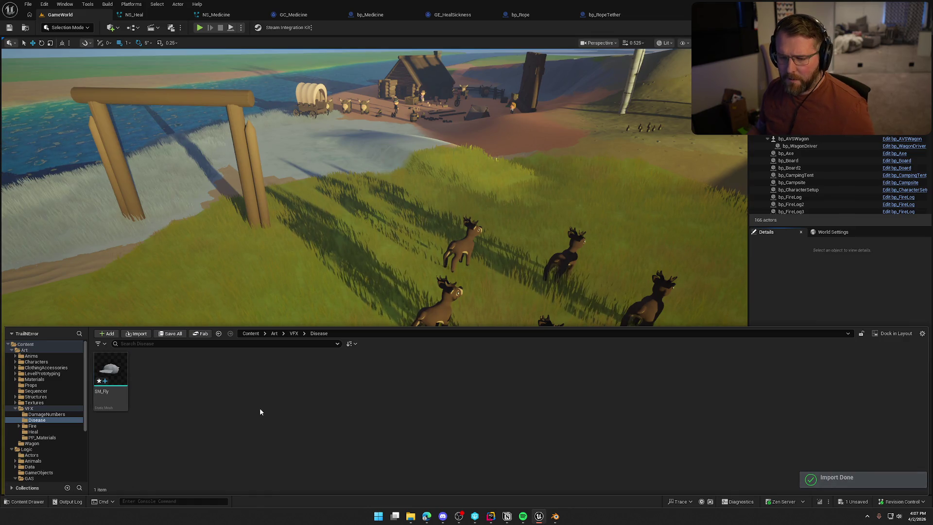
{"action": "key", "text": "ctrl+shift+s"}
{"action": "left_click", "coordinate": [111, 384]}
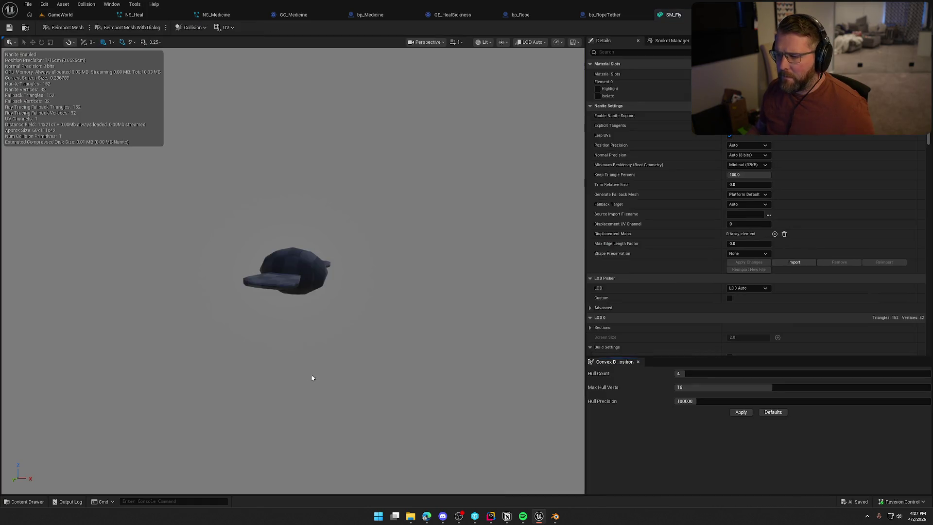
{"action": "key", "text": "ctrl+w"}
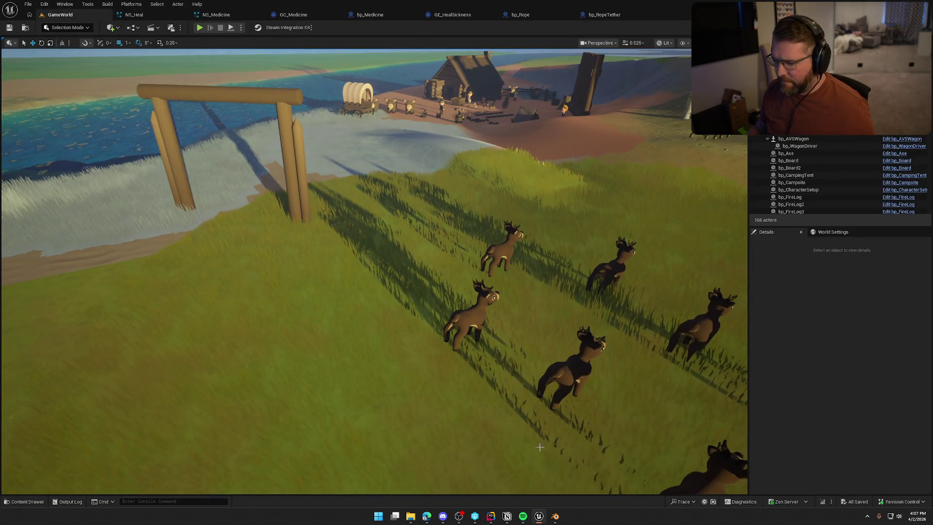
Step: Return to Blender, orbit around the fly, and select the whole model
{"action": "left_click", "coordinate": [557, 520]}
{"action": "mouse_move", "coordinate": [460, 292]}
{"action": "left_mouse_down"}
{"action": "mouse_move", "coordinate": [481, 270]}
{"action": "mouse_move", "coordinate": [496, 296]}
{"action": "left_mouse_up"}
{"action": "key", "text": "a"}
{"action": "left_click", "coordinate": [15, 12]}
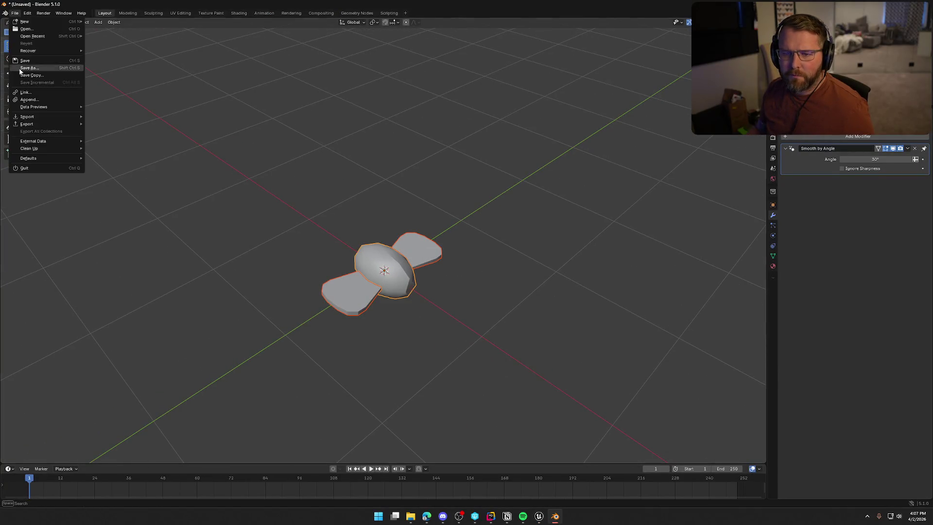
Step: Overwrite SM_Fly.fbx with Forward kept at X Forward, then return to Unreal
{"action": "mouse_move", "coordinate": [77, 125]}
{"action": "left_click", "coordinate": [123, 186]}
{"action": "scroll", "coordinate": [500, 229], "scroll_direction": "down", "scroll_amount": 5}
{"action": "left_click", "coordinate": [531, 207]}
{"action": "left_click", "coordinate": [532, 210]}
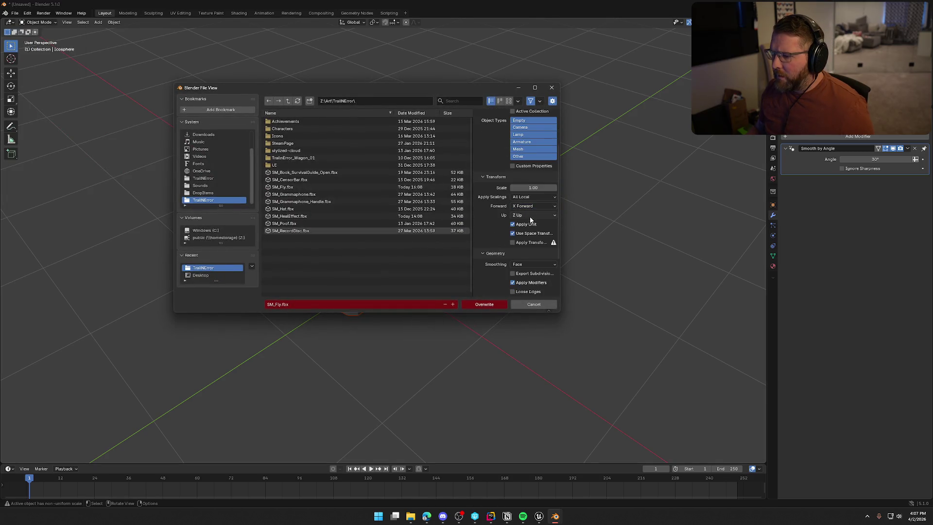
{"action": "scroll", "coordinate": [491, 284], "scroll_direction": "down", "scroll_amount": 5}
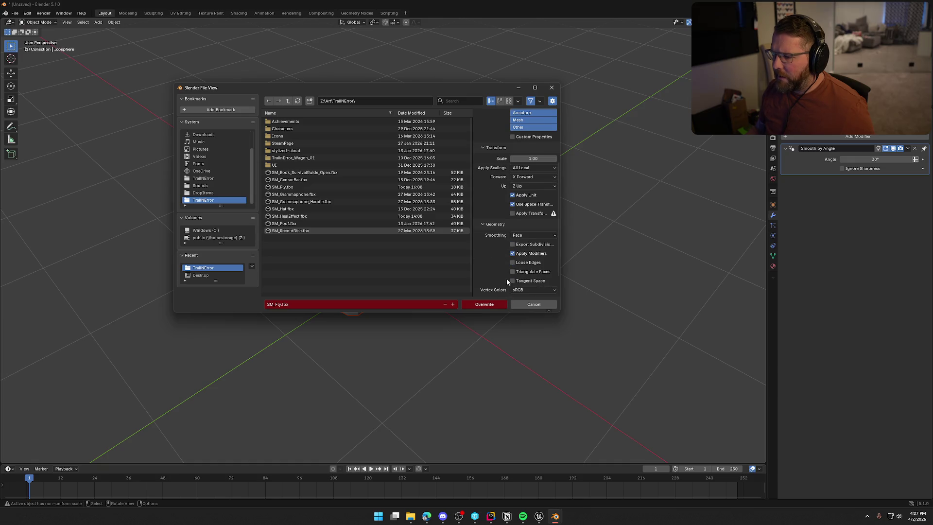
{"action": "left_click", "coordinate": [484, 304]}
{"action": "left_click", "coordinate": [539, 516]}
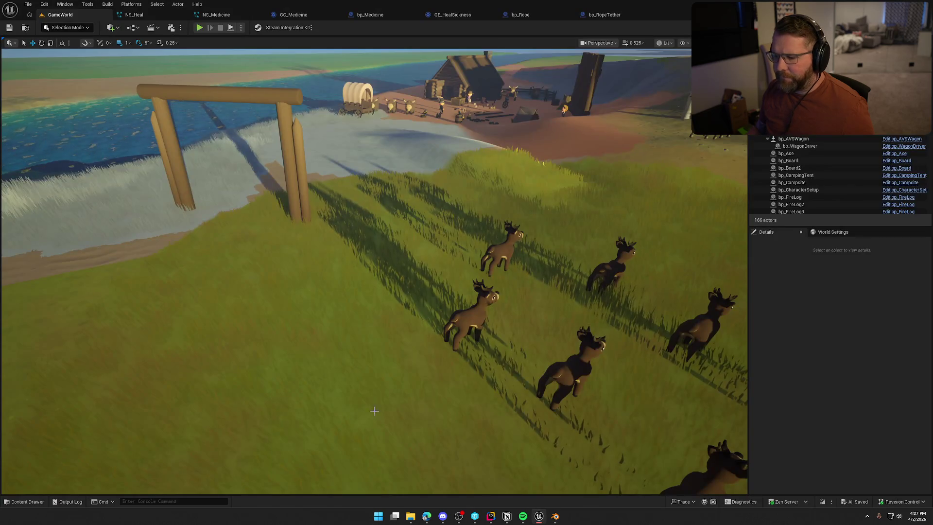
Step: Reimport SM_Fly from its source file and save all assets
{"action": "right_click", "coordinate": [103, 365]}
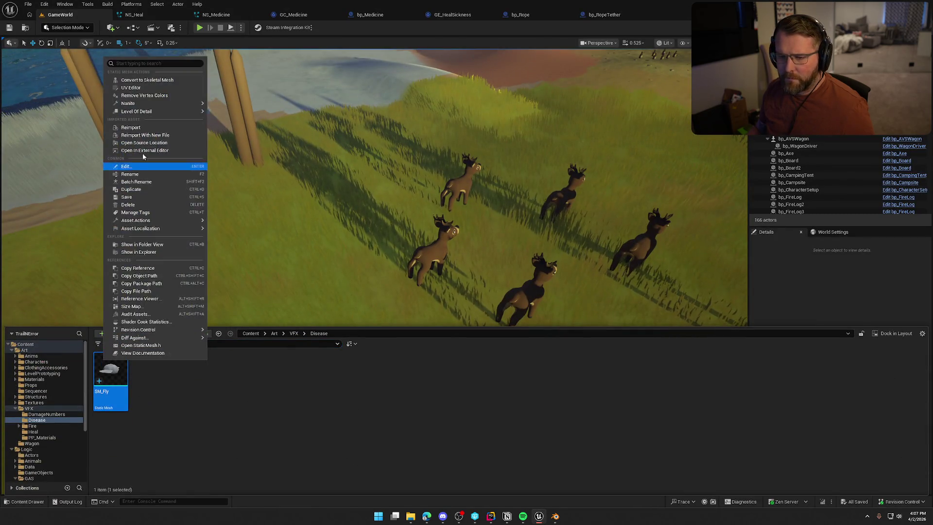
{"action": "left_click", "coordinate": [121, 127]}
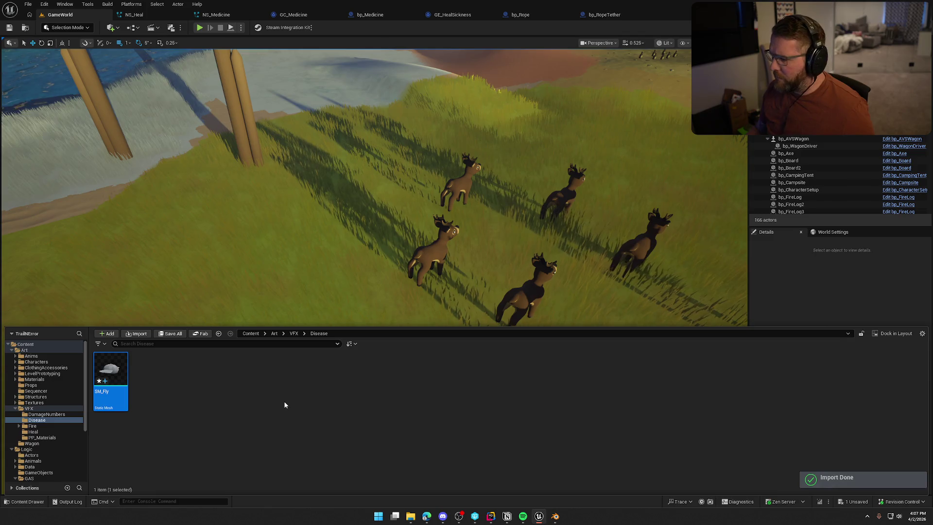
{"action": "left_click", "coordinate": [187, 395]}
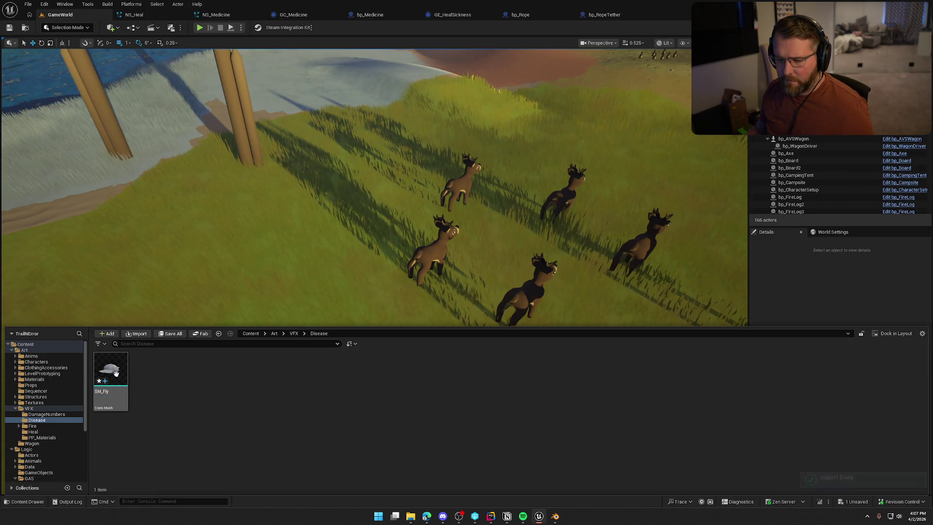
{"action": "key", "text": "ctrl+shift+s"}
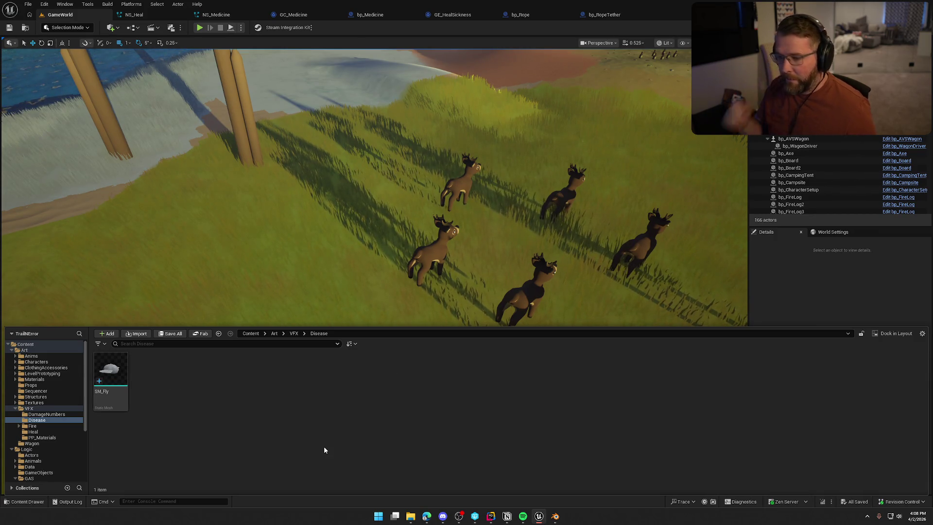
Step: Place a test SM_Fly in the level, frame it, snap it to the terrain, then delete it
{"action": "mouse_move", "coordinate": [111, 372]}
{"action": "left_mouse_down"}
{"action": "mouse_move", "coordinate": [266, 245]}
{"action": "mouse_move", "coordinate": [301, 260]}
{"action": "mouse_move", "coordinate": [312, 244]}
{"action": "left_mouse_up"}
{"action": "key", "text": "f"}
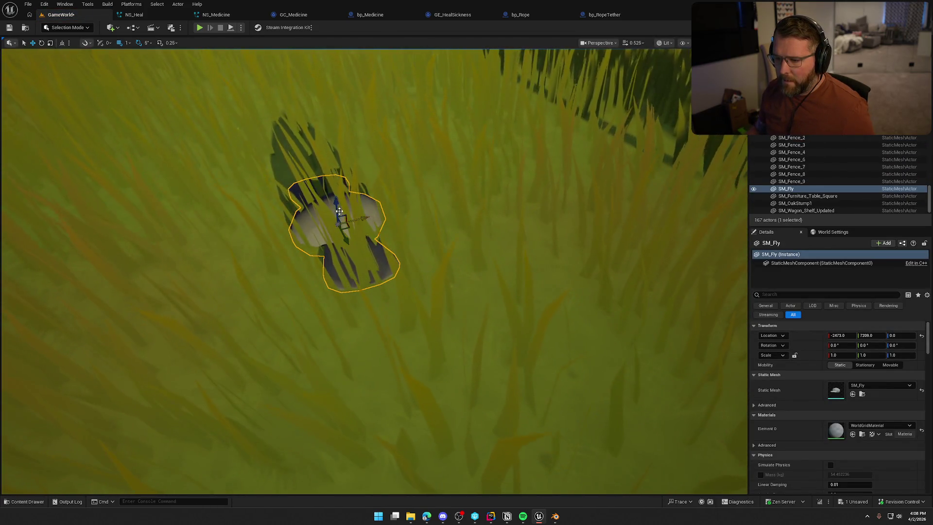
{"action": "key", "text": "End"}
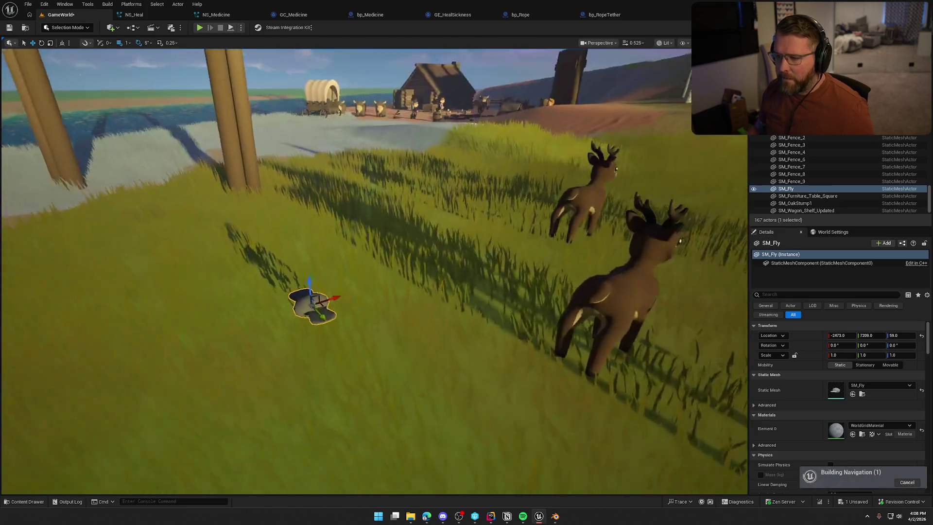
{"action": "key", "text": "Delete"}
{"action": "key", "text": "ctrl+space"}
{"action": "left_click", "coordinate": [207, 422]}
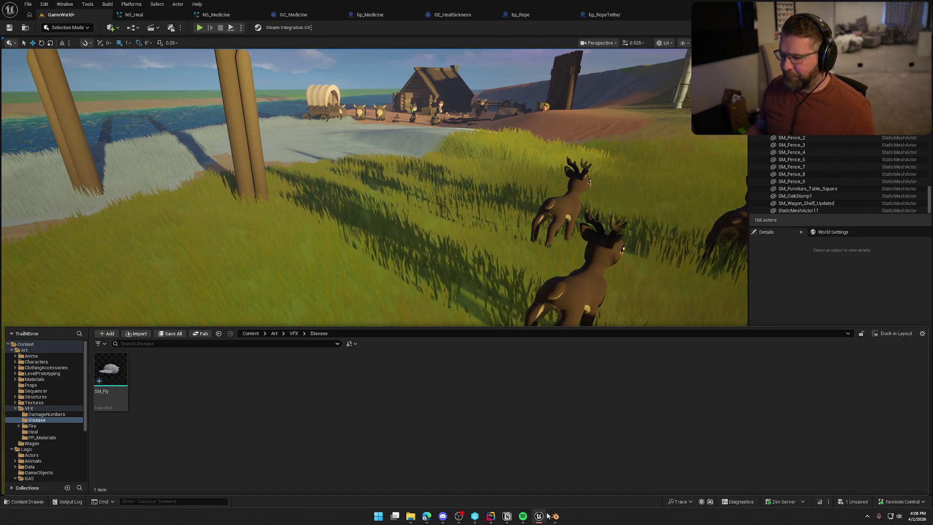
Step: In Blender, scale the fly to 0.1 and overwrite SM_Fly.fbx, then return to Unreal
{"action": "key", "text": "alt+Tab"}
{"action": "type", "text": "s"}
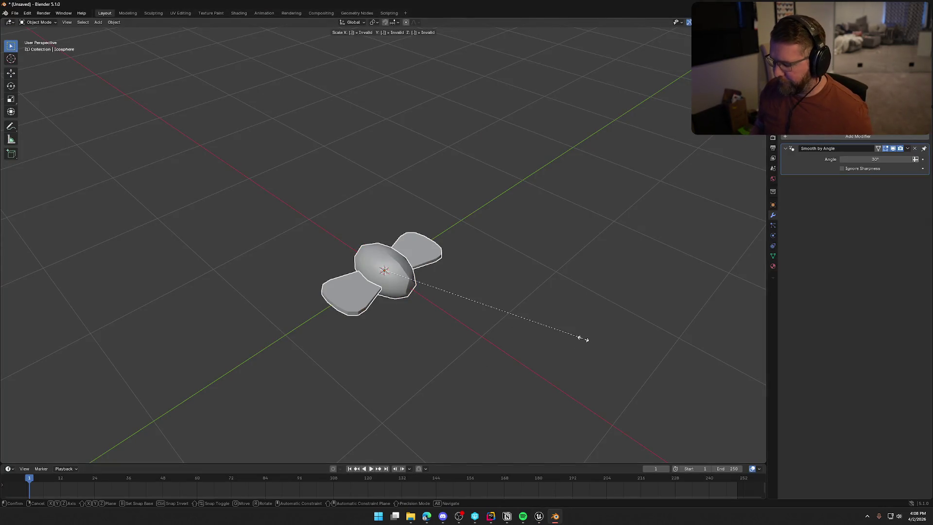
{"action": "type", "text": "0.1"}
{"action": "key", "text": "Return"}
{"action": "left_click", "coordinate": [15, 12]}
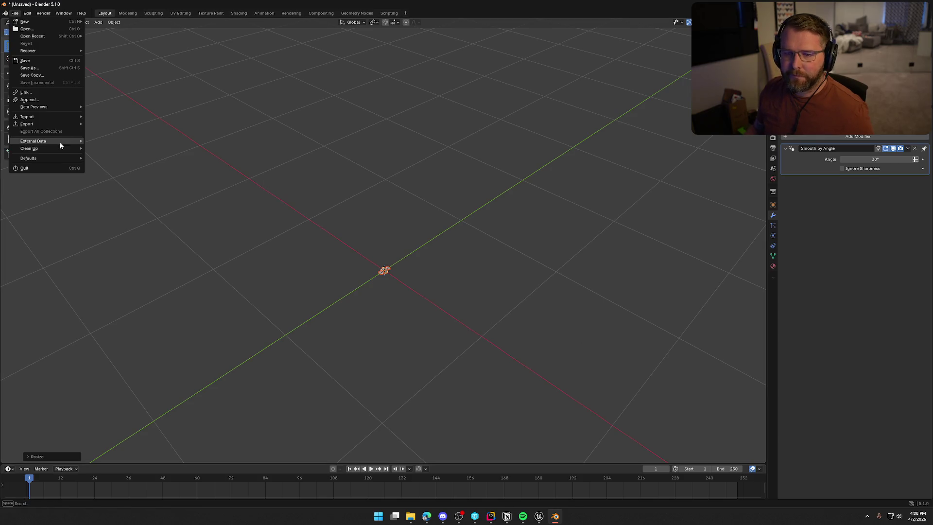
{"action": "mouse_move", "coordinate": [51, 123]}
{"action": "left_click", "coordinate": [137, 184]}
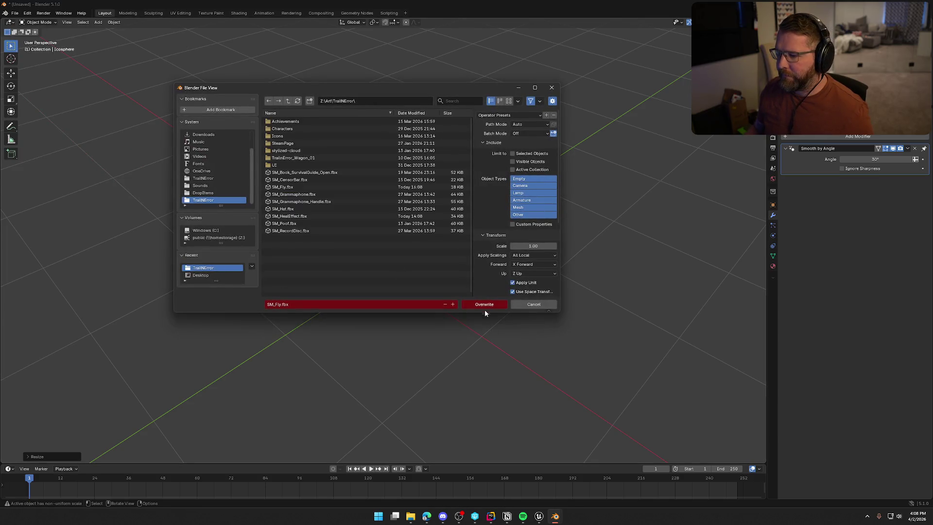
{"action": "left_click", "coordinate": [484, 304]}
{"action": "left_click", "coordinate": [539, 516]}
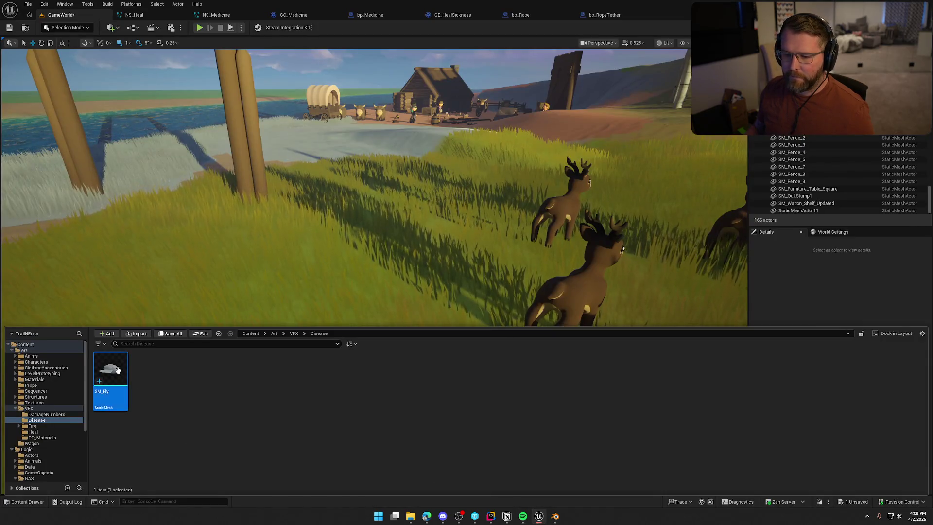
Step: Reimport the resized SM_Fly mesh and save it
{"action": "right_click", "coordinate": [118, 370]}
{"action": "left_click", "coordinate": [146, 142]}
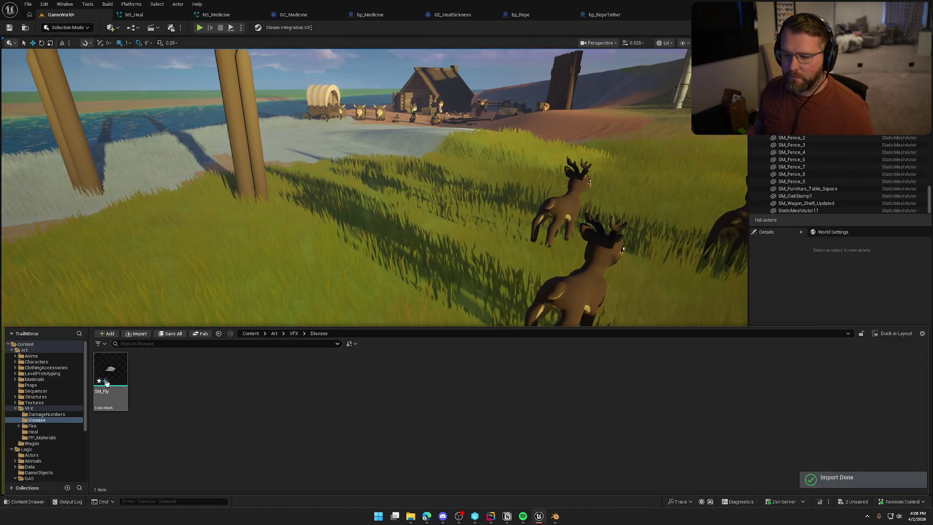
{"action": "key", "text": "ctrl+s"}
Step: Drop a test SM_Fly into the level, delete it, and reopen the content drawer
{"action": "mouse_move", "coordinate": [107, 374]}
{"action": "left_mouse_down"}
{"action": "mouse_move", "coordinate": [297, 282]}
{"action": "mouse_move", "coordinate": [308, 292]}
{"action": "left_mouse_up"}
{"action": "key", "text": "Escape"}
{"action": "scroll", "coordinate": [308, 292], "scroll_direction": "down", "scroll_amount": 3}
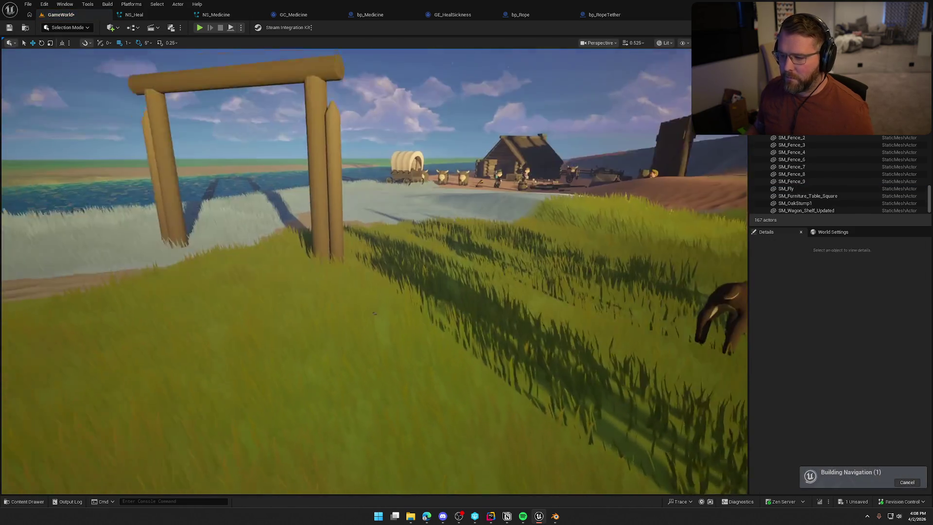
{"action": "scroll", "coordinate": [304, 354], "scroll_direction": "up", "scroll_amount": 3}
{"action": "left_click", "coordinate": [302, 353]}
{"action": "key", "text": "Delete"}
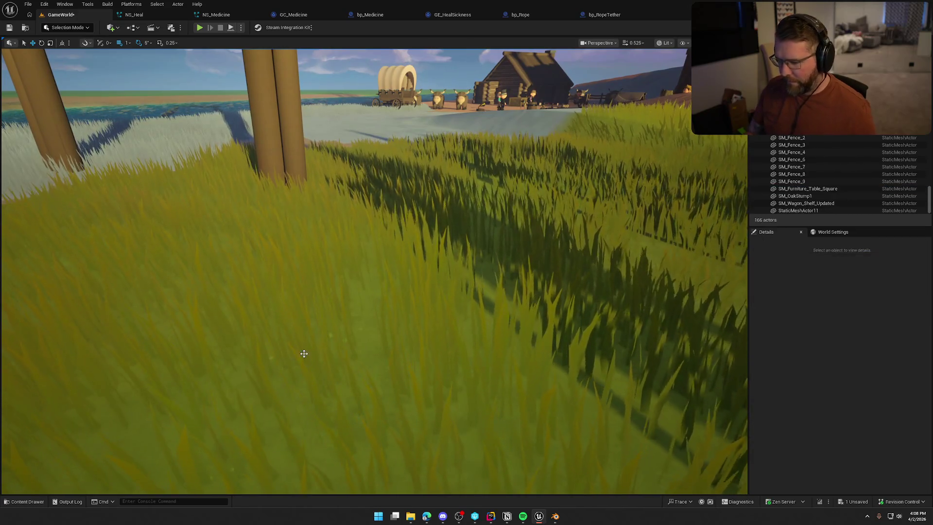
{"action": "key", "text": "ctrl+space"}
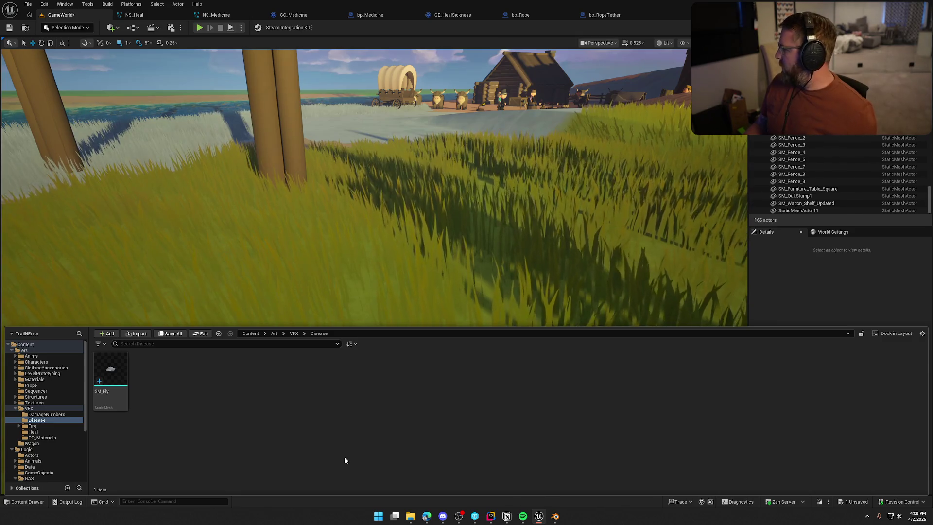
{"action": "key", "text": "super"}
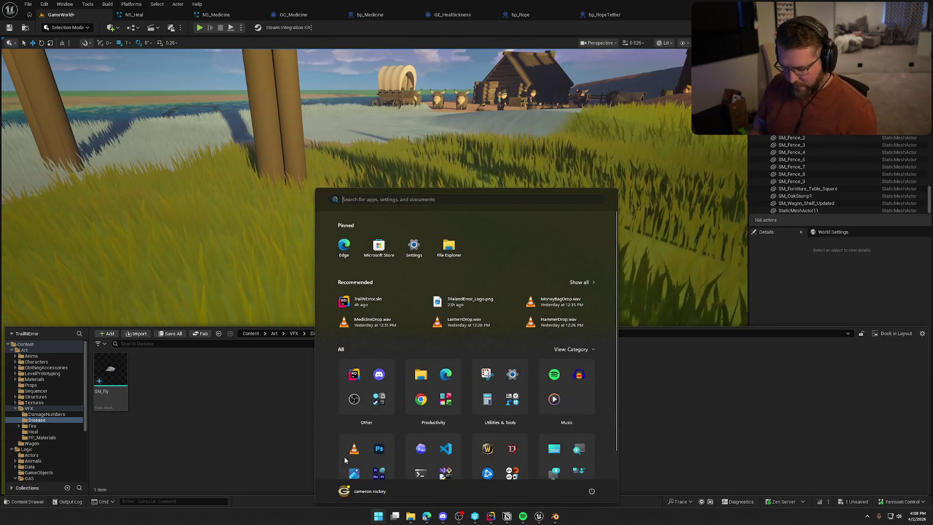
Step: Search the Start menu for 'pho', dismiss it, and bring Blender to the front
{"action": "type", "text": "pho"}
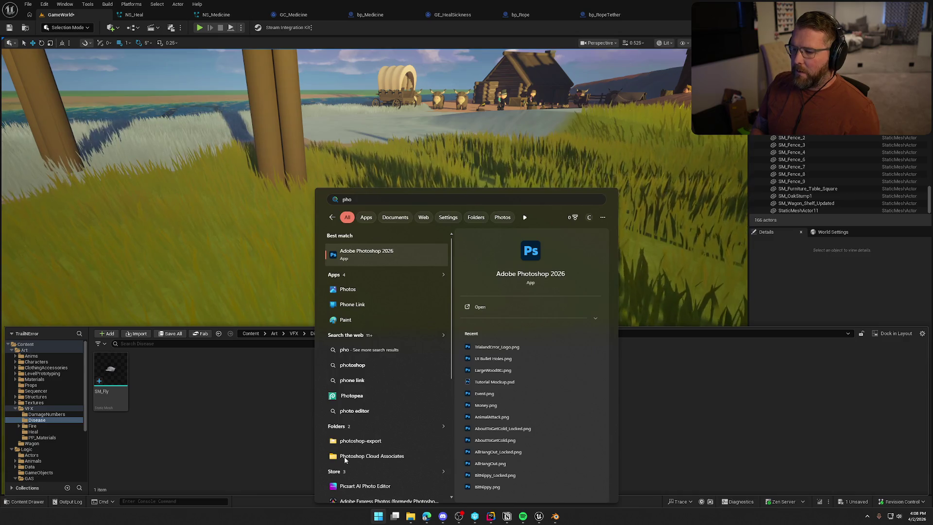
{"action": "left_click", "coordinate": [208, 421]}
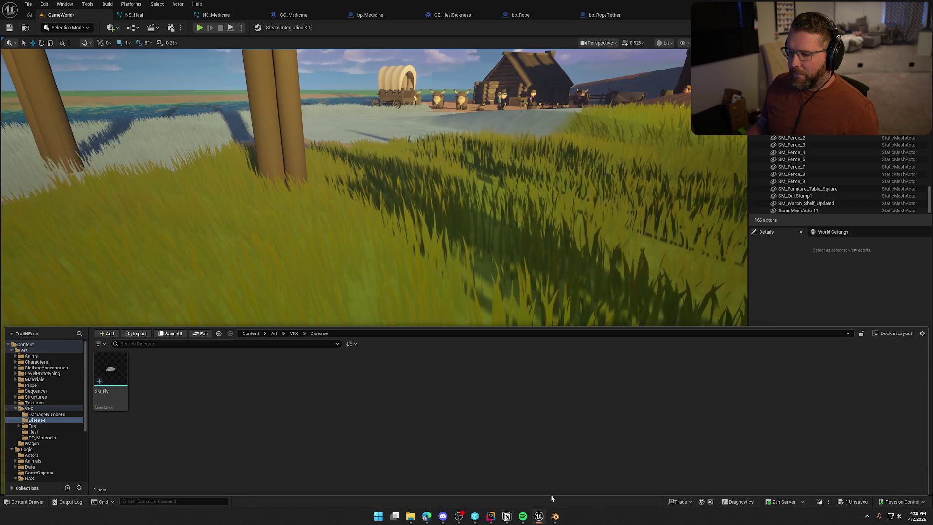
{"action": "left_click", "coordinate": [556, 516]}
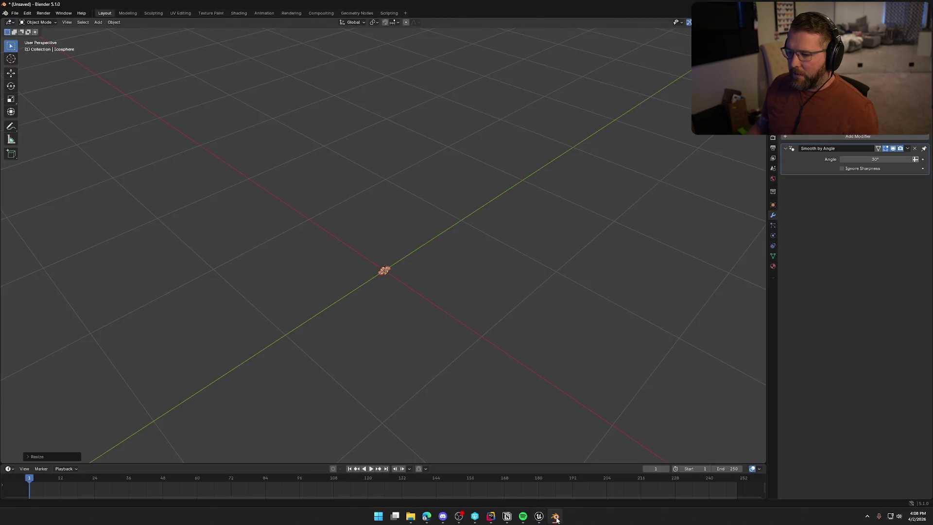
Step: Switch to the UV Editing workspace and select all of the fly's UVs
{"action": "left_click", "coordinate": [180, 13]}
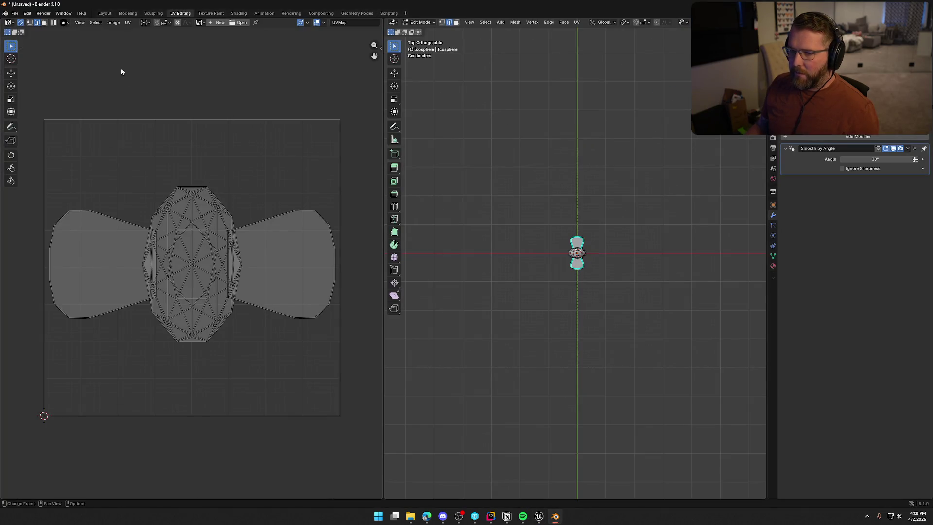
{"action": "left_click", "coordinate": [113, 22]}
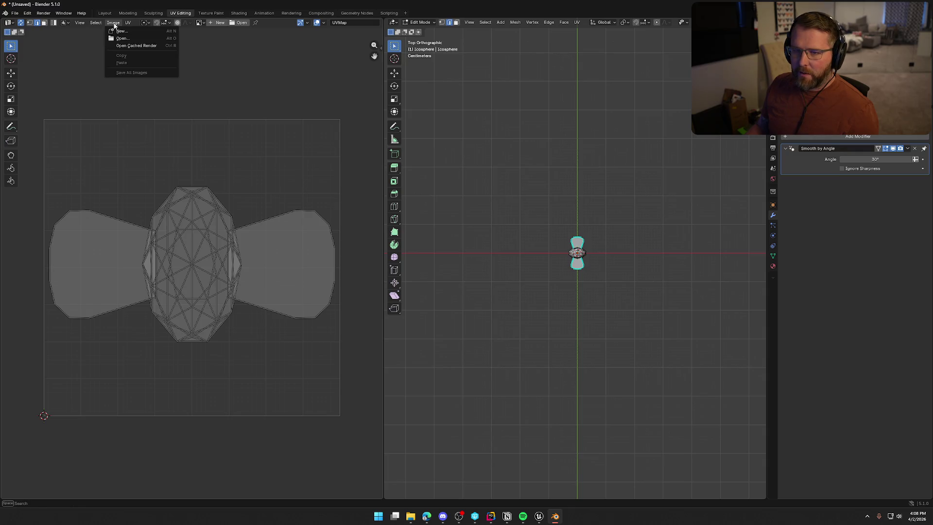
{"action": "left_click", "coordinate": [95, 44]}
{"action": "key", "text": "a"}
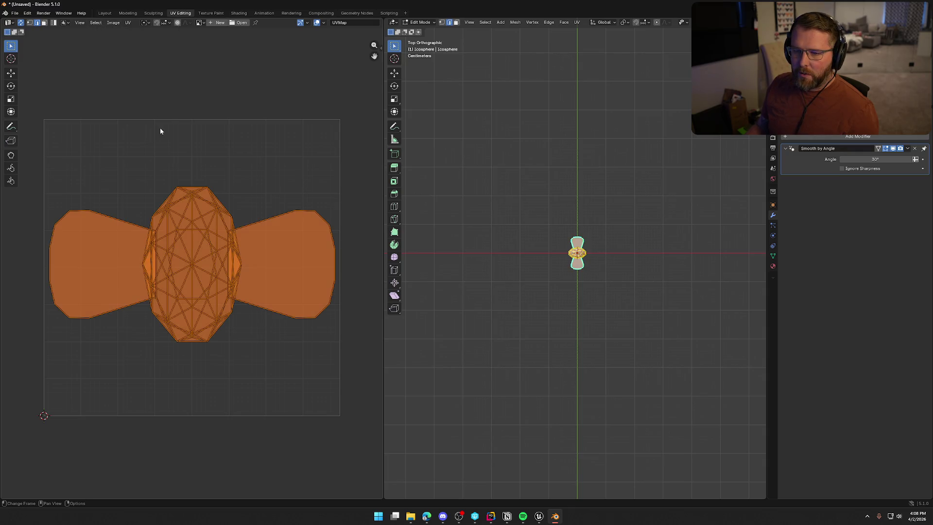
Step: Browse the existing images, then open the new-image dialog for a 1024 × 1024 FlyTexture
{"action": "left_click", "coordinate": [111, 23]}
{"action": "mouse_move", "coordinate": [129, 23]}
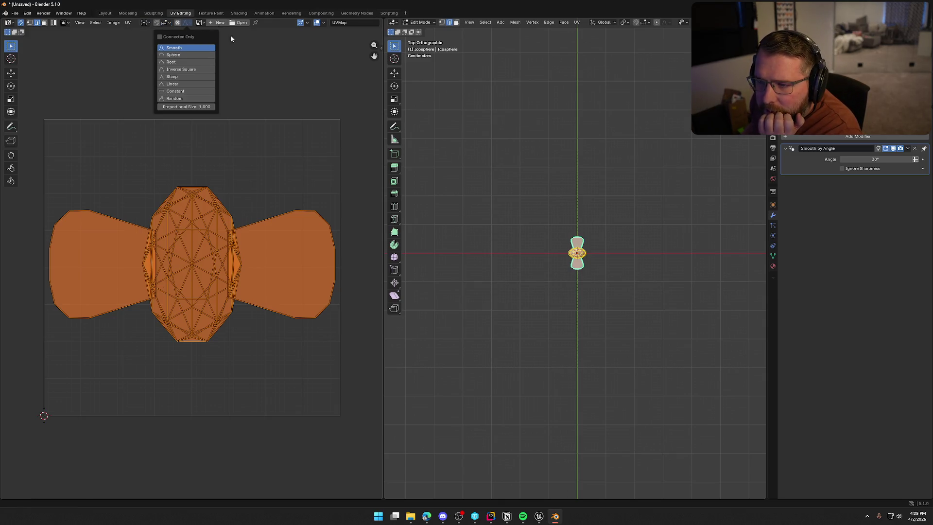
{"action": "left_click", "coordinate": [200, 23]}
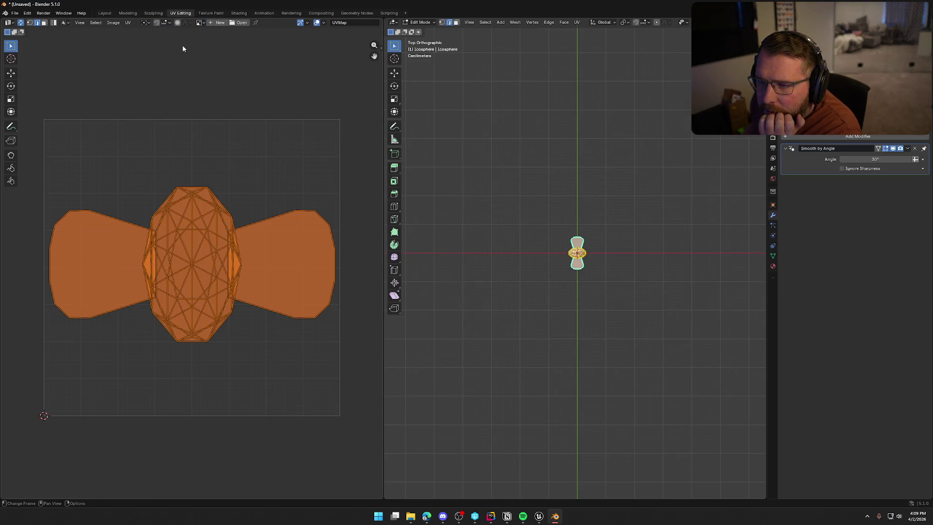
{"action": "left_click", "coordinate": [213, 23]}
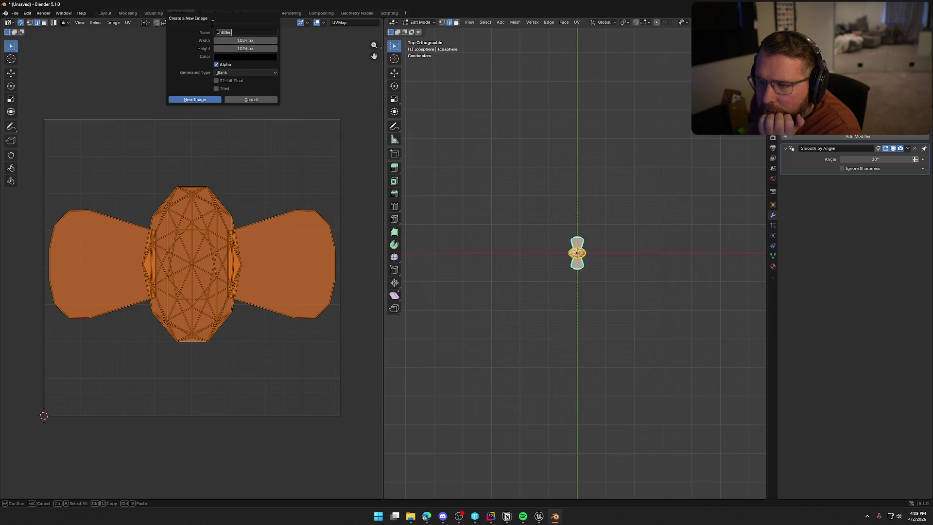
{"action": "left_click", "coordinate": [252, 100]}
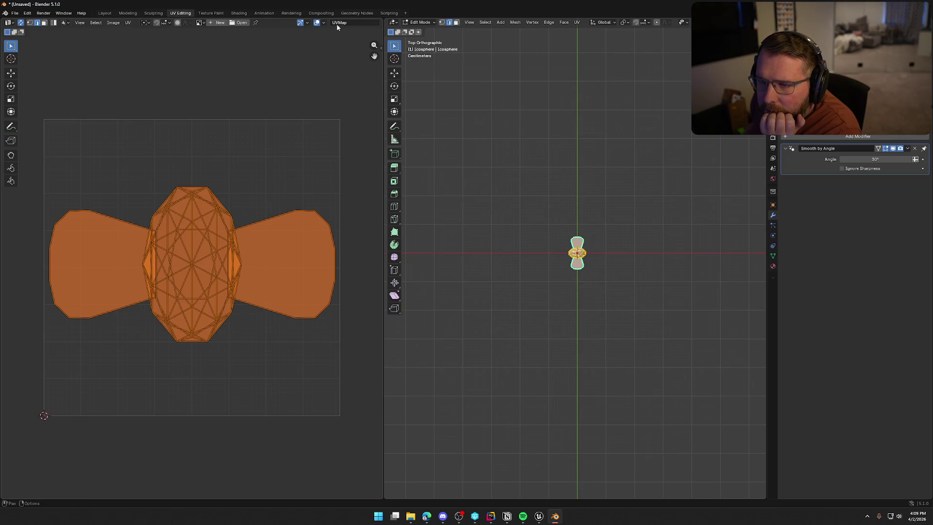
{"action": "left_click", "coordinate": [112, 23]}
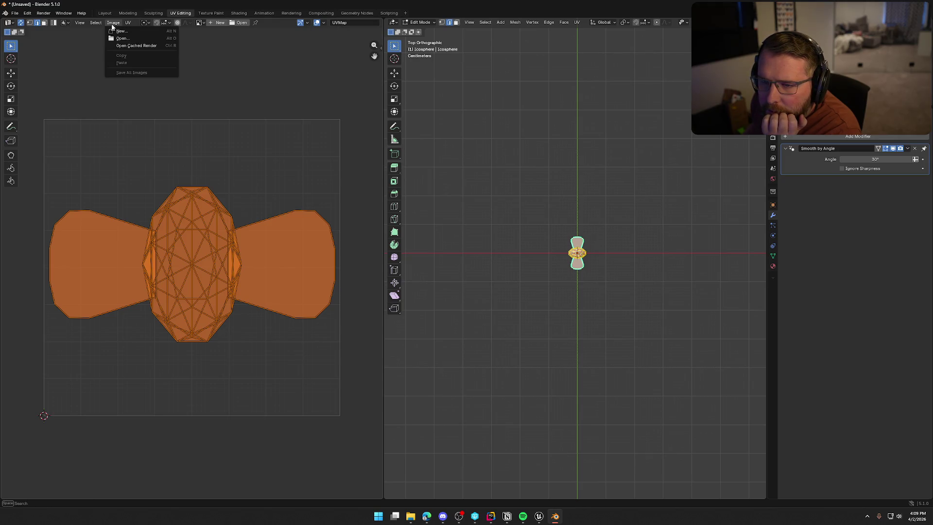
{"action": "mouse_move", "coordinate": [77, 24]}
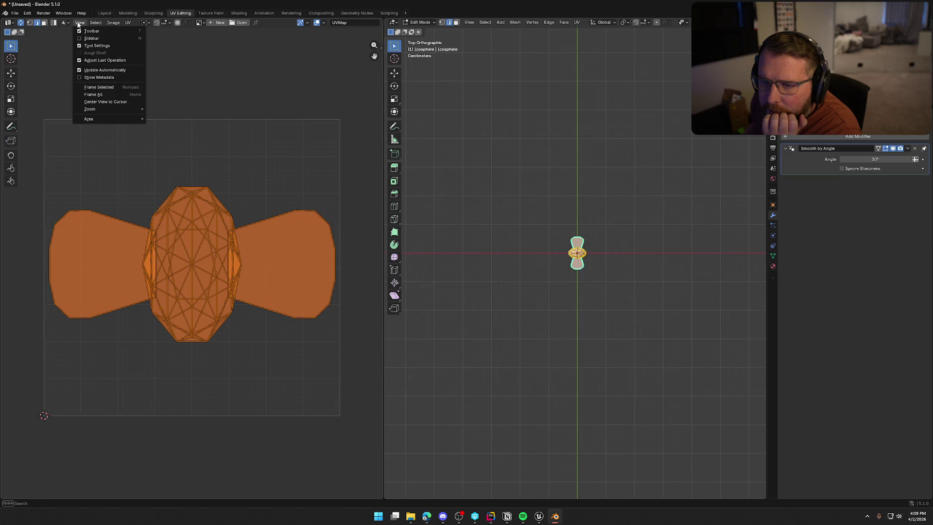
{"action": "mouse_move", "coordinate": [119, 25]}
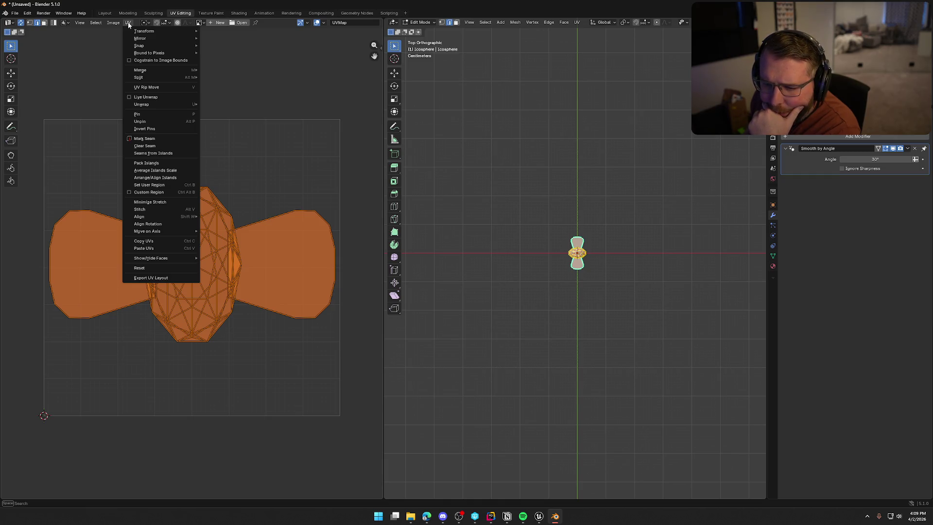
{"action": "left_click", "coordinate": [201, 23]}
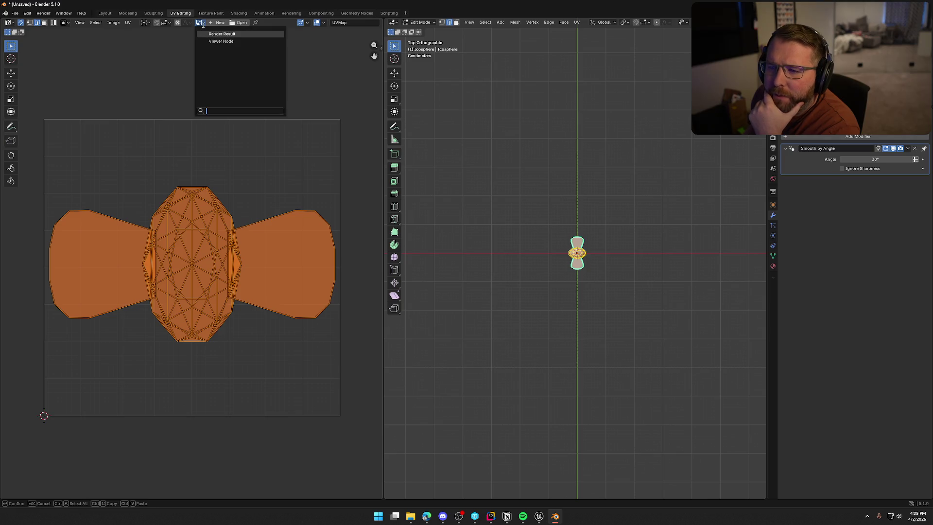
{"action": "left_click", "coordinate": [218, 23]}
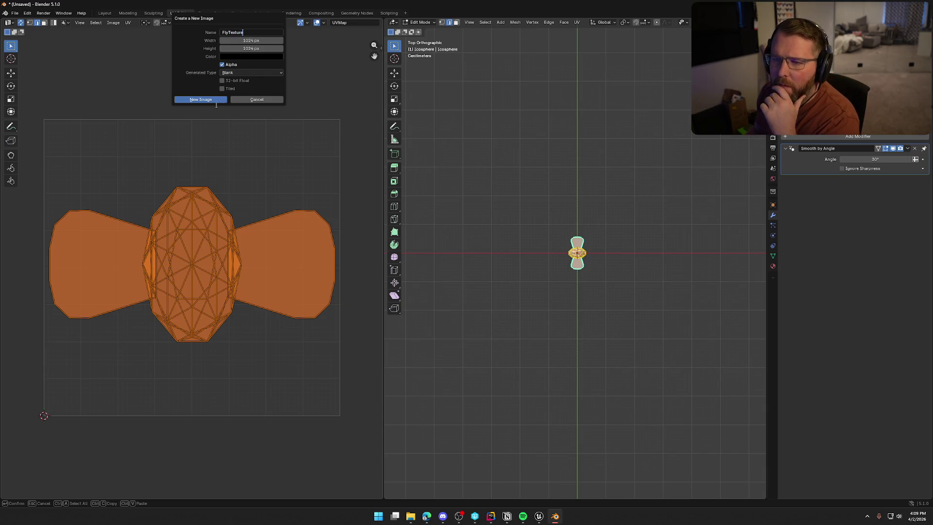
Step: Create the FlyTexture image, then try Render Result and clear the UV editor's image
{"action": "left_click", "coordinate": [182, 100]}
{"action": "scroll", "coordinate": [274, 162], "scroll_direction": "down", "scroll_amount": 6}
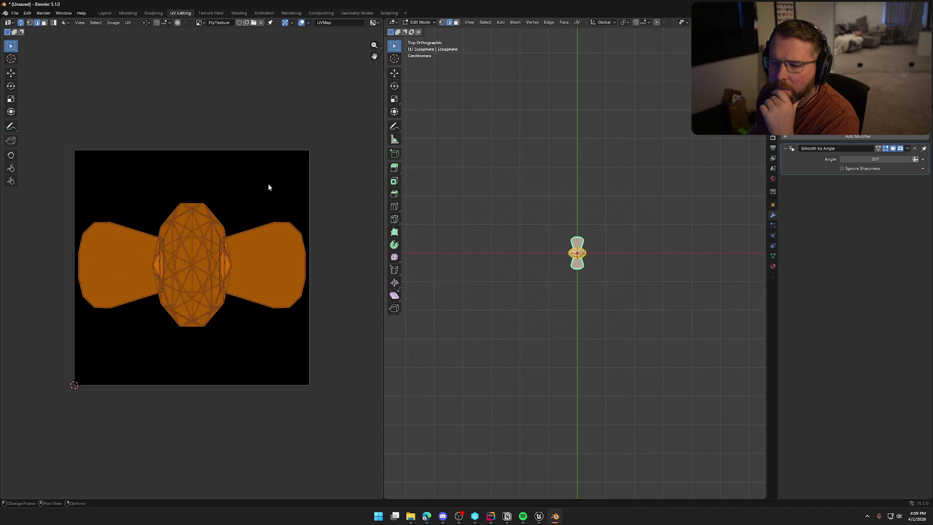
{"action": "left_click", "coordinate": [201, 22]}
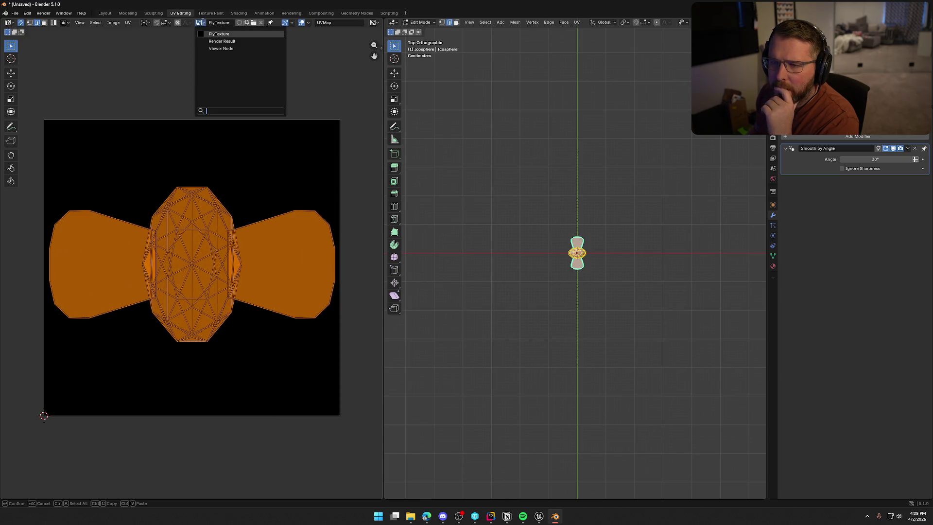
{"action": "left_click", "coordinate": [222, 42]}
{"action": "scroll", "coordinate": [205, 69], "scroll_direction": "up", "scroll_amount": 1}
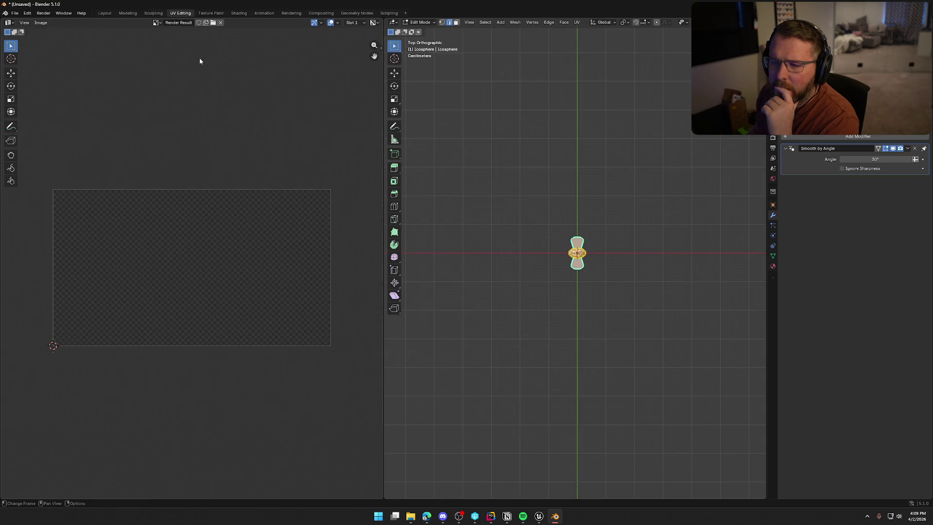
{"action": "left_click", "coordinate": [220, 23]}
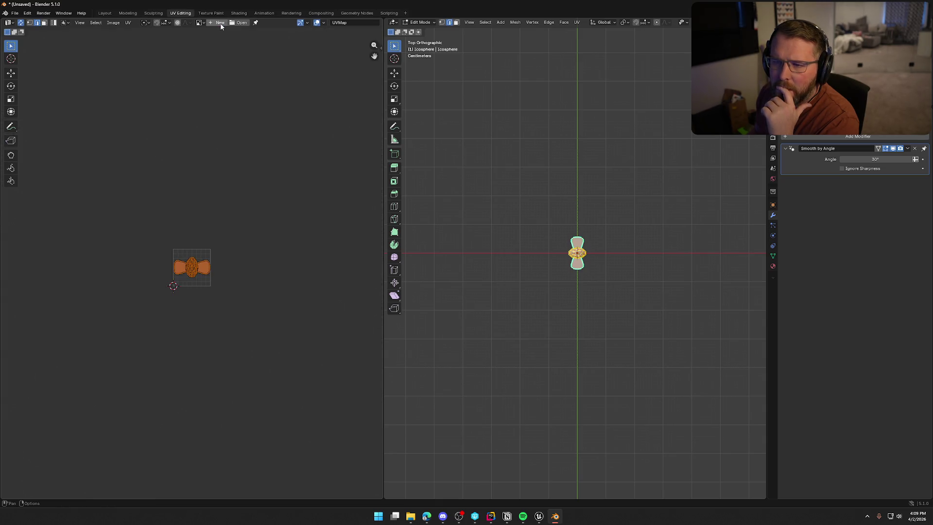
{"action": "scroll", "coordinate": [179, 315], "scroll_direction": "up", "scroll_amount": 8}
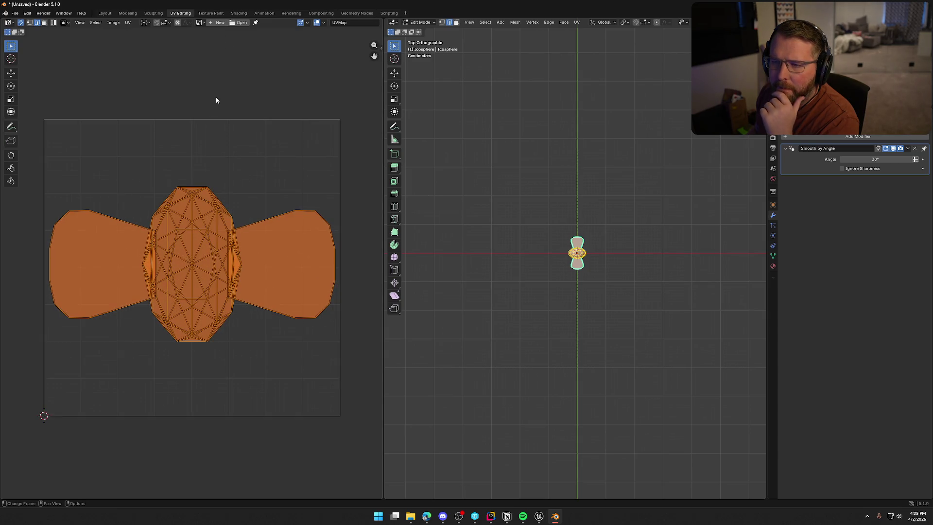
{"action": "left_click", "coordinate": [204, 23]}
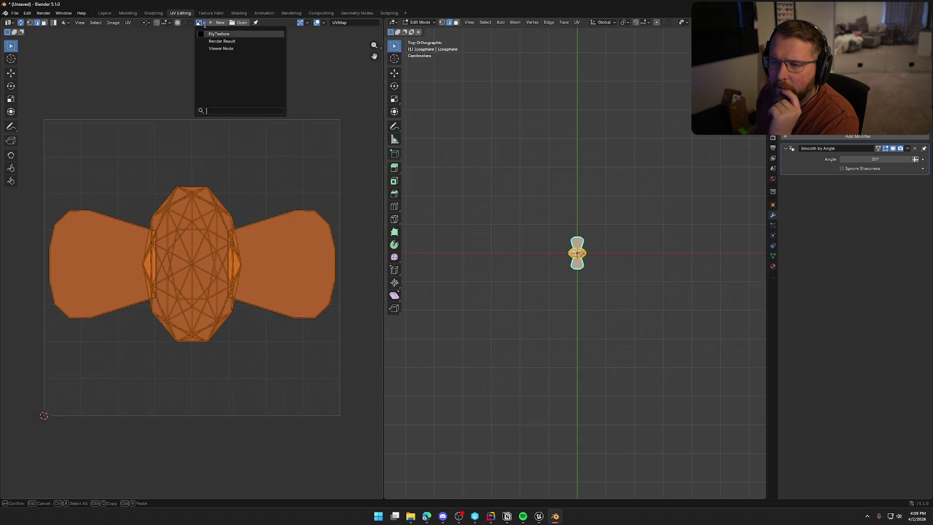
{"action": "left_click", "coordinate": [162, 48]}
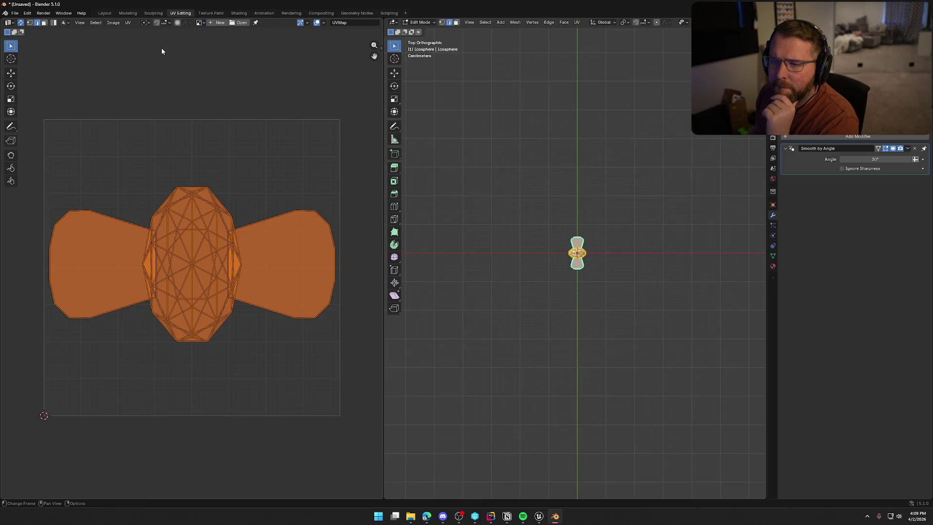
Step: Export the UV layout as the PNG Cube Icosphere.png
{"action": "left_click", "coordinate": [80, 23]}
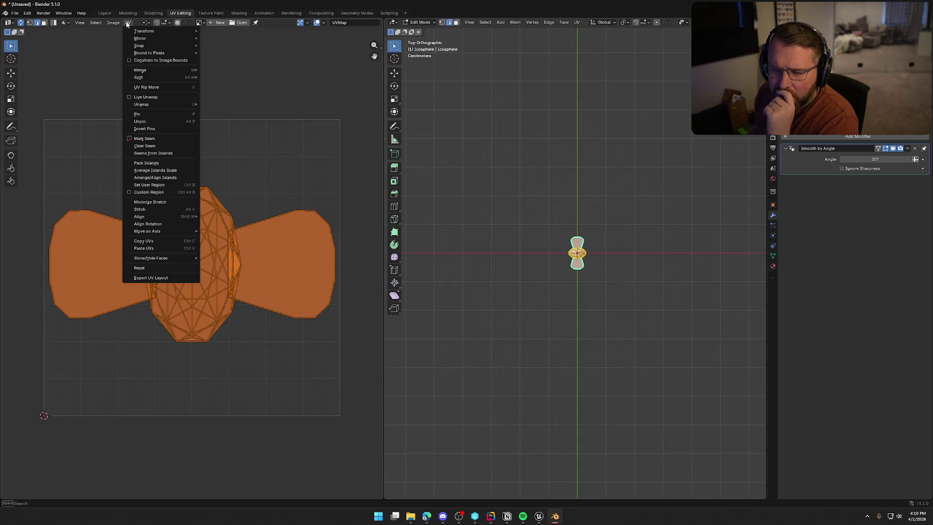
{"action": "left_click", "coordinate": [158, 278]}
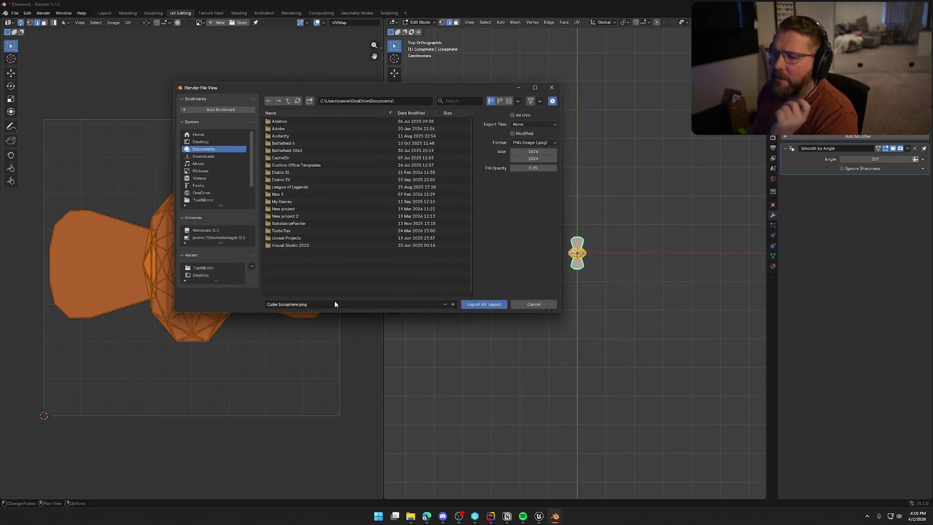
{"action": "left_click", "coordinate": [483, 305]}
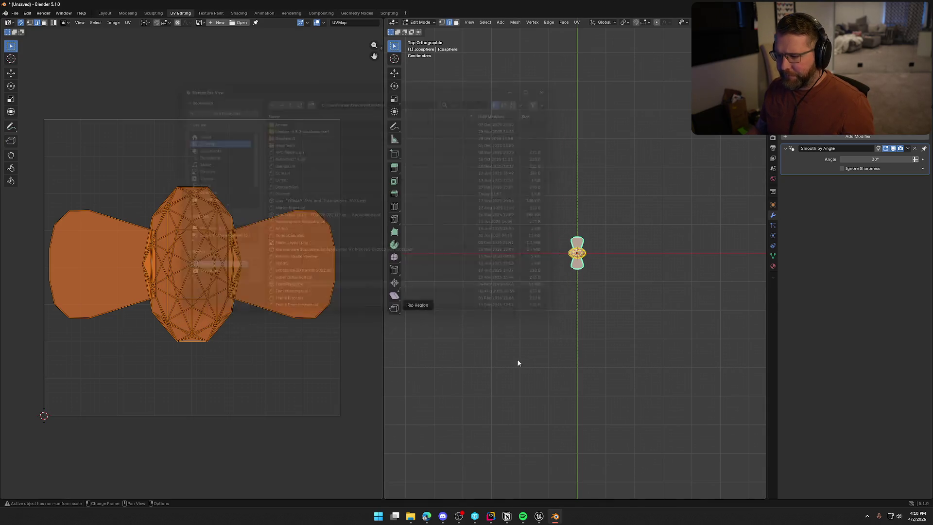
Step: Open Cube Icosphere.png from the desktop in Adobe Photoshop
{"action": "key", "text": "alt+Tab"}
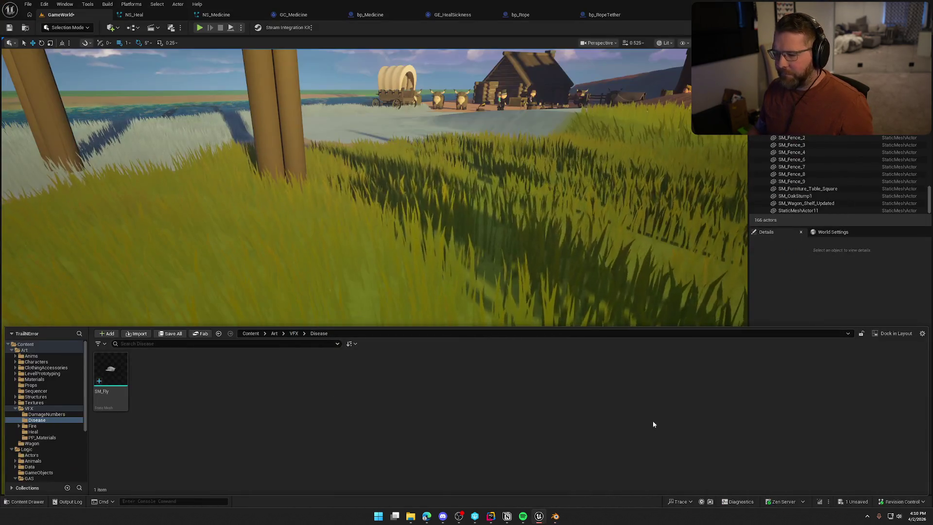
{"action": "key", "text": "super+Down"}
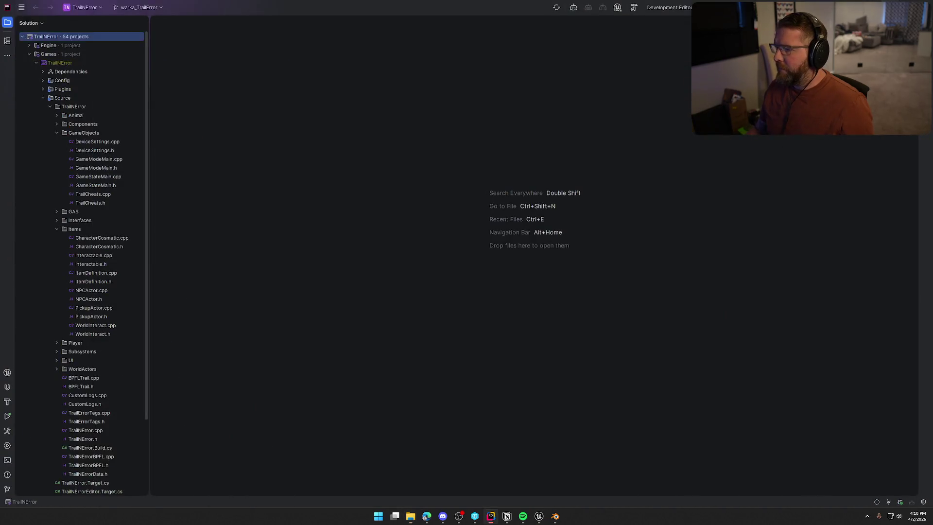
{"action": "key", "text": "super+d"}
{"action": "right_click", "coordinate": [10, 19]}
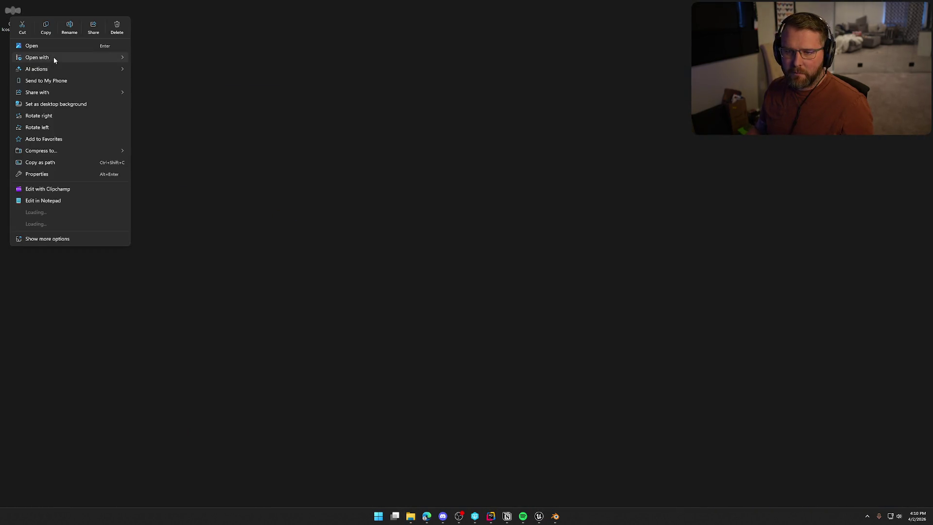
{"action": "mouse_move", "coordinate": [87, 58]}
{"action": "left_click", "coordinate": [163, 59]}
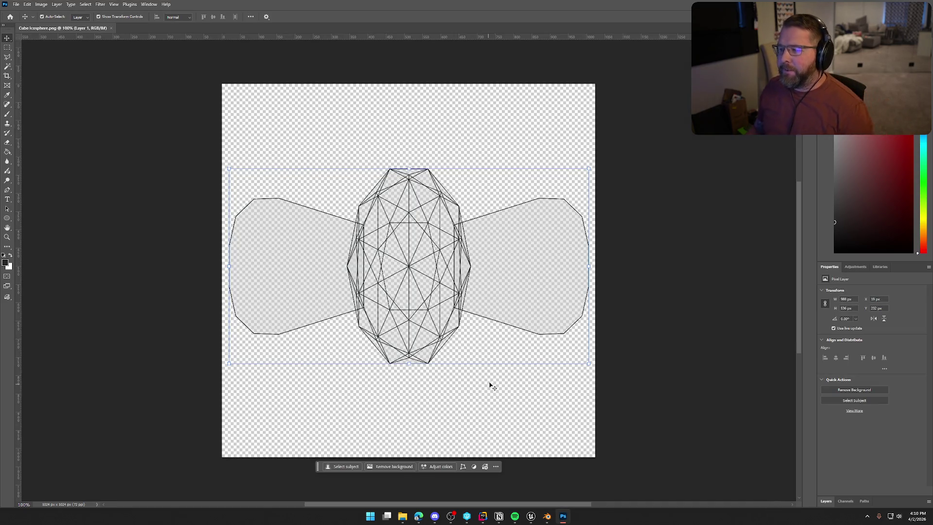
Step: Deselect the wireframe and add an empty Layer 2 above Layer 1 in the Layers panel
{"action": "left_click", "coordinate": [621, 377]}
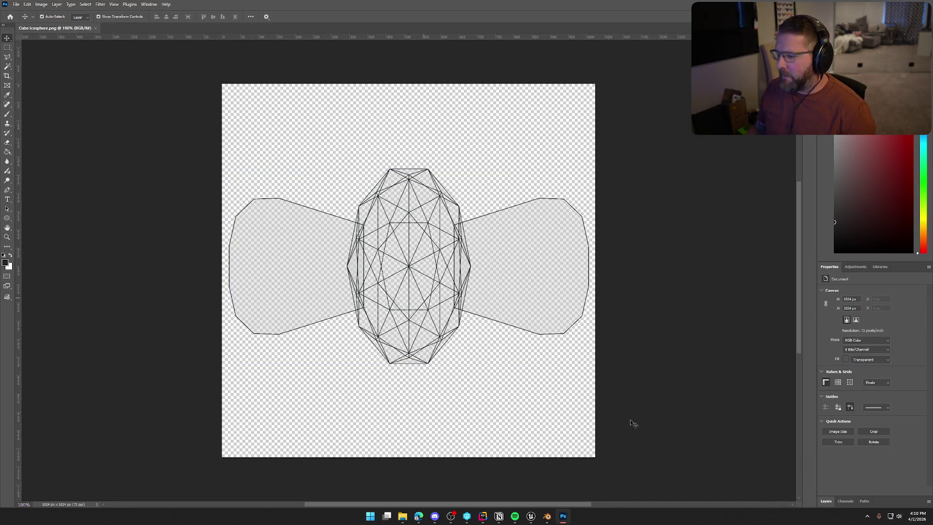
{"action": "left_click", "coordinate": [826, 503]}
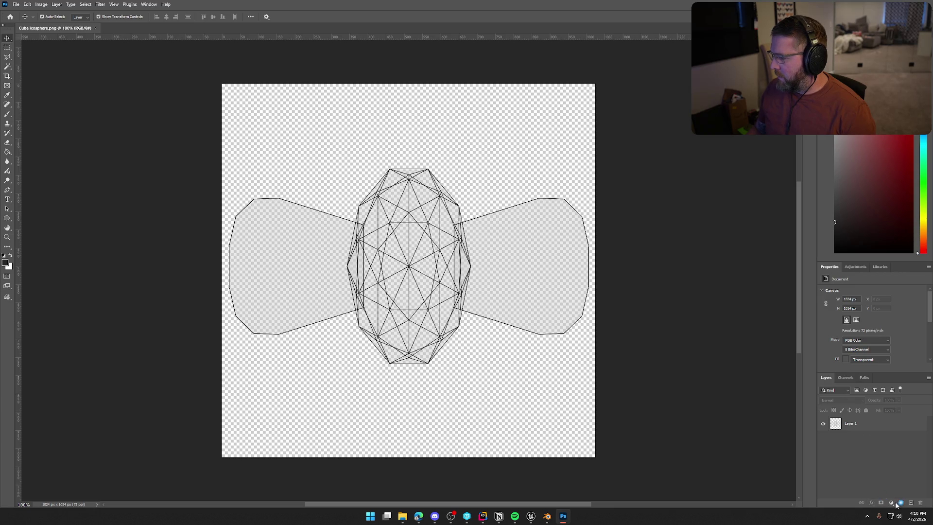
{"action": "left_click", "coordinate": [911, 502]}
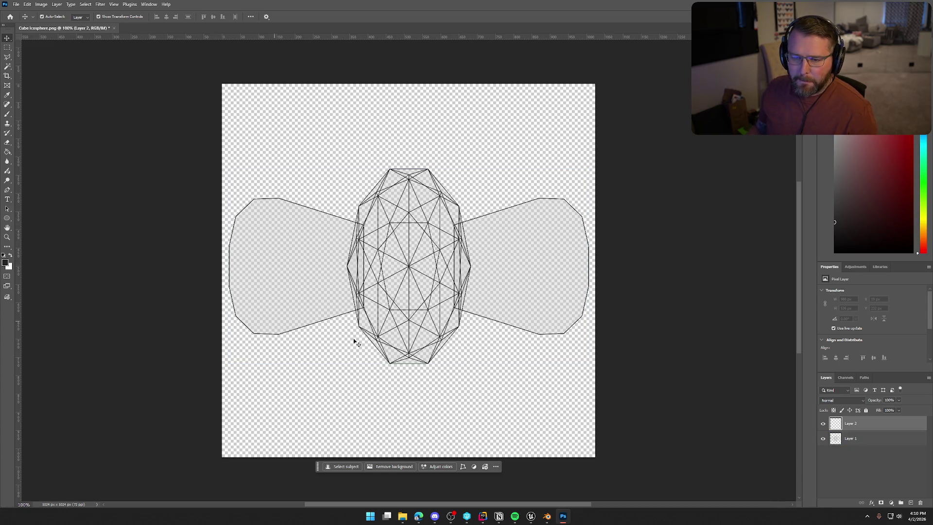
{"action": "left_click", "coordinate": [837, 425], "text": "ctrl"}
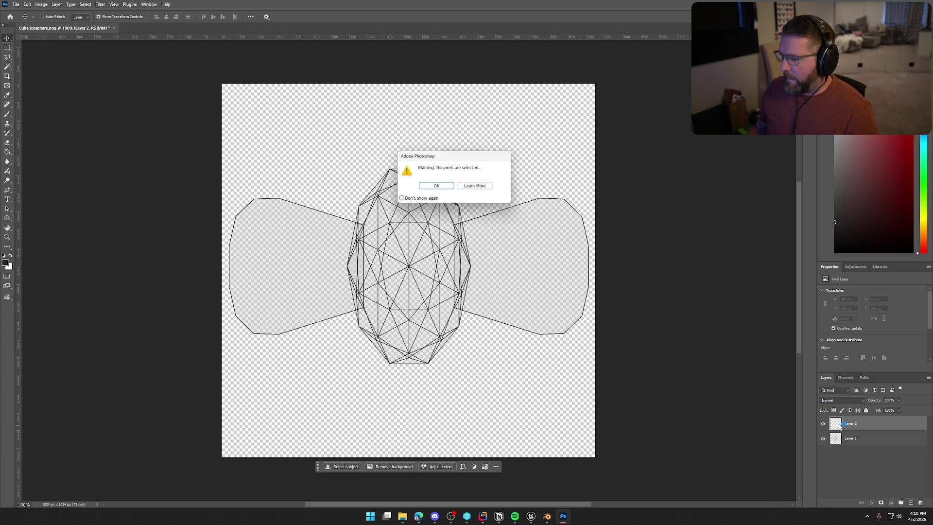
Step: Dismiss the no-pixels-selected warning and clear the pixel selection
{"action": "left_click", "coordinate": [435, 188]}
{"action": "left_click", "coordinate": [837, 442], "text": "ctrl"}
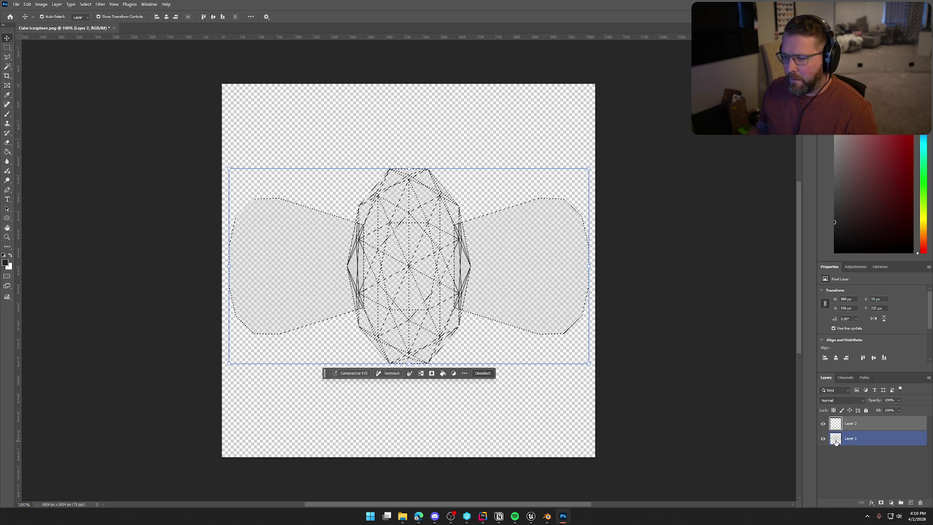
{"action": "key", "text": "ctrl+d"}
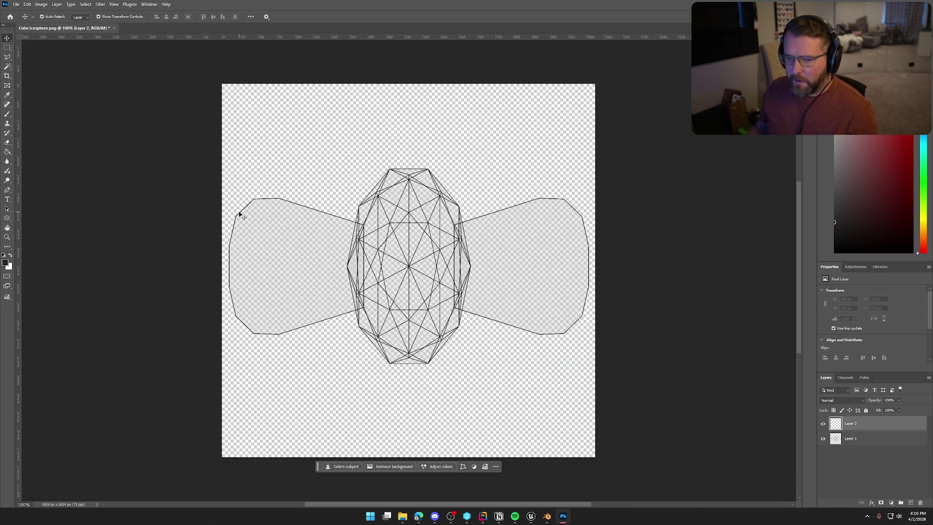
Step: Fill Layer 2 with white using the Paint Bucket and drag it below Layer 1
{"action": "left_click", "coordinate": [7, 152]}
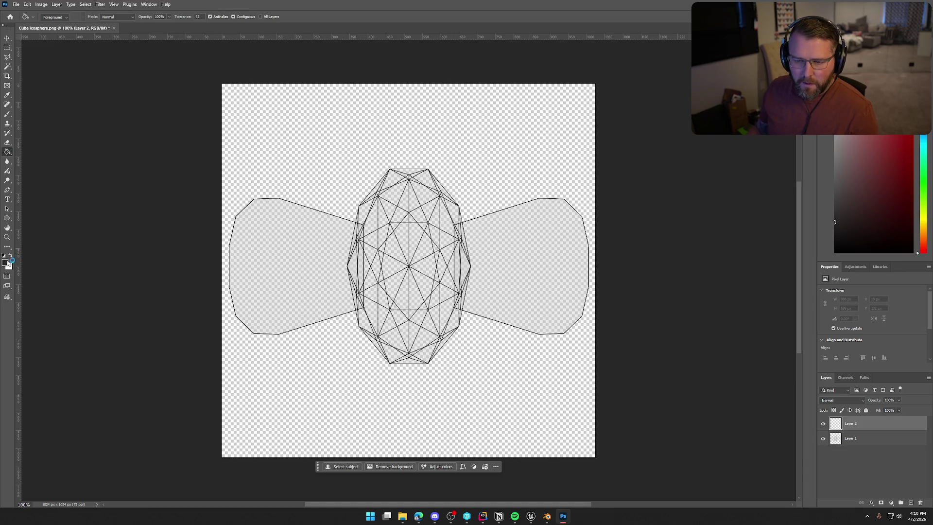
{"action": "left_click", "coordinate": [305, 256]}
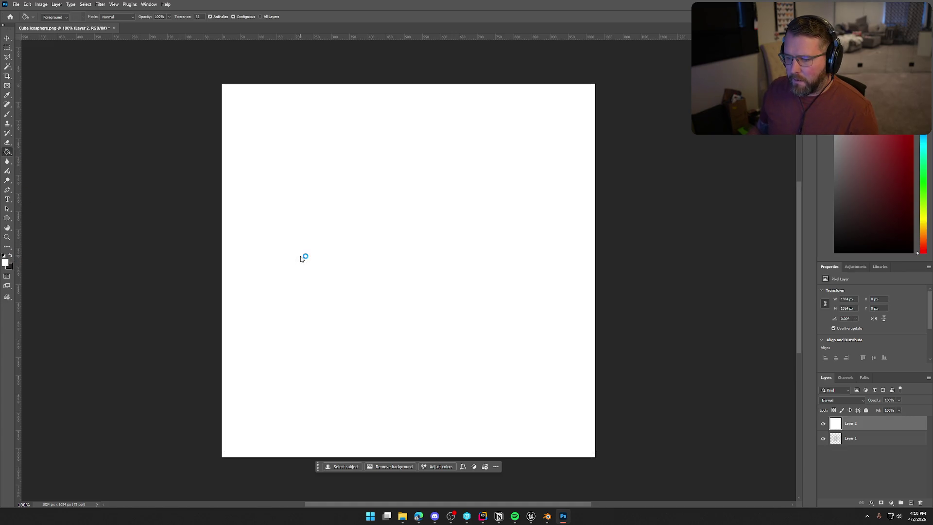
{"action": "key", "text": "ctrl+z"}
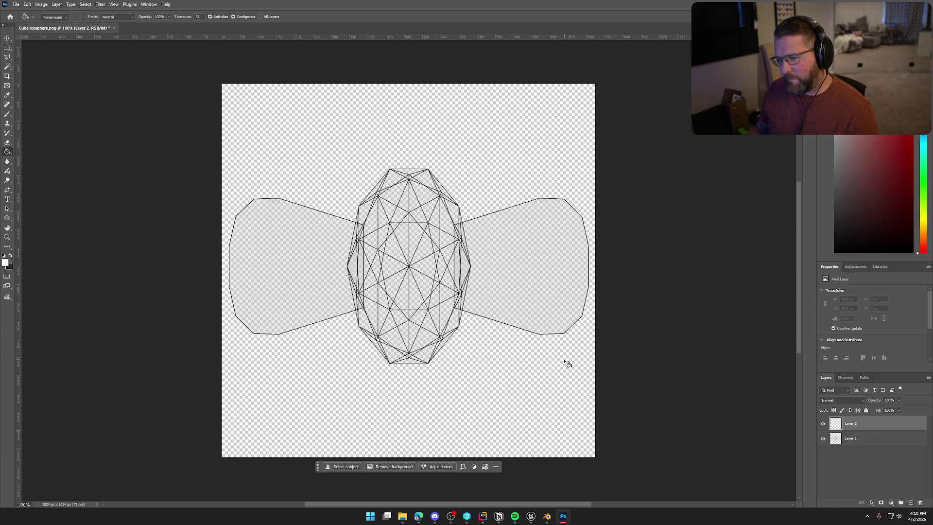
{"action": "left_click", "coordinate": [563, 396]}
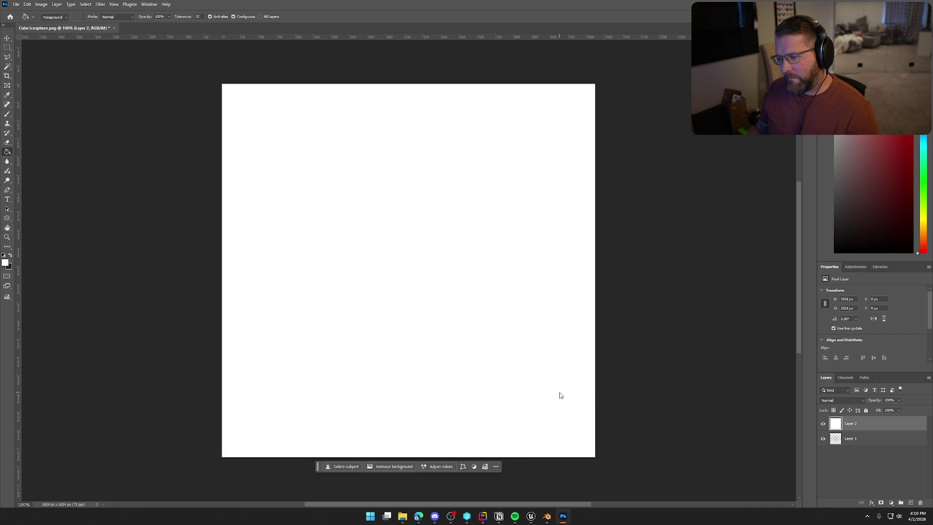
{"action": "left_click_drag", "start_coordinate": [872, 426], "coordinate": [864, 445]}
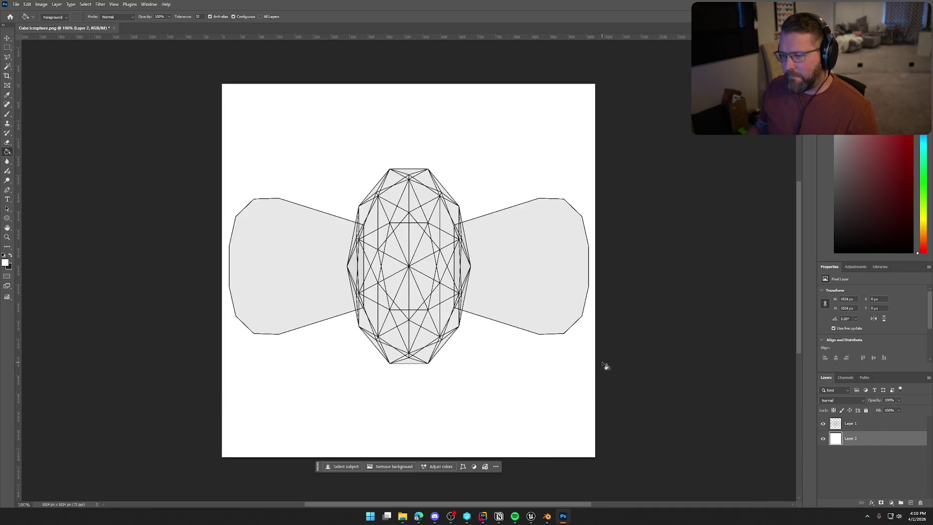
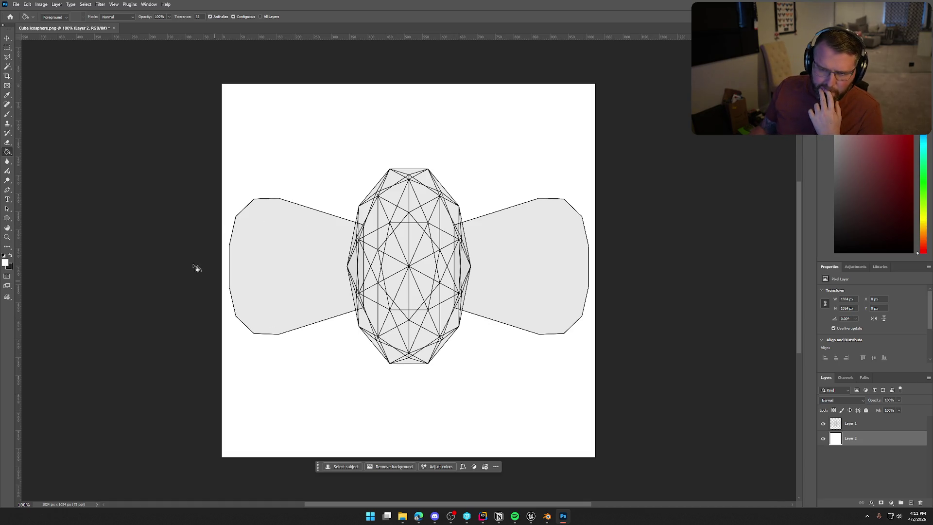
Step: Magic Wand-select the wings and body on Layer 1, then grow the selection over the whole fly
{"action": "left_click", "coordinate": [8, 66]}
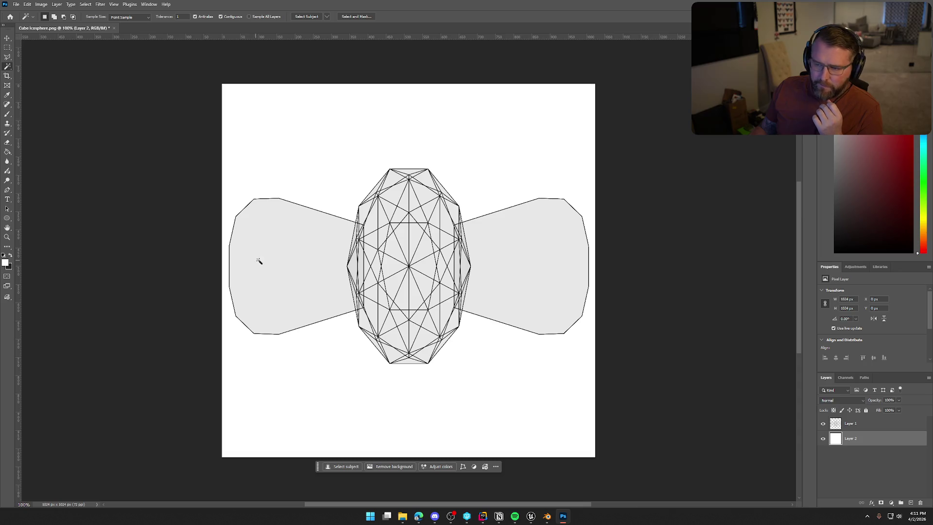
{"action": "left_click", "coordinate": [837, 425]}
{"action": "left_click", "coordinate": [338, 313]}
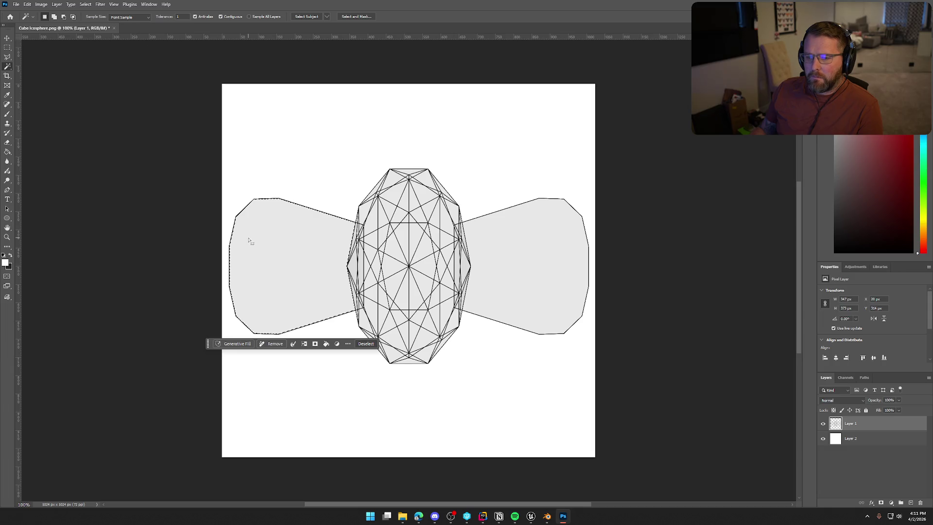
{"action": "right_click", "coordinate": [262, 247]}
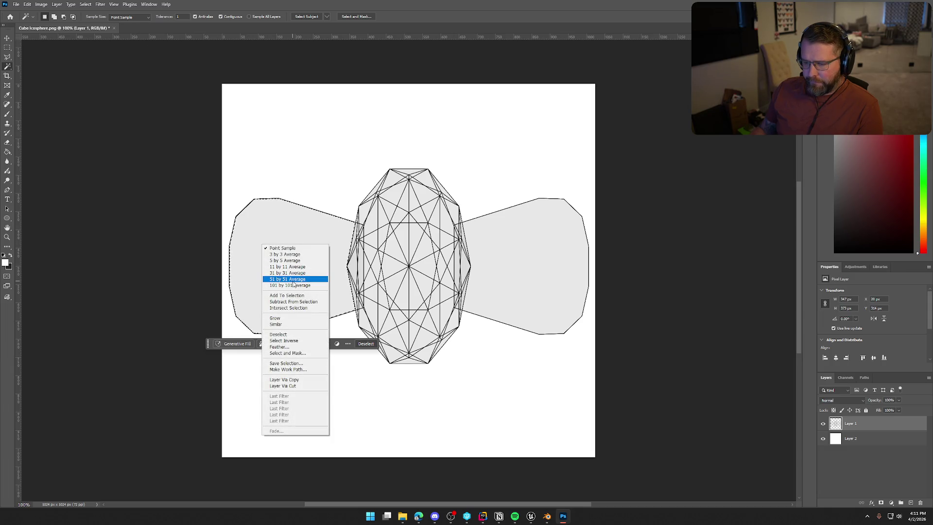
{"action": "left_click", "coordinate": [303, 319]}
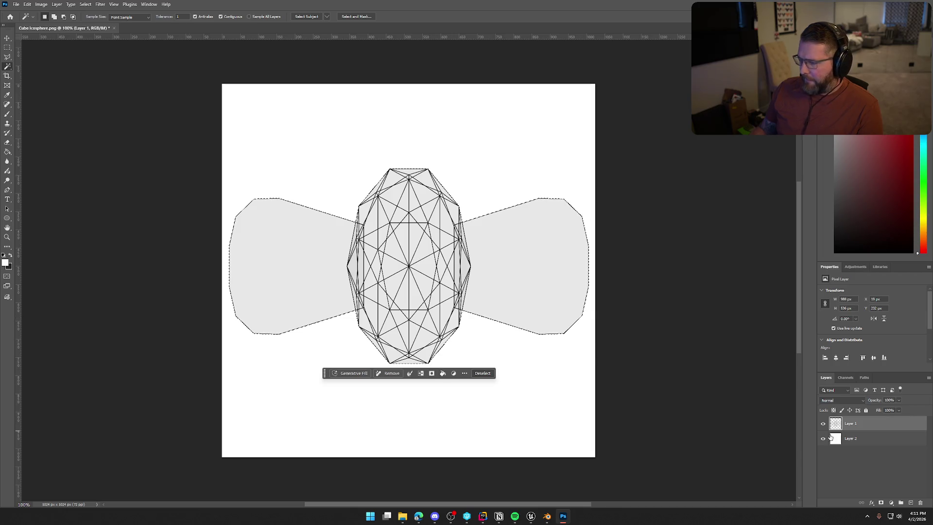
Step: Add a new empty Layer 3 and clear the fly-shaped area from Layer 2
{"action": "left_click", "coordinate": [865, 440]}
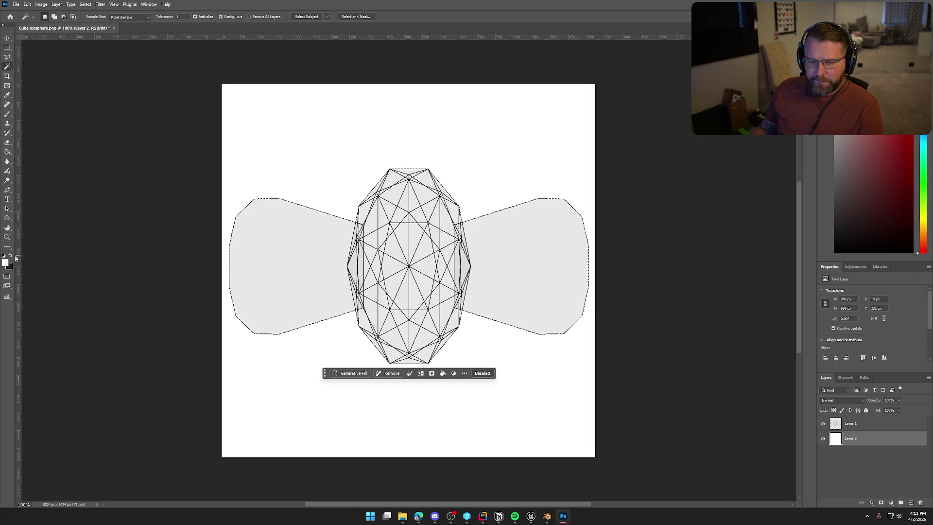
{"action": "left_click", "coordinate": [909, 503]}
{"action": "left_click", "coordinate": [871, 454]}
{"action": "key", "text": "Delete"}
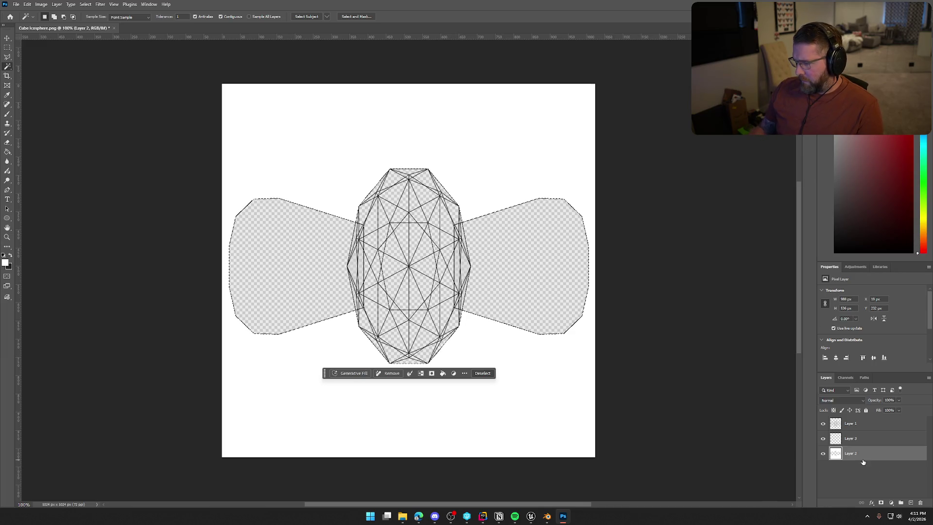
Step: Invert the selection and delete the white background from Layer 2
{"action": "right_click", "coordinate": [512, 272]}
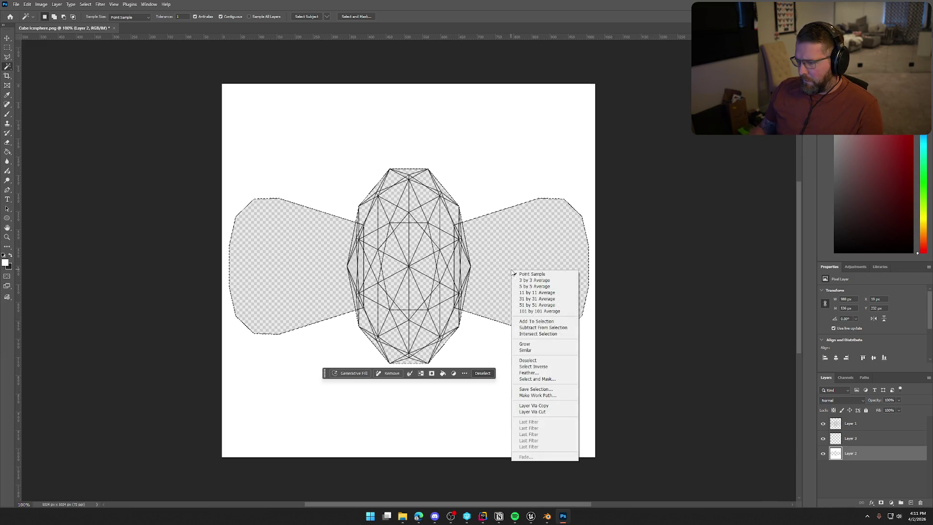
{"action": "left_click", "coordinate": [551, 368]}
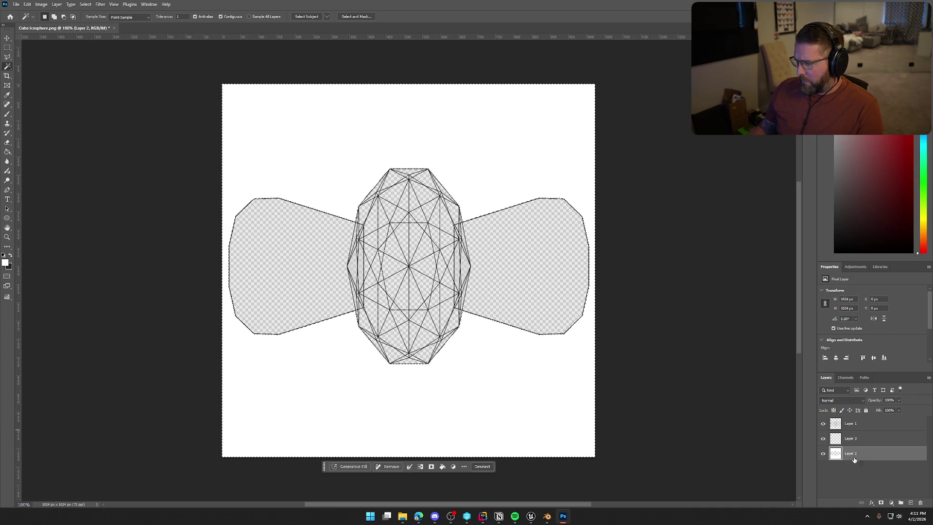
{"action": "key", "text": "Delete"}
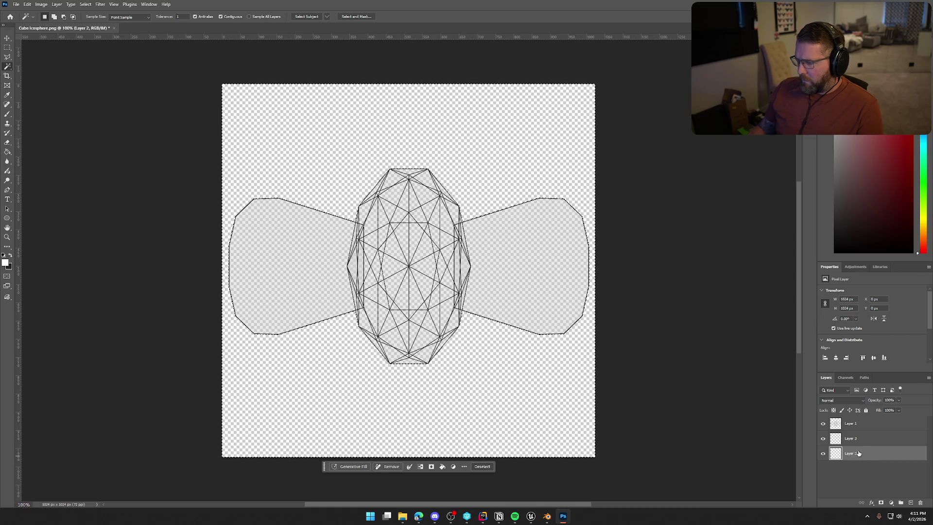
Step: Invert back to the fly shape and paint-bucket fill it with white on Layer 3
{"action": "left_click", "coordinate": [860, 440]}
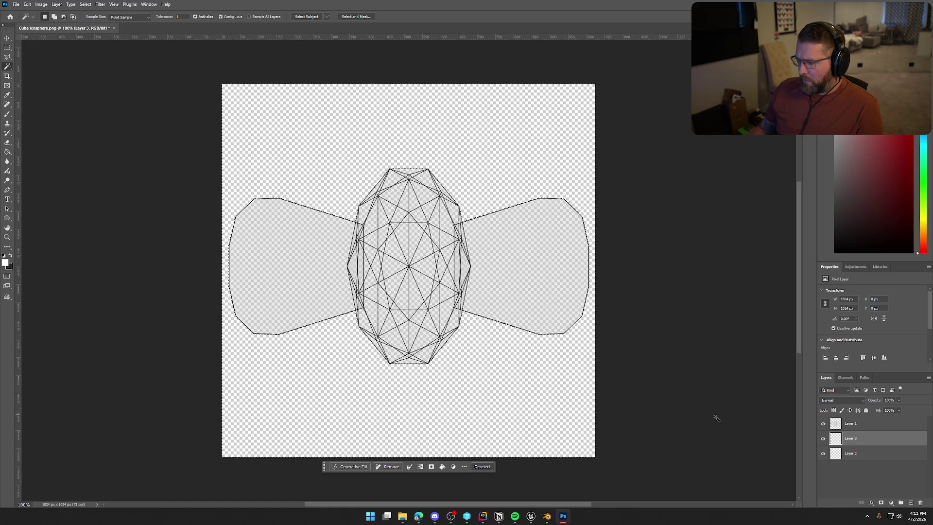
{"action": "right_click", "coordinate": [528, 292]}
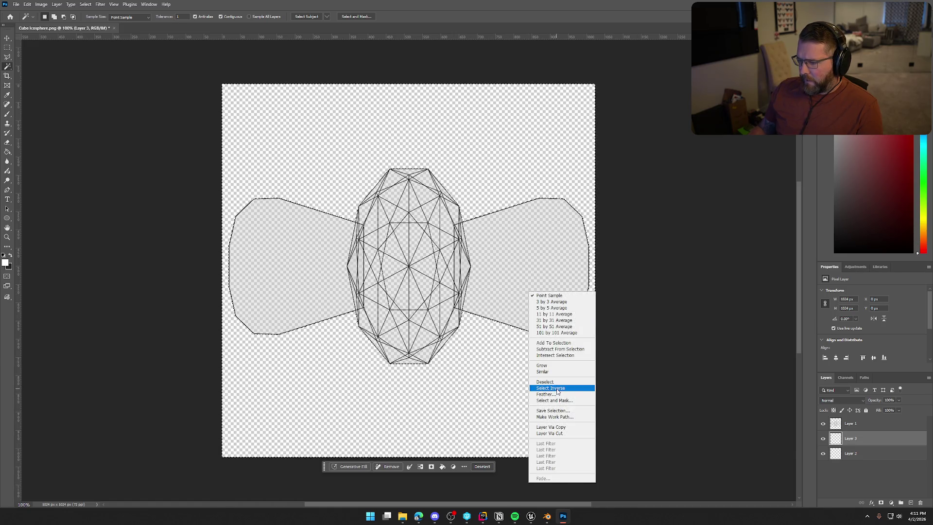
{"action": "left_click", "coordinate": [547, 383]}
{"action": "left_click", "coordinate": [7, 153]}
{"action": "left_click", "coordinate": [246, 264]}
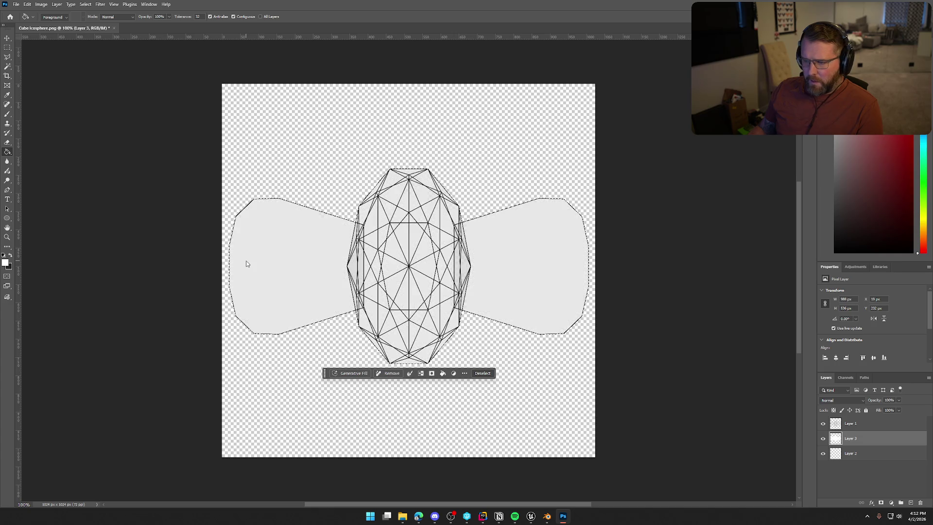
{"action": "left_click", "coordinate": [7, 263]}
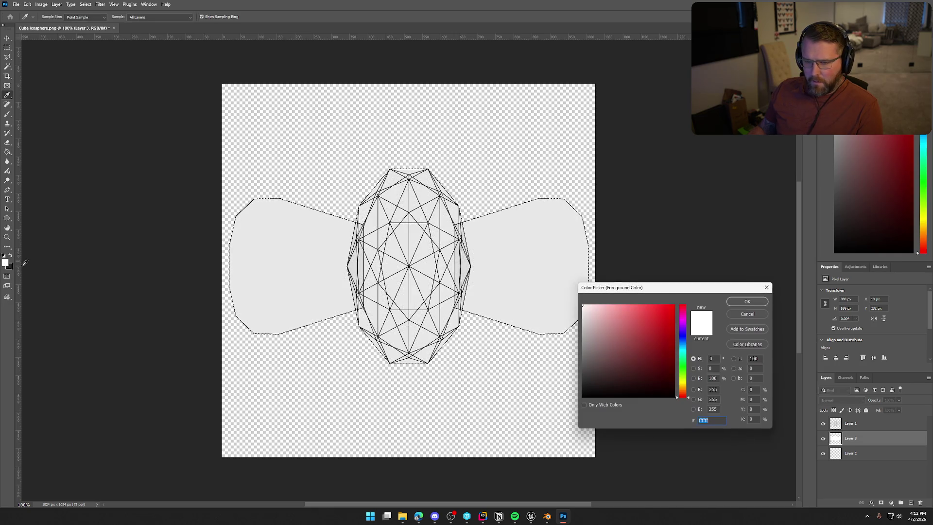
{"action": "left_click", "coordinate": [728, 302]}
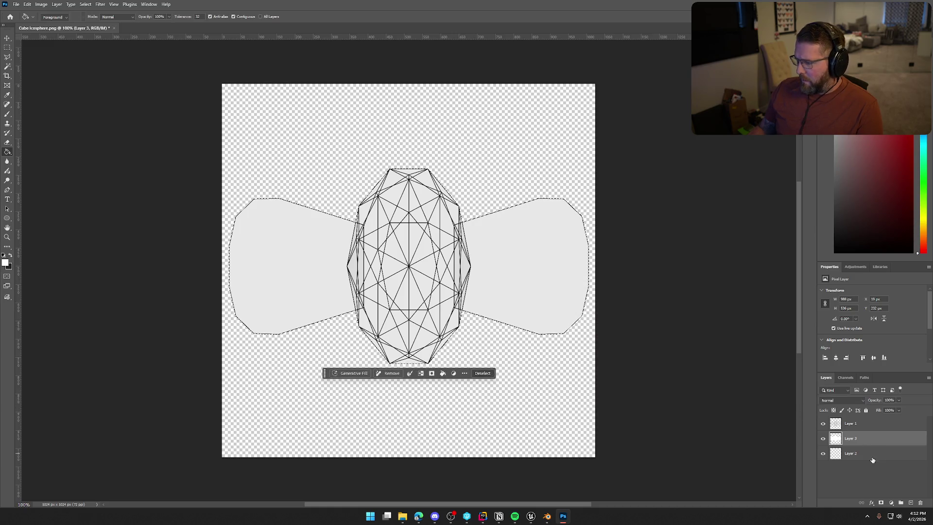
Step: Deselect, delete Layer 2, and hide Layer 1 to check the white silhouette
{"action": "left_click", "coordinate": [855, 453]}
{"action": "left_click", "coordinate": [471, 374]}
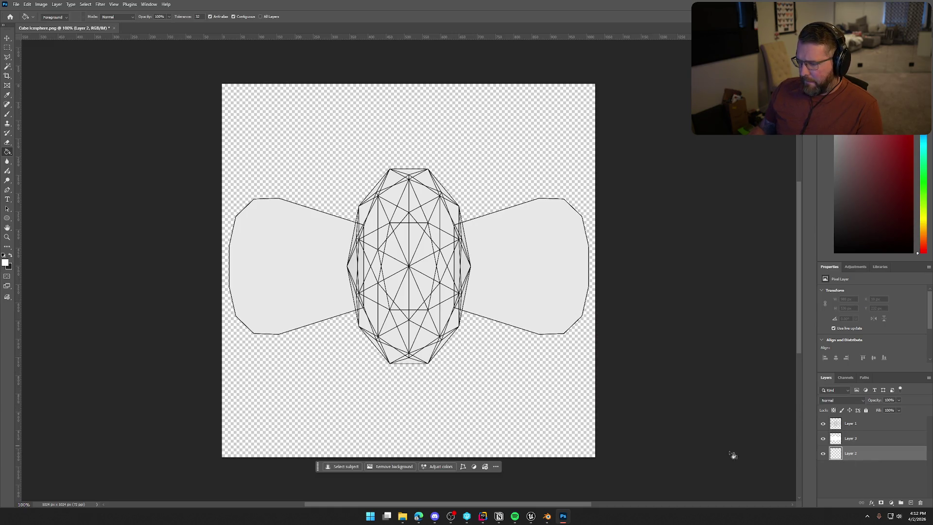
{"action": "key", "text": "Delete"}
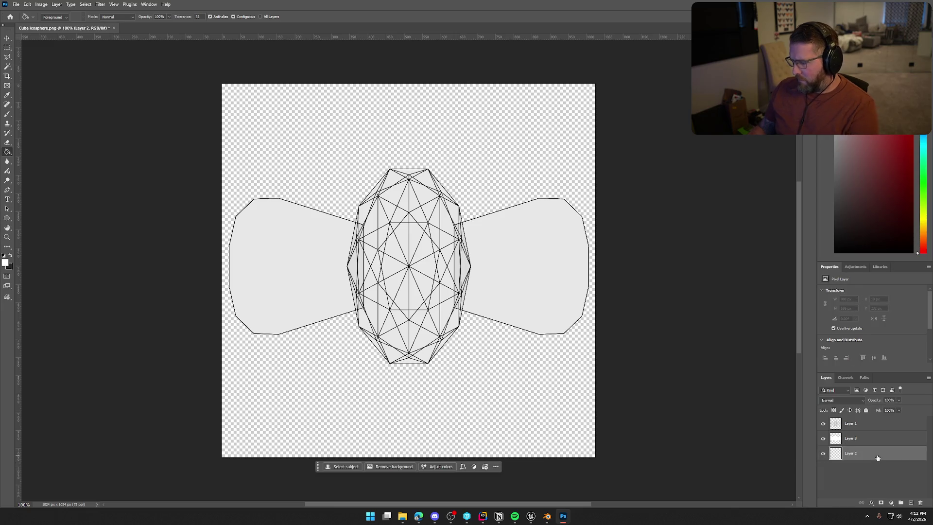
{"action": "left_click", "coordinate": [824, 424]}
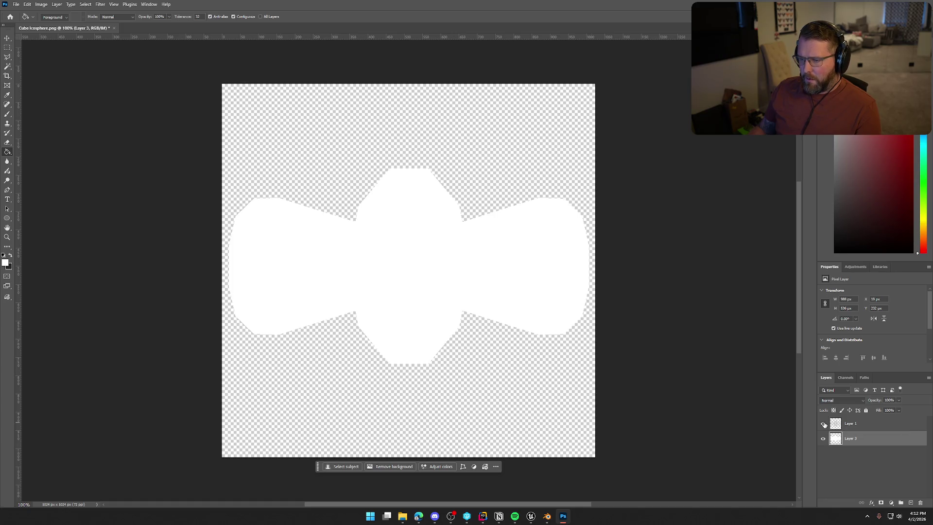
Step: Show Layer 1 again and try Magic Wand-selecting faces of the central body
{"action": "left_click", "coordinate": [824, 424]}
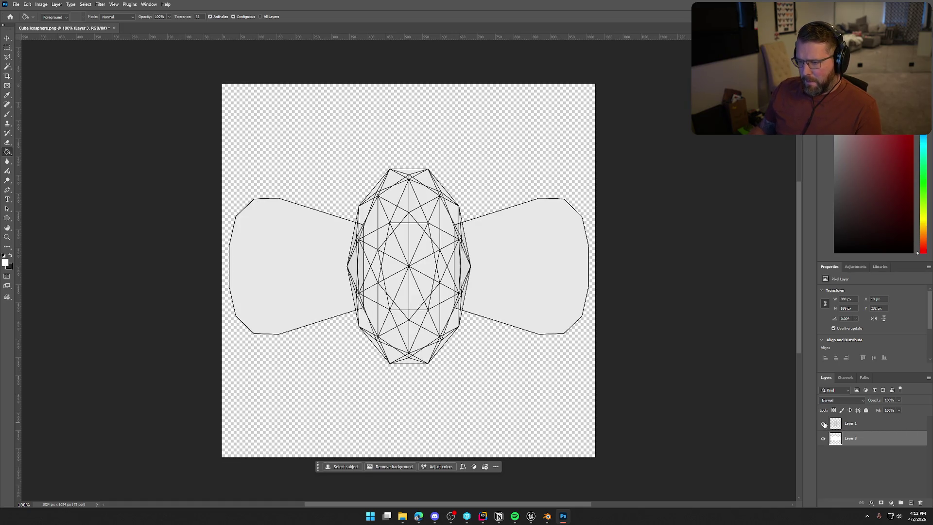
{"action": "left_click", "coordinate": [7, 66]}
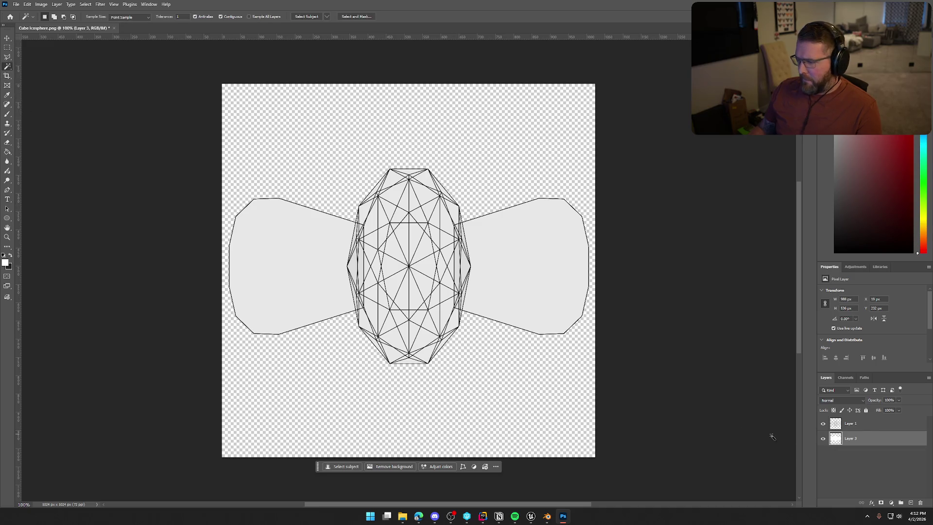
{"action": "left_click", "coordinate": [857, 429]}
{"action": "left_click", "coordinate": [404, 270]}
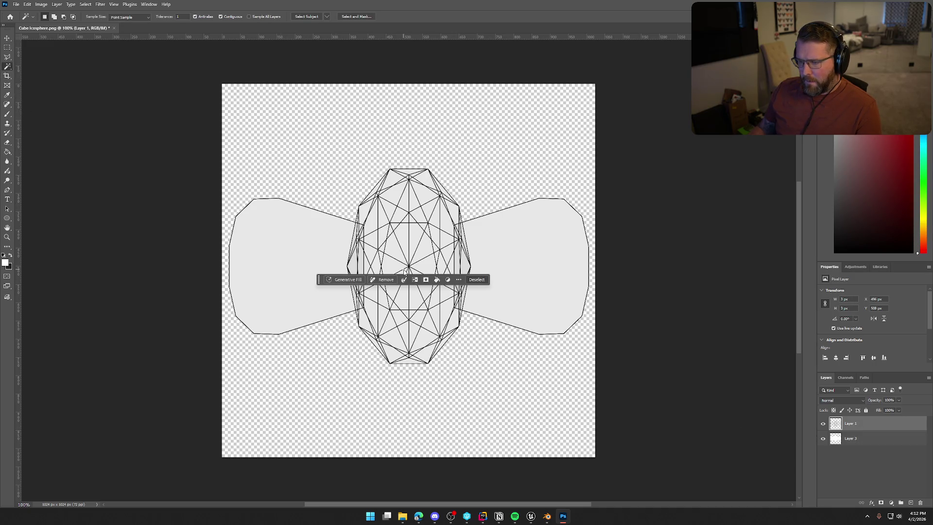
{"action": "left_click", "coordinate": [402, 254]}
{"action": "scroll", "coordinate": [403, 254], "scroll_direction": "up", "scroll_amount": 5}
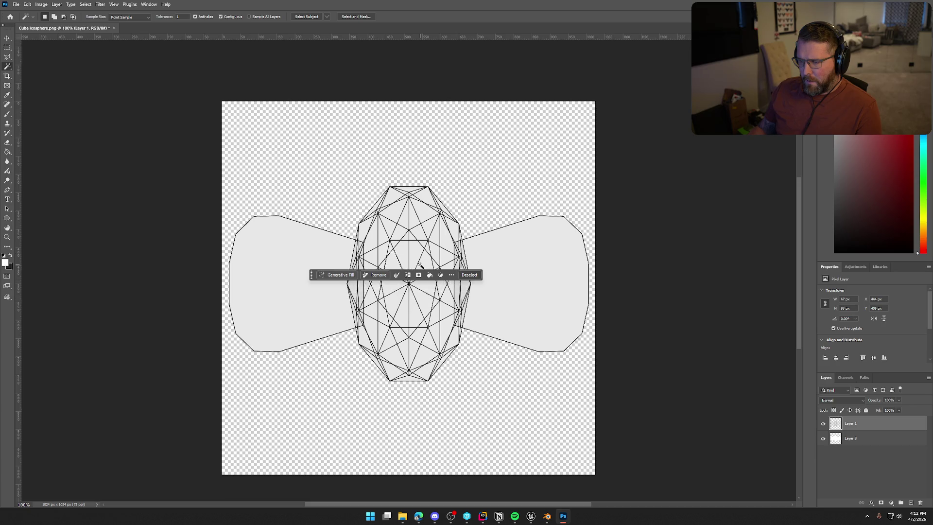
{"action": "scroll", "coordinate": [384, 313], "scroll_direction": "up", "scroll_amount": 1}
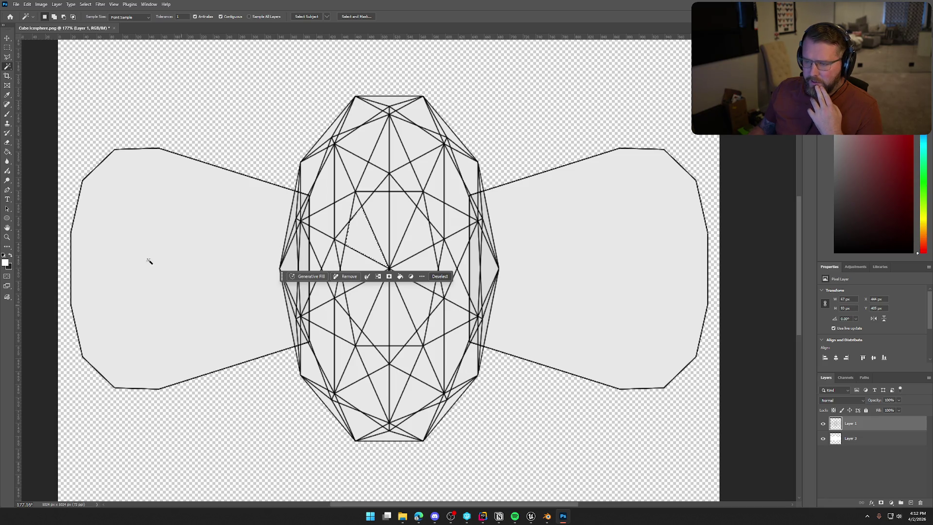
Step: Trace a Polygonal Lasso selection around the fly's central body vertices
{"action": "key", "text": "l"}
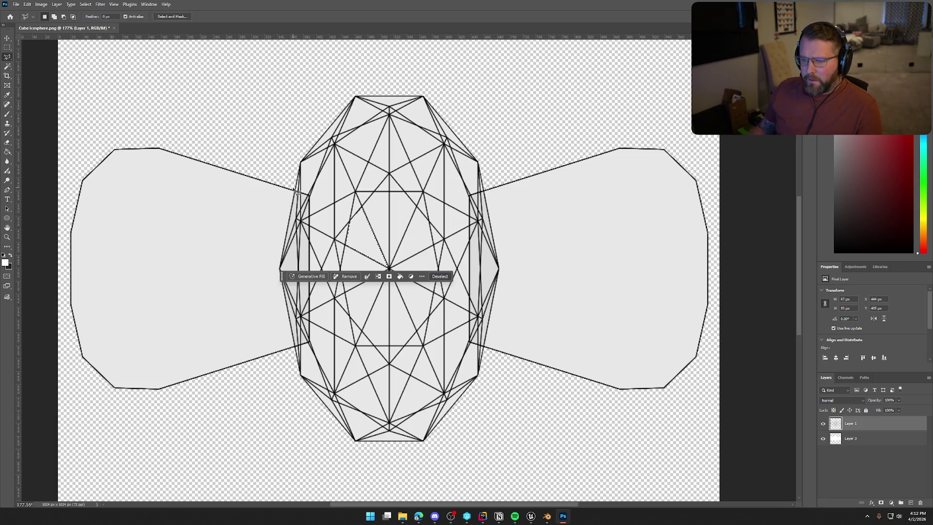
{"action": "left_click", "coordinate": [297, 193]}
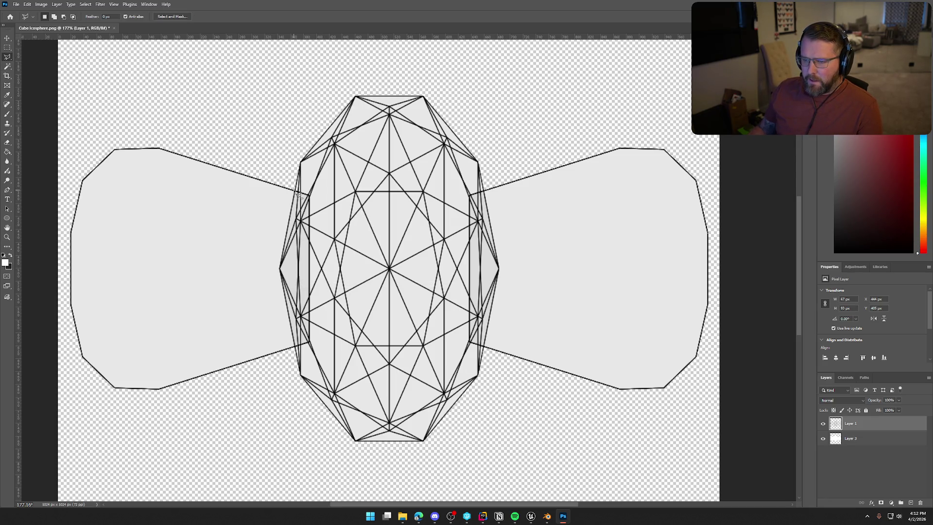
{"action": "left_click", "coordinate": [301, 163]}
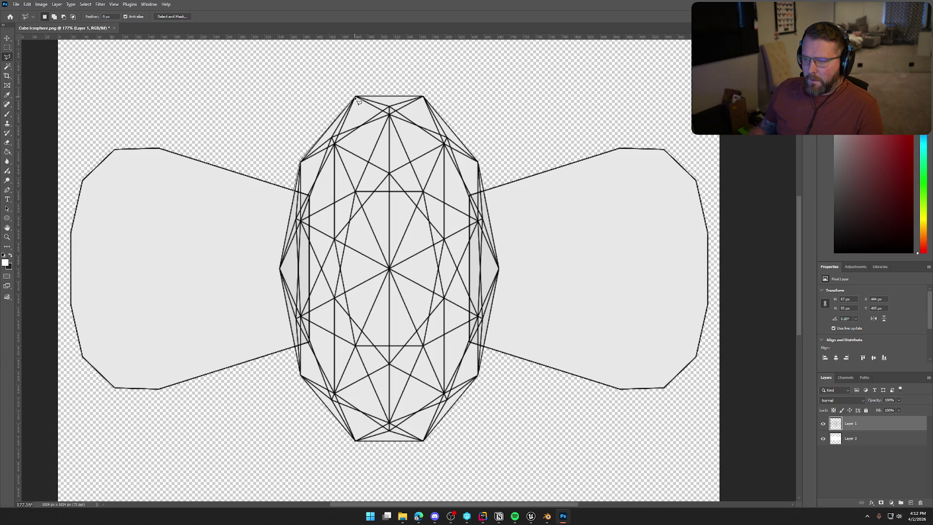
{"action": "left_click", "coordinate": [357, 97]}
{"action": "left_click", "coordinate": [423, 97]}
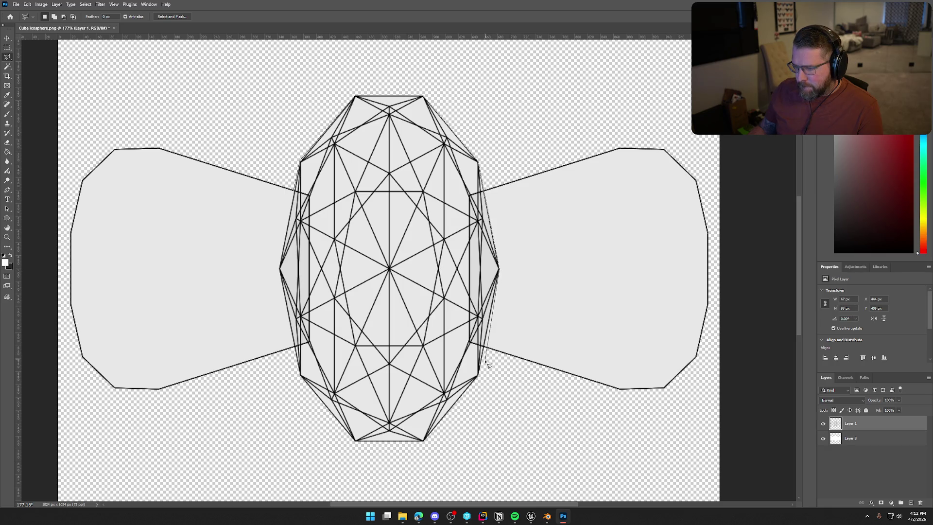
{"action": "left_click", "coordinate": [479, 376]}
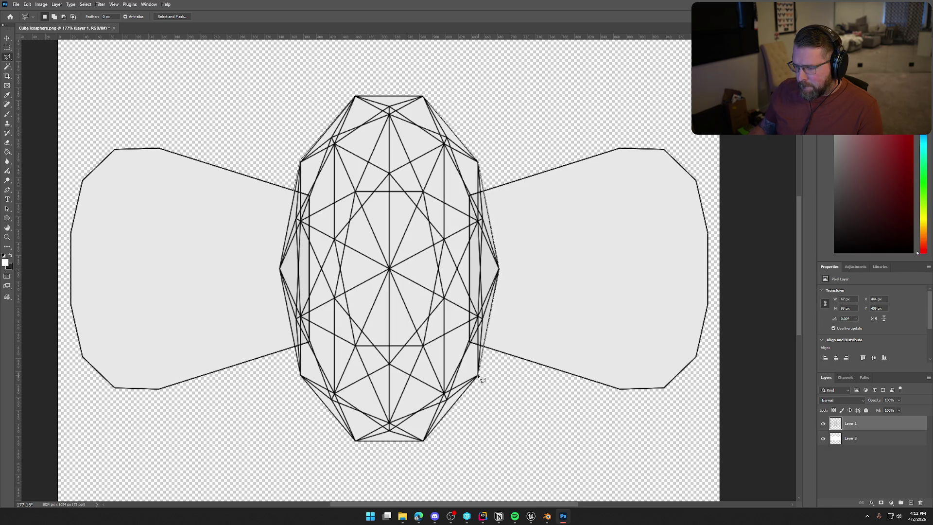
{"action": "left_click", "coordinate": [424, 442]}
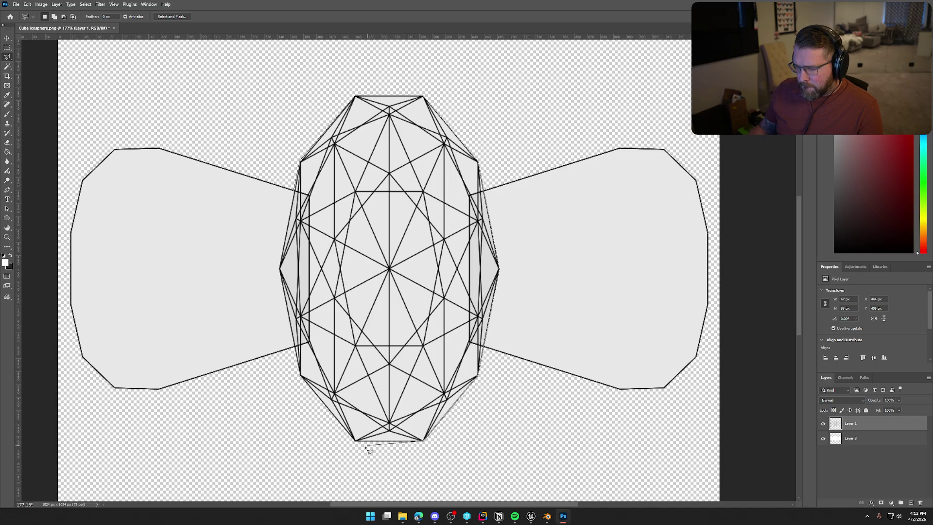
{"action": "left_click", "coordinate": [358, 442]}
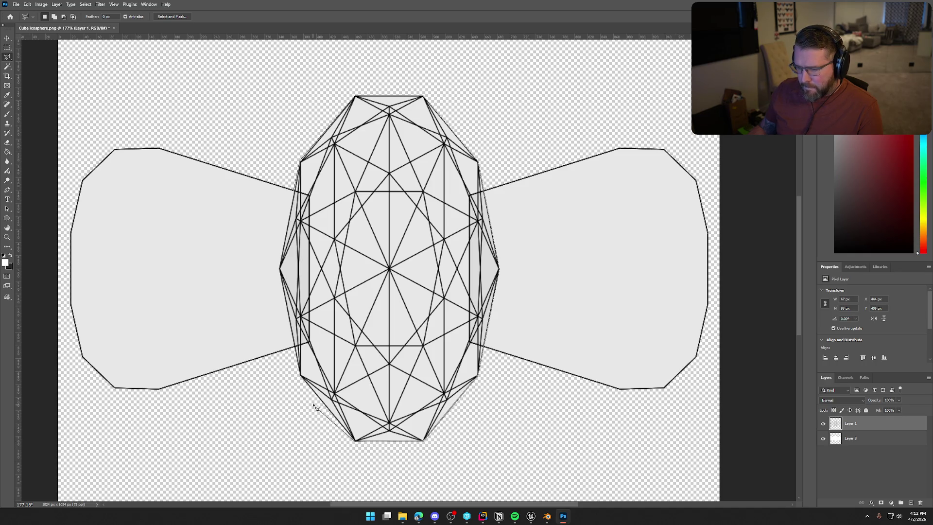
{"action": "left_click", "coordinate": [300, 358]}
{"action": "left_click", "coordinate": [280, 269]}
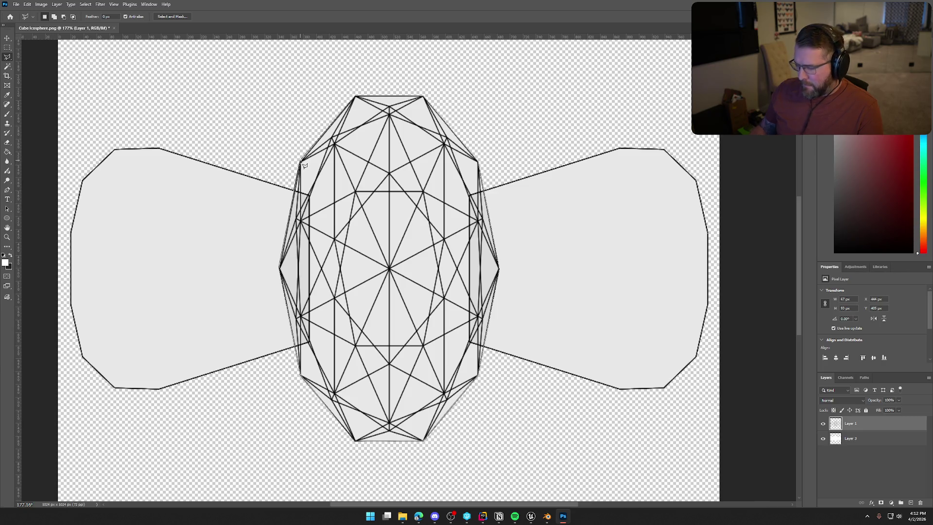
{"action": "left_click", "coordinate": [302, 163]}
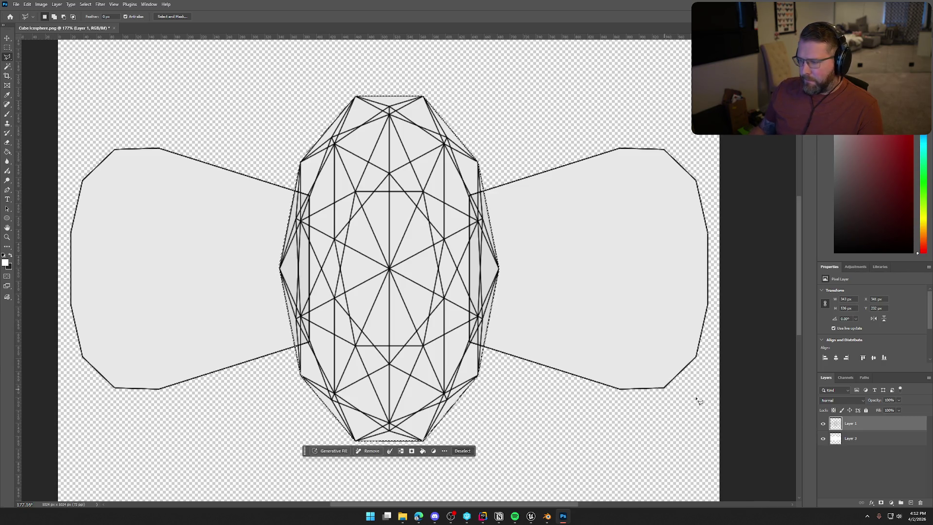
Step: Fill the body selection with black on Layer 3, deselect, and hide wireframe Layer 1
{"action": "key", "text": "alt+bracketleft"}
{"action": "left_click", "coordinate": [3, 255]}
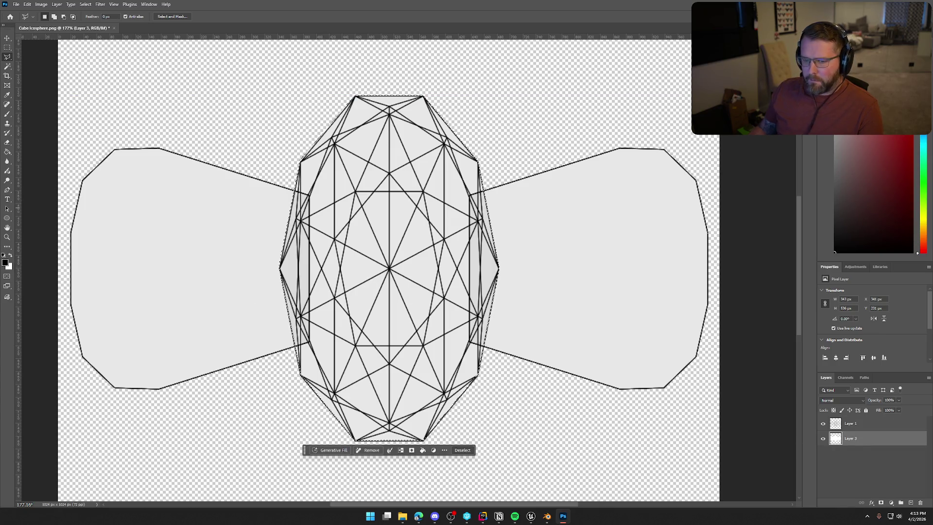
{"action": "key", "text": "g"}
{"action": "left_click", "coordinate": [446, 296]}
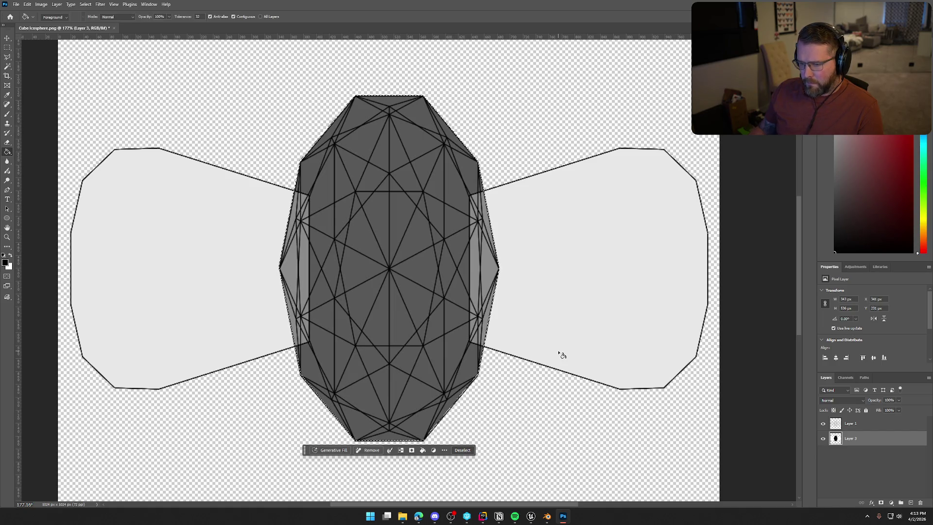
{"action": "key", "text": "ctrl+d"}
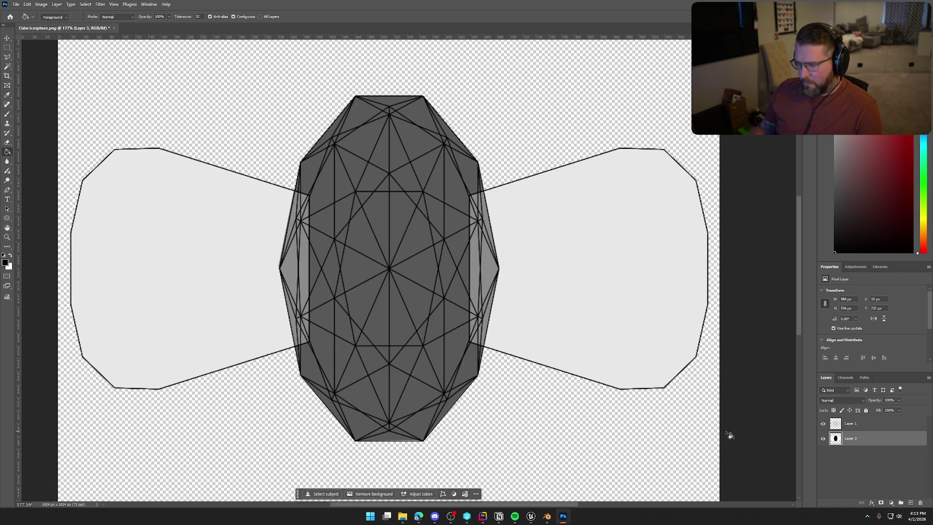
{"action": "left_click", "coordinate": [823, 425]}
{"action": "scroll", "coordinate": [475, 364], "scroll_direction": "down", "scroll_amount": 4}
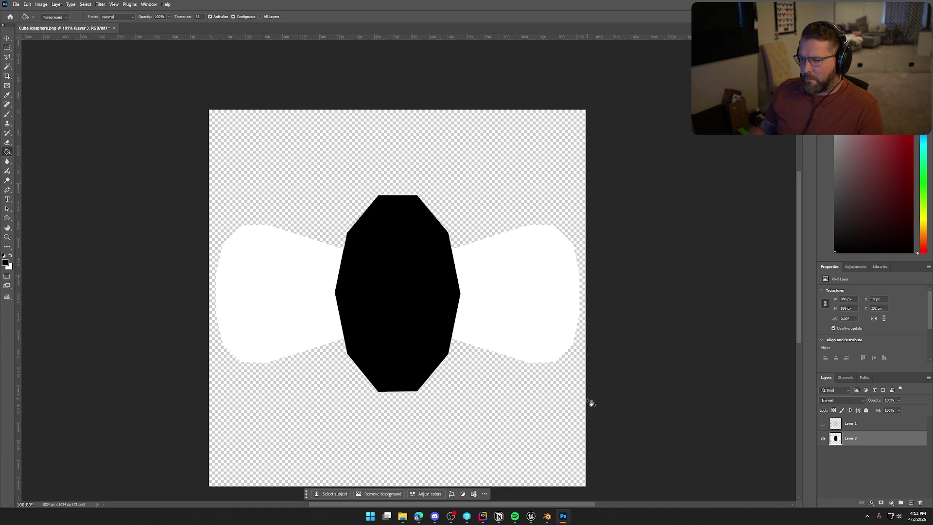
Step: Quick Export the mask image as a PNG file named Fly_Texture
{"action": "left_click", "coordinate": [16, 5]}
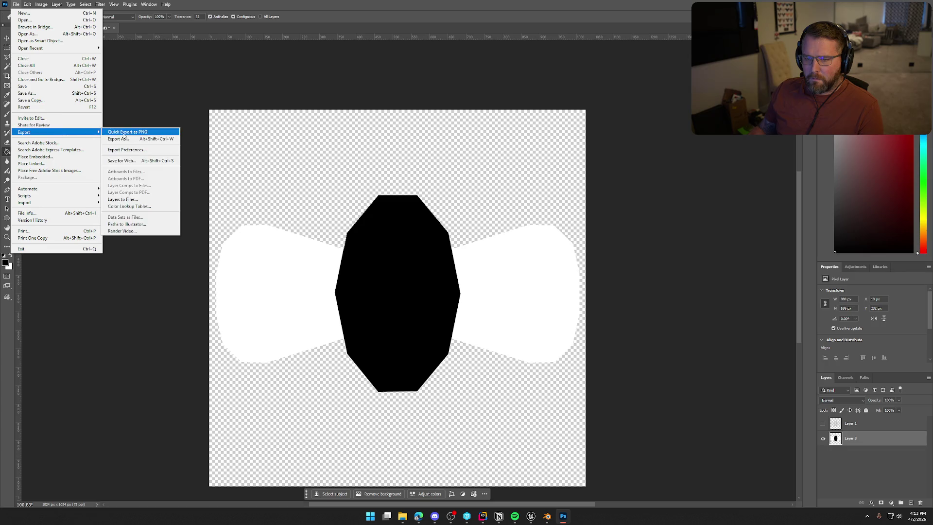
{"action": "left_click", "coordinate": [120, 133]}
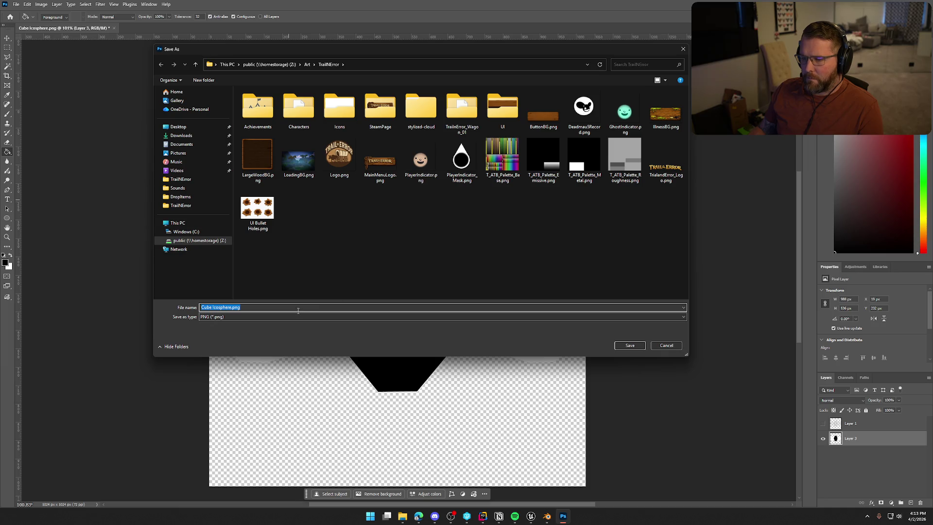
{"action": "type", "text": "Fly_Texture"}
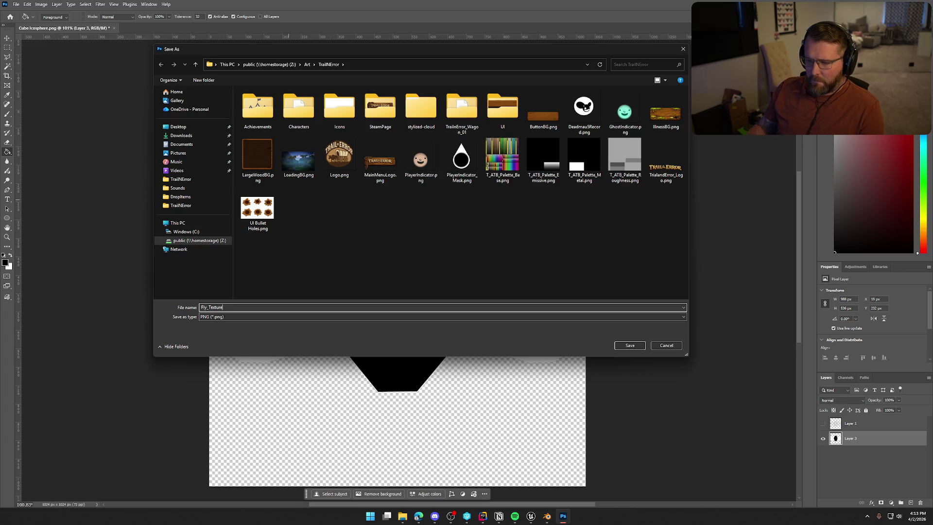
{"action": "left_click", "coordinate": [630, 345]}
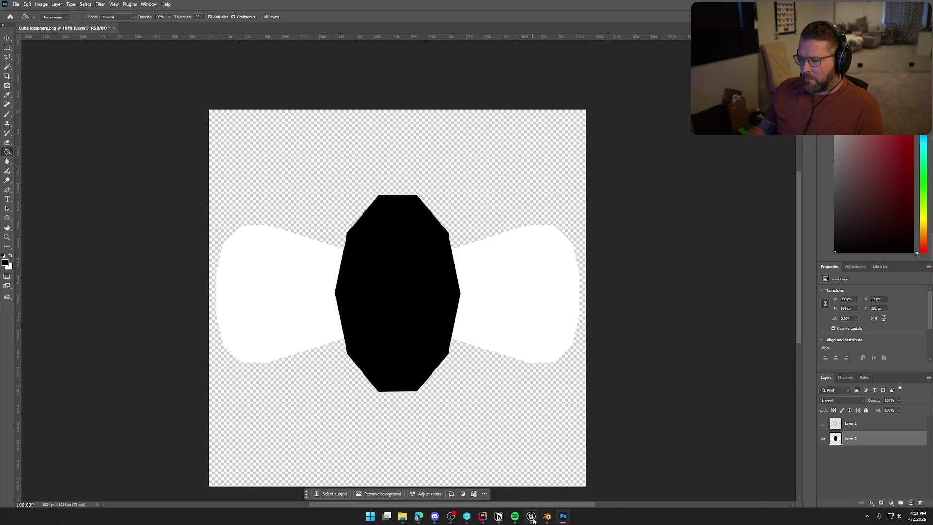
{"action": "left_click", "coordinate": [531, 517]}
Step: Import the Fly_Texture PNG into the Disease folder and save all assets
{"action": "key", "text": "ctrl+space"}
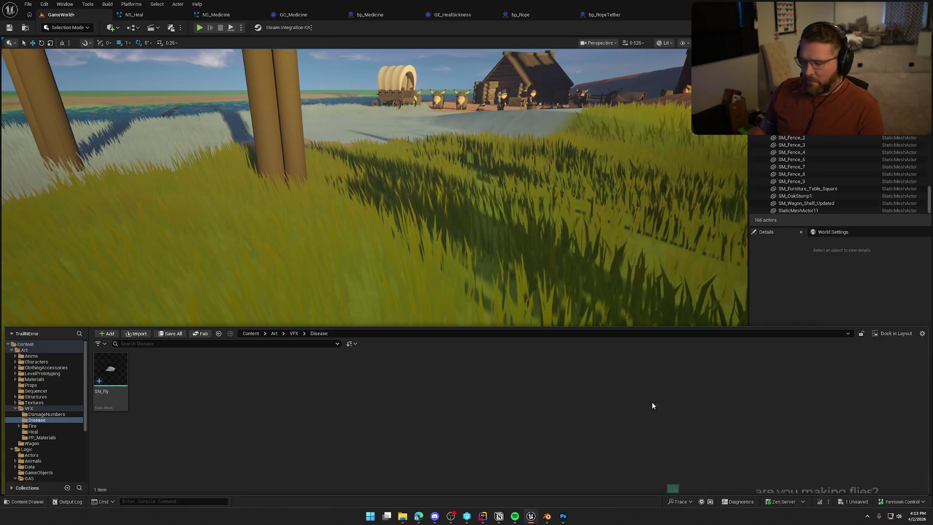
{"action": "mouse_move", "coordinate": [559, 416]}
{"action": "left_mouse_down"}
{"action": "mouse_move", "coordinate": [218, 391]}
{"action": "mouse_move", "coordinate": [247, 375]}
{"action": "left_mouse_up"}
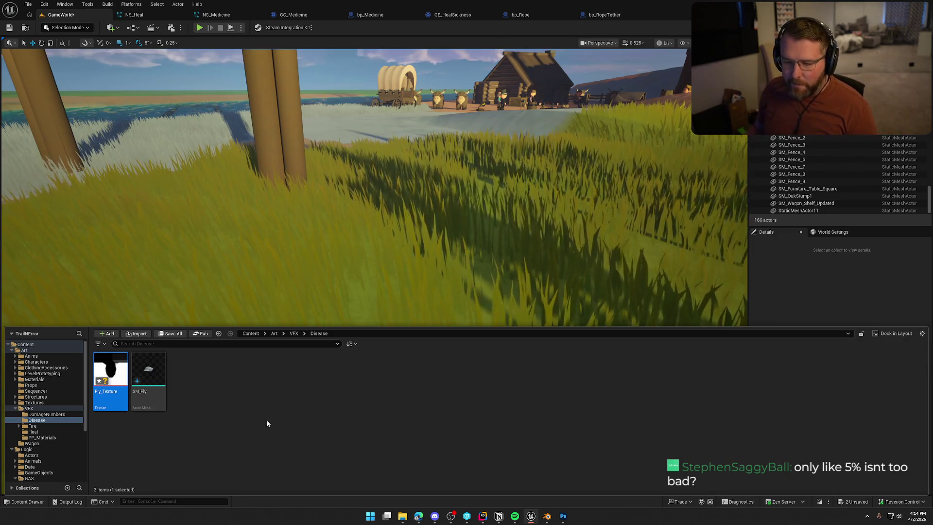
{"action": "key", "text": "ctrl+s"}
{"action": "left_click", "coordinate": [223, 416]}
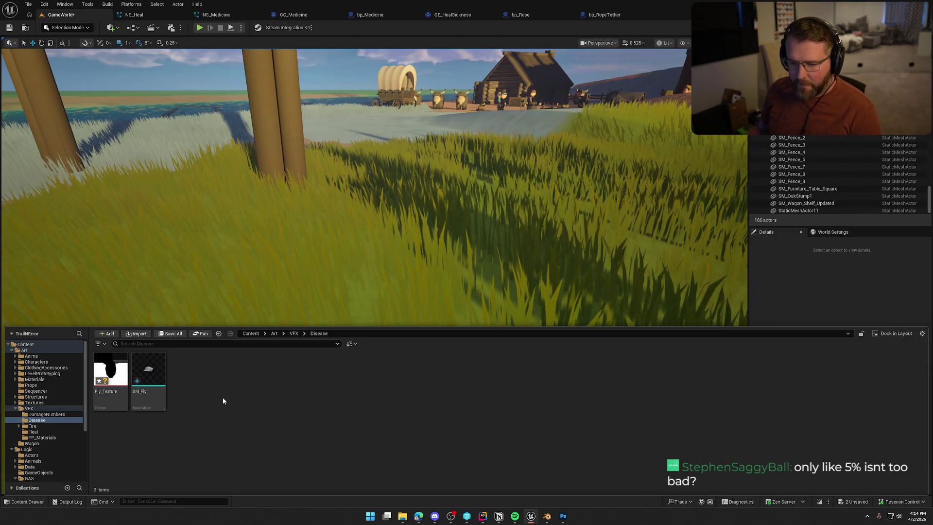
Step: Create a new material in the Disease folder named M_Fly
{"action": "right_click", "coordinate": [194, 391]}
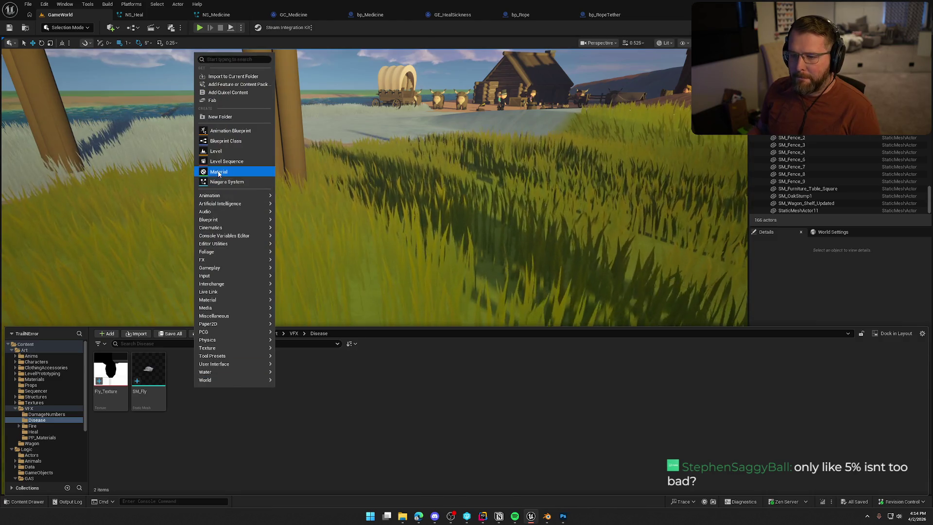
{"action": "left_click", "coordinate": [213, 169]}
{"action": "type", "text": "M_Fly"}
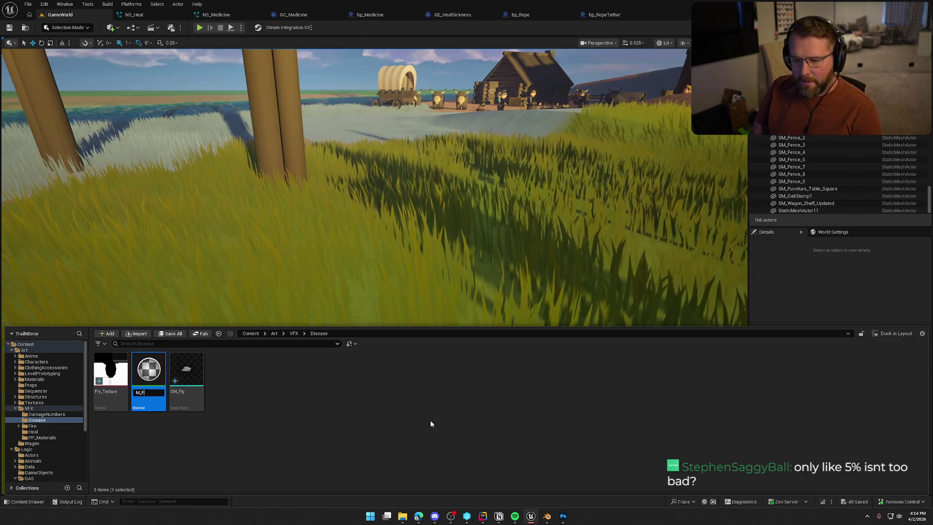
{"action": "left_click", "coordinate": [340, 432]}
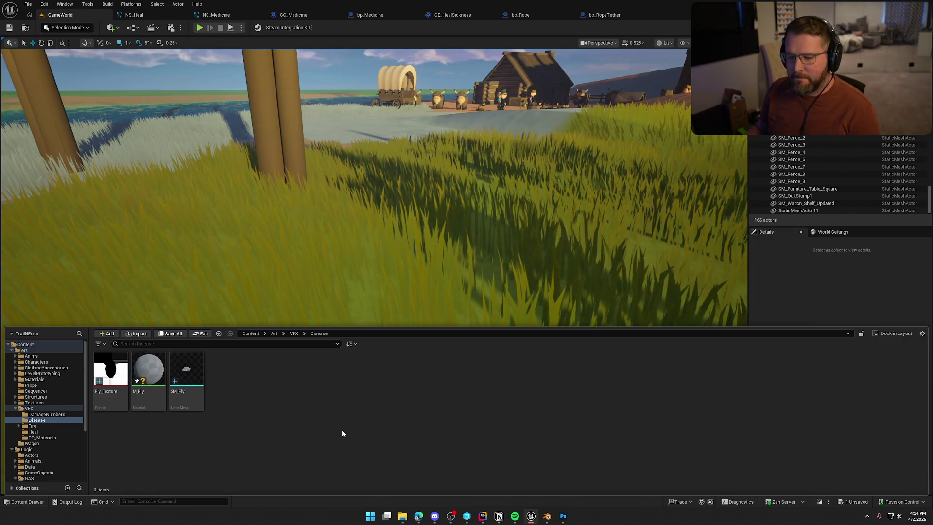
Step: Open and save M_Fly, closing the other open asset editors
{"action": "left_click", "coordinate": [154, 367]}
{"action": "key", "text": "ctrl+s"}
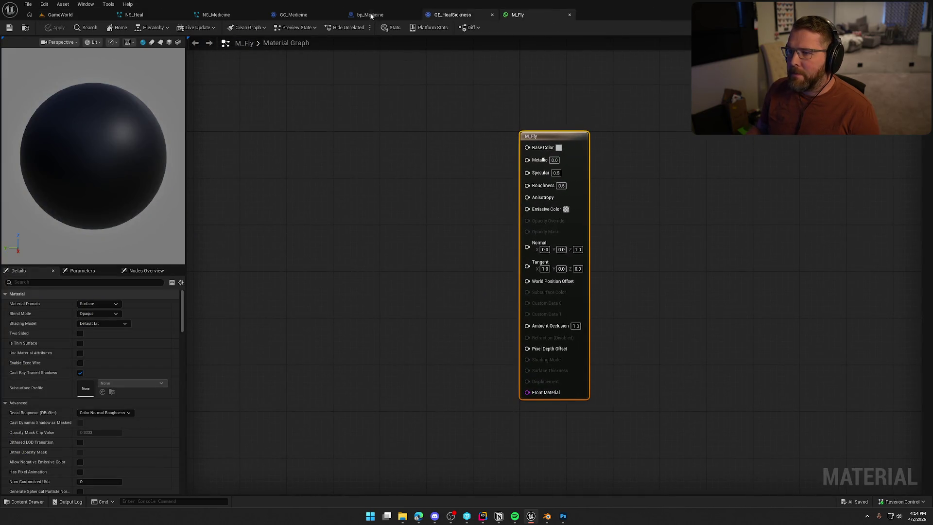
{"action": "left_click", "coordinate": [344, 286]}
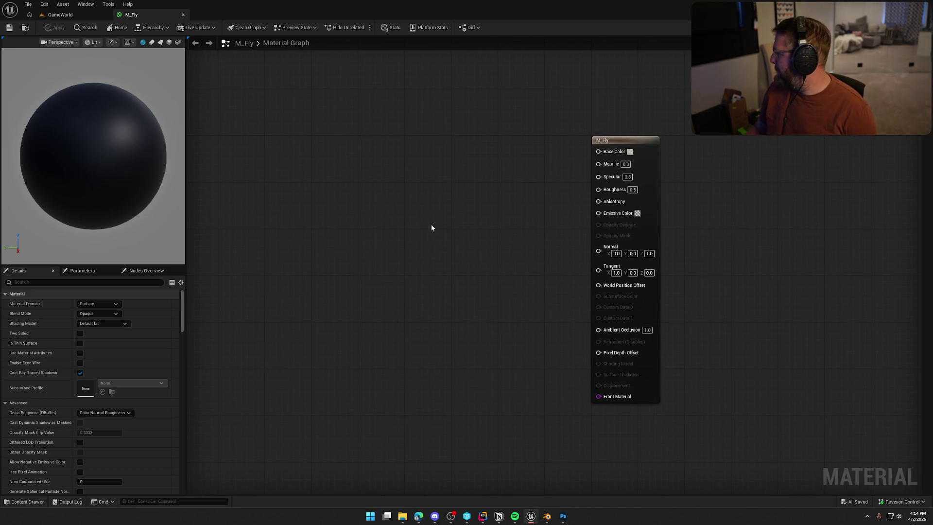
Step: Wire a Fly_Texture sample's RGB into M_Fly's Base Color, apply, and open SM_Fly
{"action": "key", "text": "ctrl+space"}
{"action": "left_click_drag", "start_coordinate": [111, 379], "coordinate": [340, 149]}
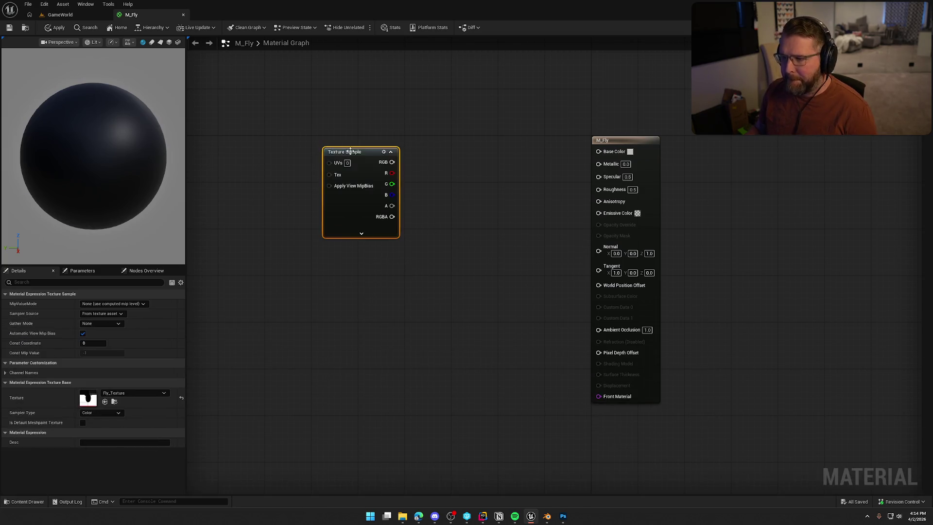
{"action": "left_click_drag", "start_coordinate": [392, 162], "coordinate": [595, 152]}
{"action": "scroll", "coordinate": [132, 152], "scroll_direction": "down", "scroll_amount": 5}
{"action": "left_click", "coordinate": [9, 28]}
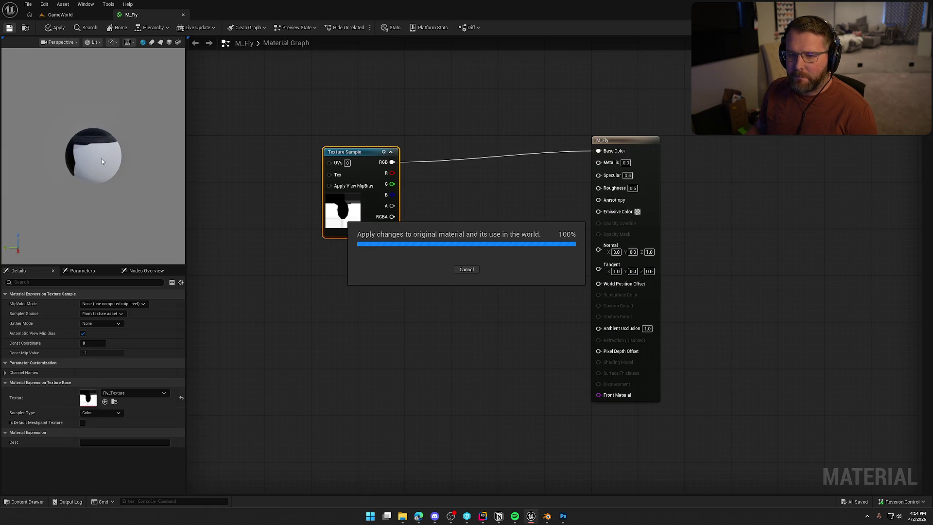
{"action": "key", "text": "ctrl+space"}
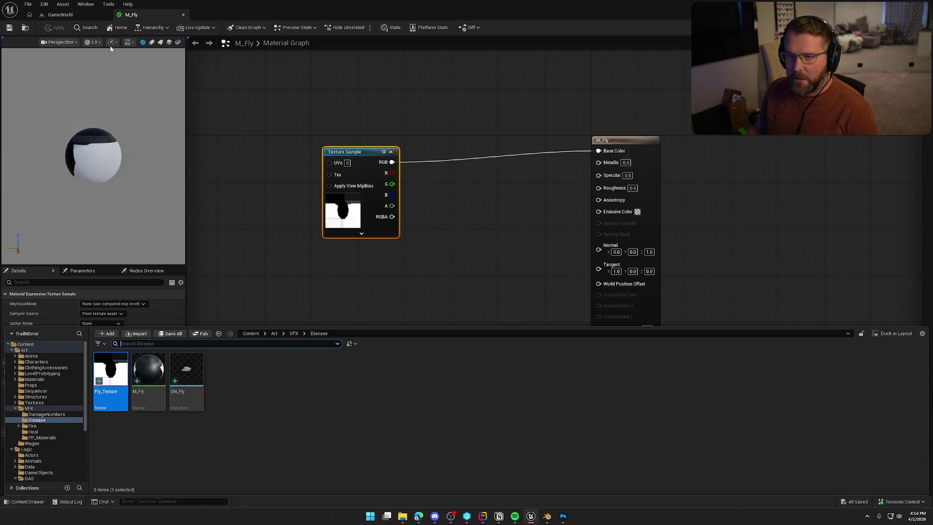
{"action": "left_click_drag", "start_coordinate": [186, 374], "coordinate": [306, 340]}
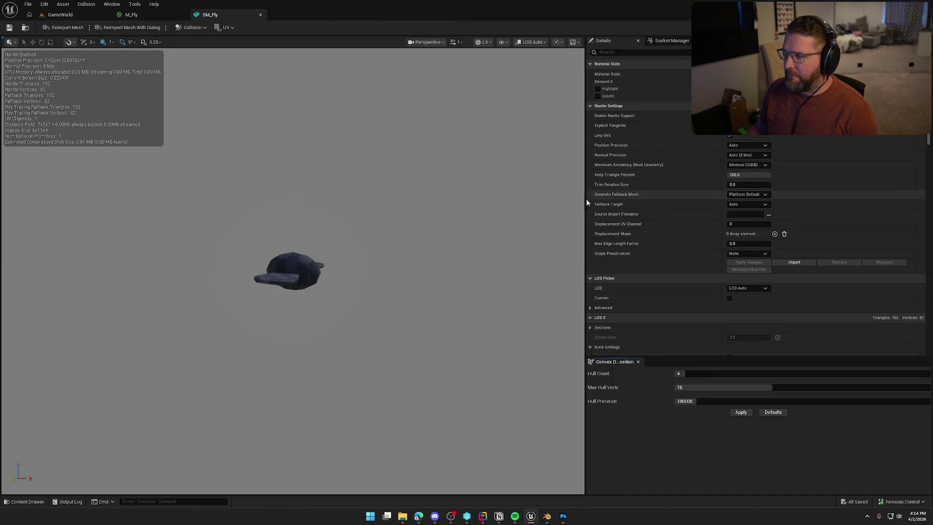
Step: Assign M_Fly to SM_Fly, inspect the black-body white-wing fly, and link Append into the final Multiply
{"action": "key", "text": "ctrl+space"}
{"action": "left_click", "coordinate": [146, 462]}
{"action": "key", "text": "ctrl+space"}
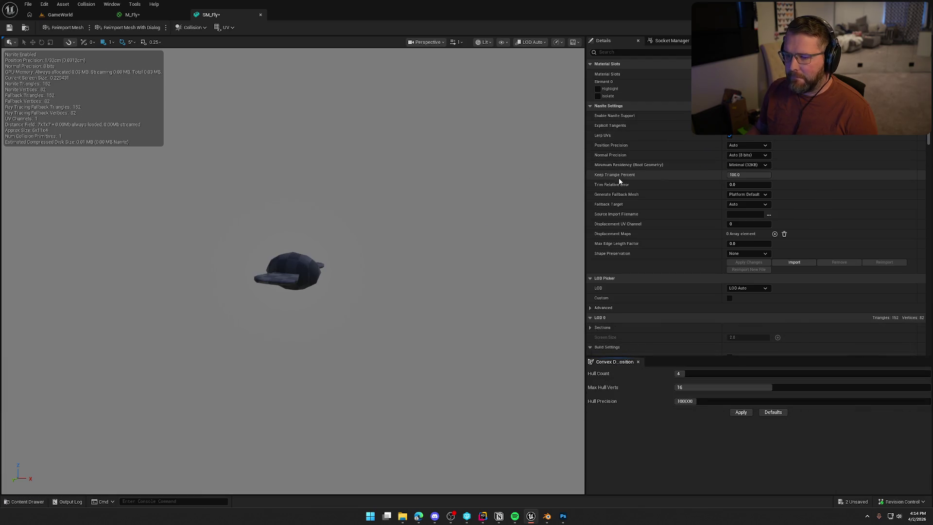
{"action": "mouse_move", "coordinate": [482, 209]}
{"action": "left_mouse_down"}
{"action": "mouse_move", "coordinate": [418, 243]}
{"action": "mouse_move", "coordinate": [452, 204]}
{"action": "mouse_move", "coordinate": [437, 185]}
{"action": "mouse_move", "coordinate": [436, 219]}
{"action": "mouse_move", "coordinate": [418, 222]}
{"action": "mouse_move", "coordinate": [428, 224]}
{"action": "left_mouse_up"}
{"action": "scroll", "coordinate": [247, 251], "scroll_direction": "up", "scroll_amount": 5}
{"action": "mouse_move", "coordinate": [292, 272]}
{"action": "left_mouse_down"}
{"action": "mouse_move", "coordinate": [296, 214]}
{"action": "mouse_move", "coordinate": [316, 262]}
{"action": "left_mouse_up"}
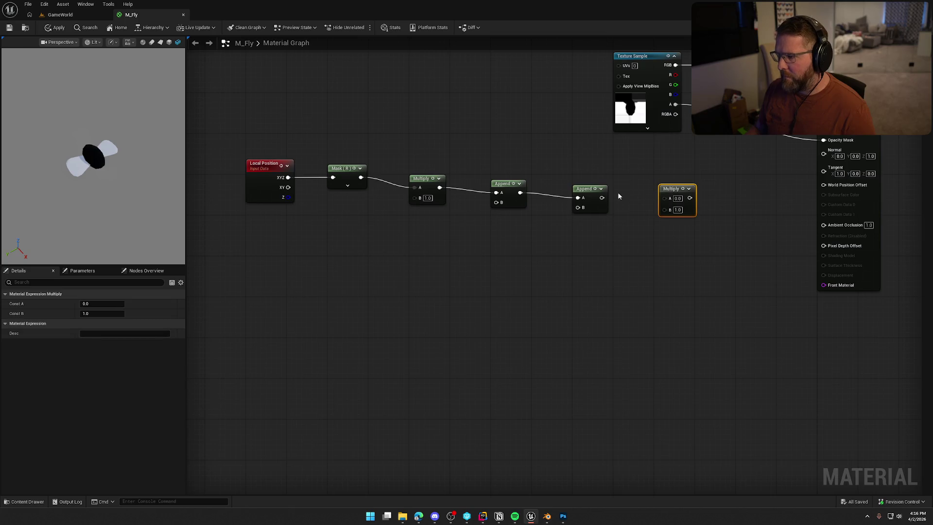
{"action": "mouse_move", "coordinate": [618, 191]}
{"action": "left_mouse_down"}
{"action": "mouse_move", "coordinate": [666, 197]}
{"action": "mouse_move", "coordinate": [621, 285]}
{"action": "mouse_move", "coordinate": [427, 306]}
{"action": "left_mouse_up"}
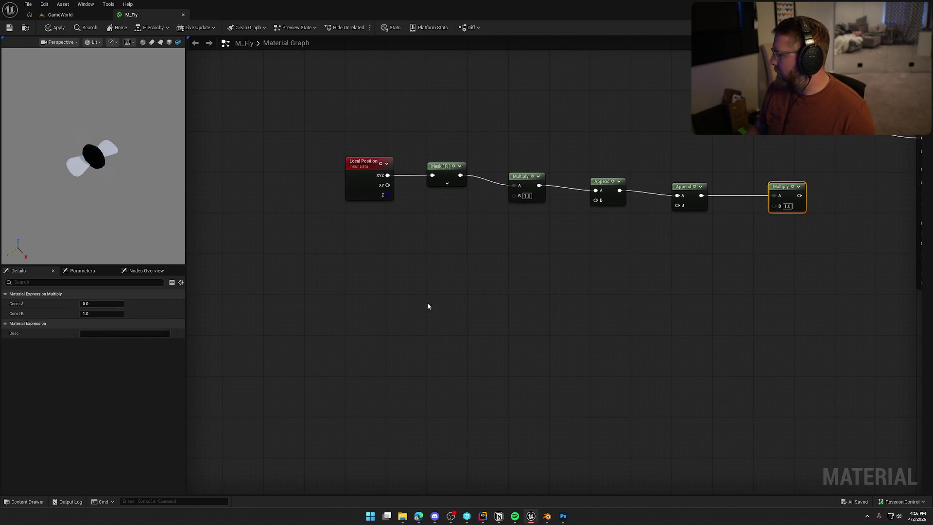
Step: Add a Time node and connect it into a new Multiply's A input
{"action": "right_click", "coordinate": [340, 255]}
{"action": "type", "text": "time"}
{"action": "key", "text": "Return"}
{"action": "mouse_move", "coordinate": [363, 258]}
{"action": "left_mouse_down"}
{"action": "mouse_move", "coordinate": [363, 224]}
{"action": "mouse_move", "coordinate": [415, 266]}
{"action": "mouse_move", "coordinate": [440, 224]}
{"action": "left_mouse_up"}
{"action": "left_click", "coordinate": [408, 246]}
{"action": "left_click", "coordinate": [405, 243]}
{"action": "left_click", "coordinate": [400, 221]}
{"action": "left_click", "coordinate": [400, 275]}
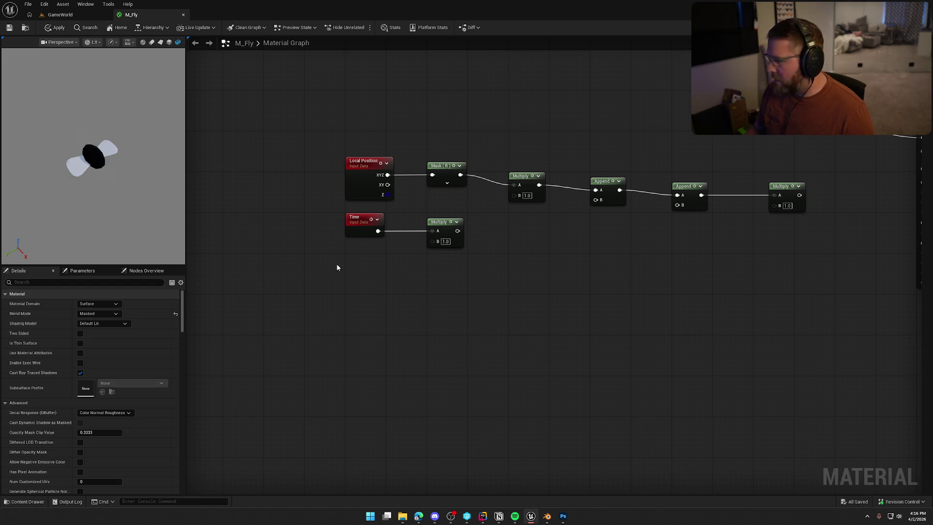
Step: Plug a Speed parameter of 3.5 into Multiply B, then add a Sine node after it
{"action": "left_click", "coordinate": [355, 256]}
{"action": "left_click_drag", "start_coordinate": [372, 259], "coordinate": [363, 247]}
{"action": "right_click", "coordinate": [363, 248]}
{"action": "left_click", "coordinate": [395, 270]}
{"action": "type", "text": "Spee"}
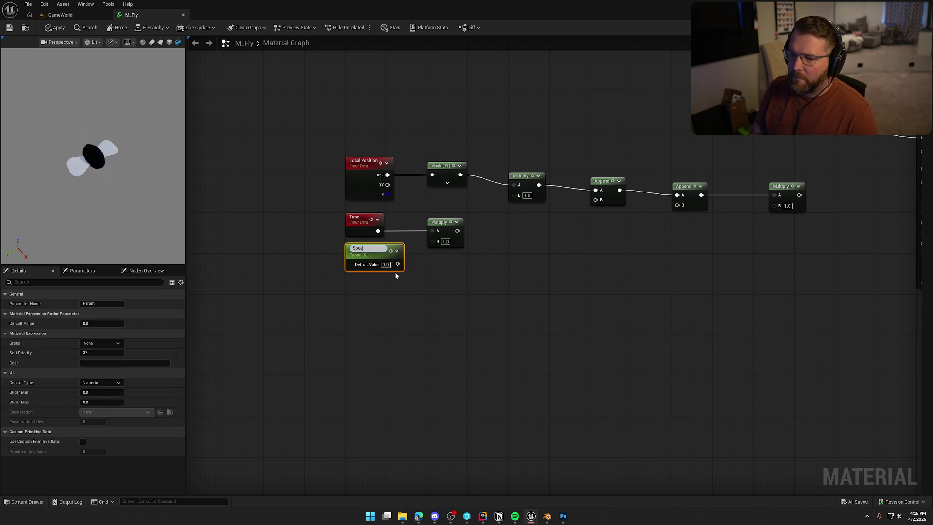
{"action": "type", "text": "d"}
{"action": "key", "text": "Return"}
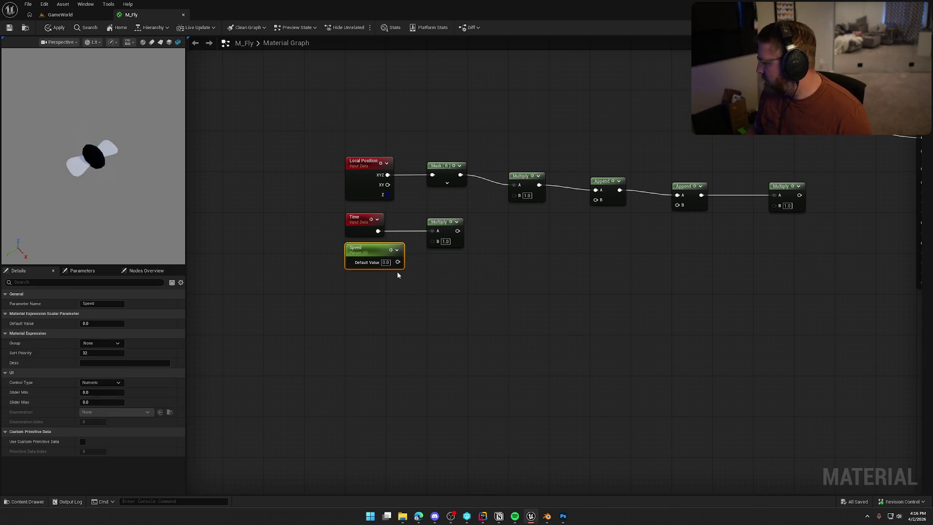
{"action": "left_click", "coordinate": [386, 263]}
{"action": "type", "text": "3.5"}
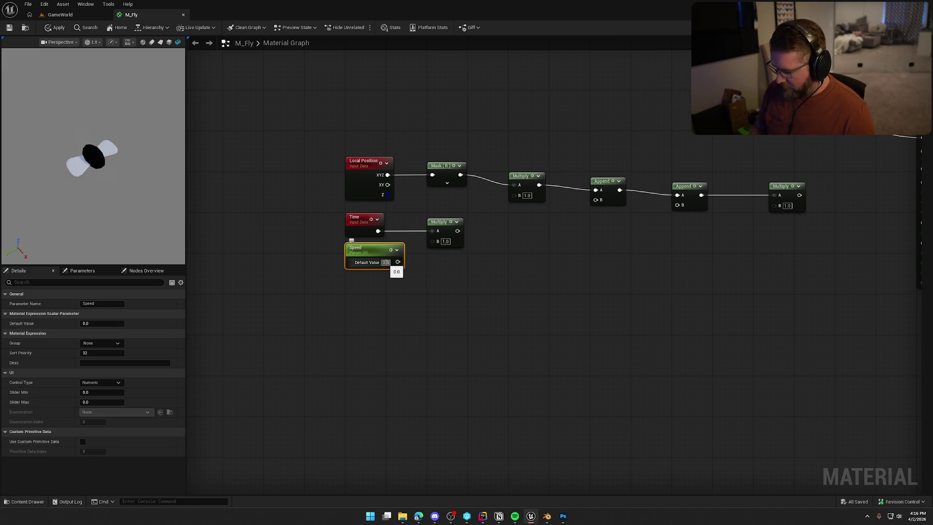
{"action": "key", "text": "Return"}
{"action": "left_click_drag", "start_coordinate": [397, 262], "coordinate": [447, 232]}
{"action": "left_click", "coordinate": [436, 246]}
{"action": "type", "text": "sin"}
{"action": "key", "text": "Return"}
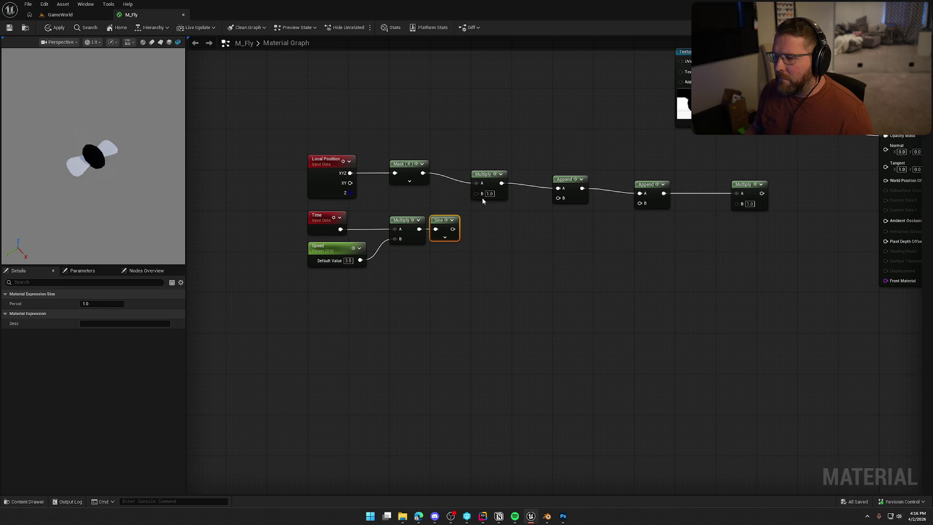
Step: Line up the Multiply, Append and final Multiply nodes along the Local Position chain
{"action": "left_click_drag", "start_coordinate": [490, 180], "coordinate": [491, 170]}
{"action": "left_click_drag", "start_coordinate": [554, 181], "coordinate": [554, 166]}
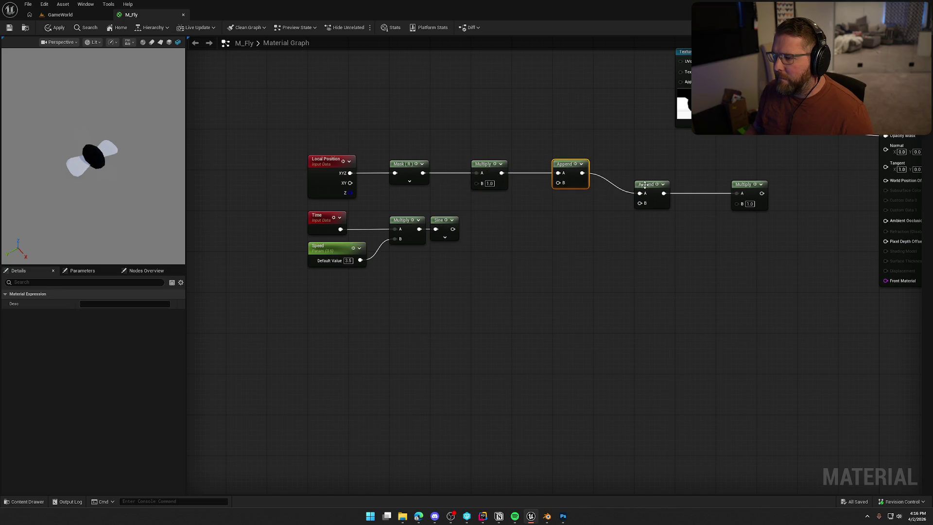
{"action": "left_click_drag", "start_coordinate": [645, 185], "coordinate": [647, 166]}
{"action": "left_click_drag", "start_coordinate": [749, 190], "coordinate": [735, 169]}
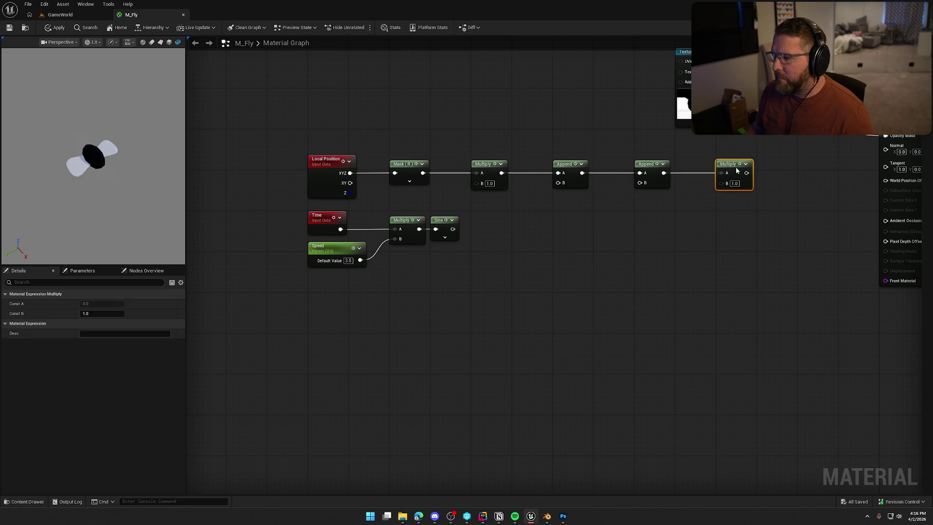
{"action": "left_click", "coordinate": [667, 258]}
Step: Add Abs after Sine and a Subtract with A 0.2, feeding Abs into B
{"action": "left_click_drag", "start_coordinate": [453, 230], "coordinate": [490, 236]}
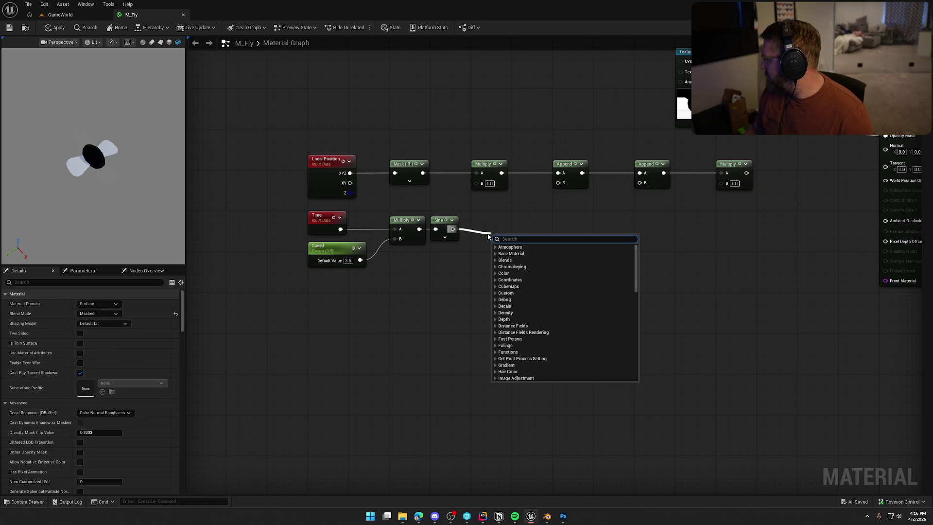
{"action": "type", "text": "abs"}
{"action": "key", "text": "Return"}
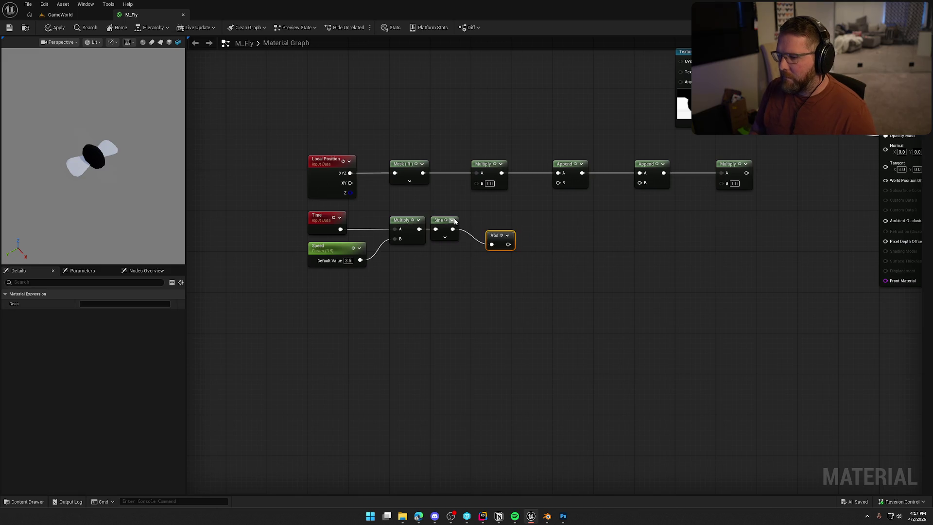
{"action": "mouse_move", "coordinate": [496, 236]}
{"action": "left_mouse_down"}
{"action": "mouse_move", "coordinate": [481, 221]}
{"action": "mouse_move", "coordinate": [513, 232]}
{"action": "left_mouse_up"}
{"action": "type", "text": "sub"}
{"action": "key", "text": "BackSpace"}
{"action": "key", "text": "BackSpace"}
{"action": "key", "text": "BackSpace"}
{"action": "type", "text": "-"}
{"action": "key", "text": "Return"}
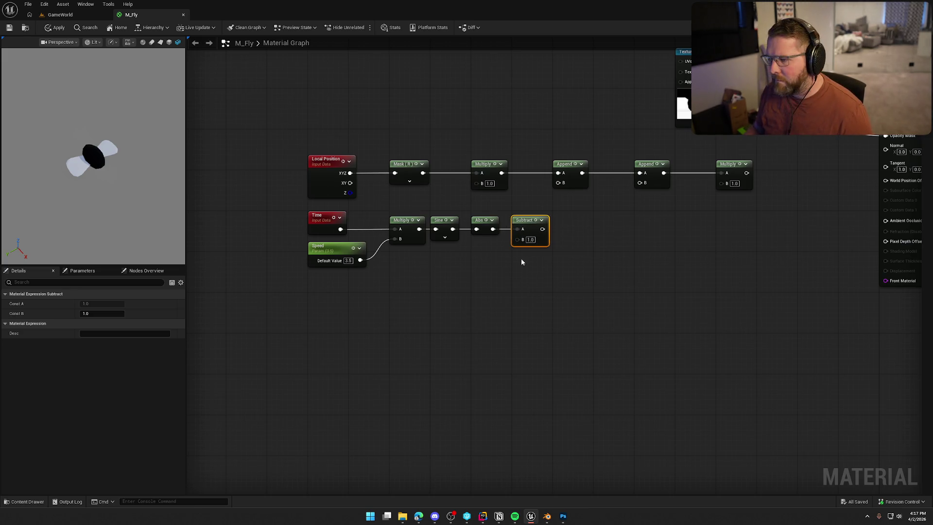
{"action": "left_click_drag", "start_coordinate": [518, 228], "coordinate": [518, 240]}
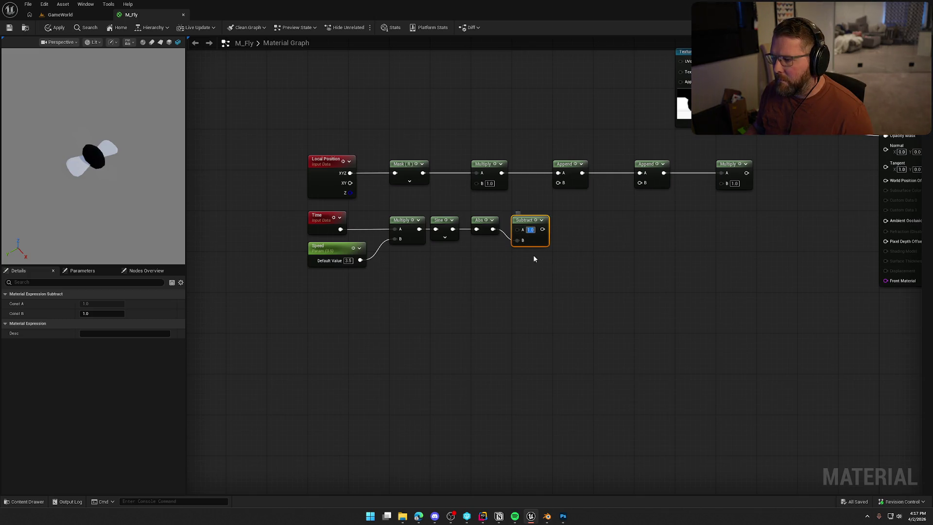
{"action": "key", "text": "Return"}
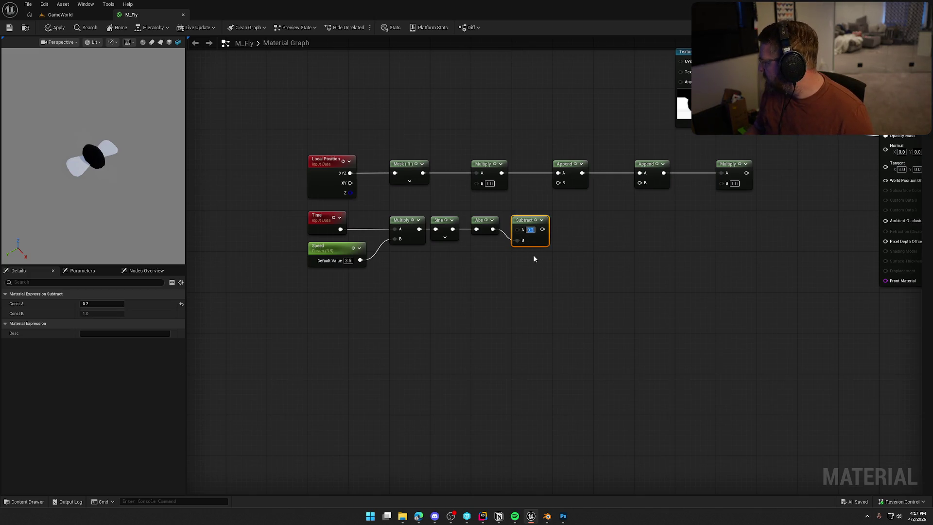
Step: Connect the Subtract output to the upper Multiply's B and tidy the lower nodes
{"action": "mouse_move", "coordinate": [542, 229]}
{"action": "left_mouse_down"}
{"action": "mouse_move", "coordinate": [478, 195]}
{"action": "mouse_move", "coordinate": [480, 185]}
{"action": "left_mouse_up"}
{"action": "mouse_move", "coordinate": [608, 267]}
{"action": "left_mouse_down"}
{"action": "mouse_move", "coordinate": [358, 189]}
{"action": "mouse_move", "coordinate": [269, 206]}
{"action": "mouse_move", "coordinate": [245, 201]}
{"action": "left_mouse_up"}
{"action": "left_click", "coordinate": [520, 259]}
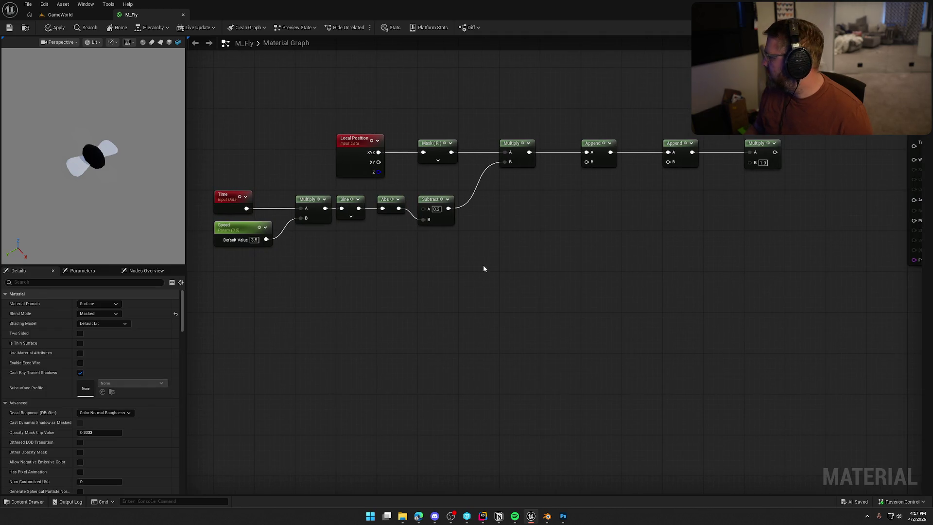
{"action": "left_click_drag", "start_coordinate": [432, 201], "coordinate": [432, 191]}
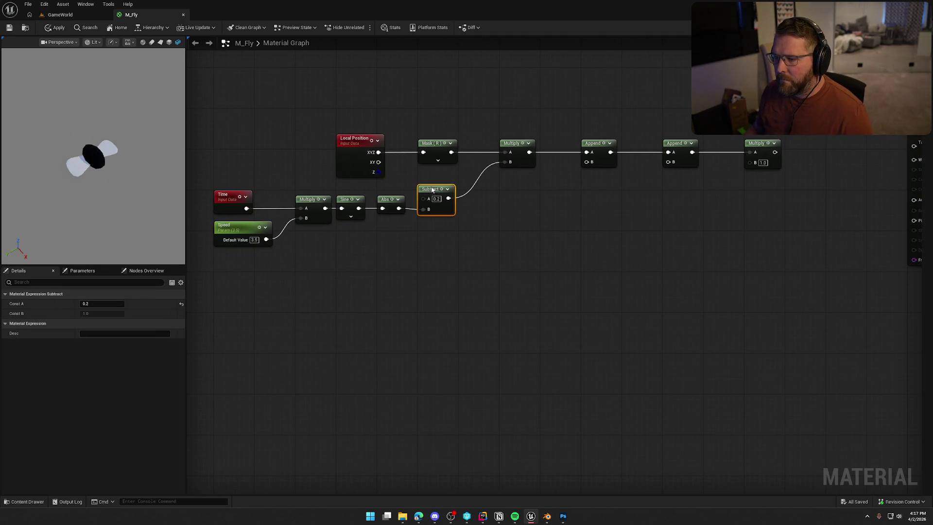
{"action": "left_click", "coordinate": [484, 238]}
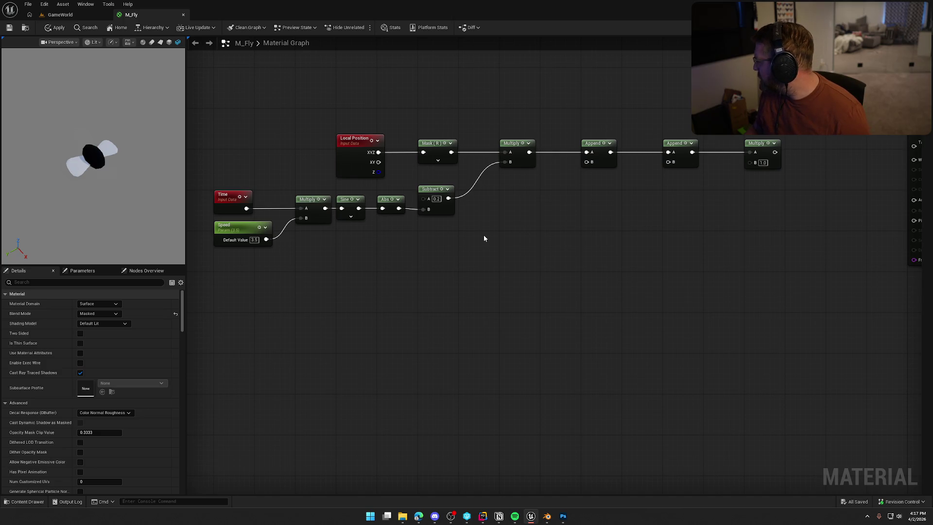
{"action": "left_click_drag", "start_coordinate": [382, 201], "coordinate": [455, 233]}
{"action": "left_click", "coordinate": [503, 195]}
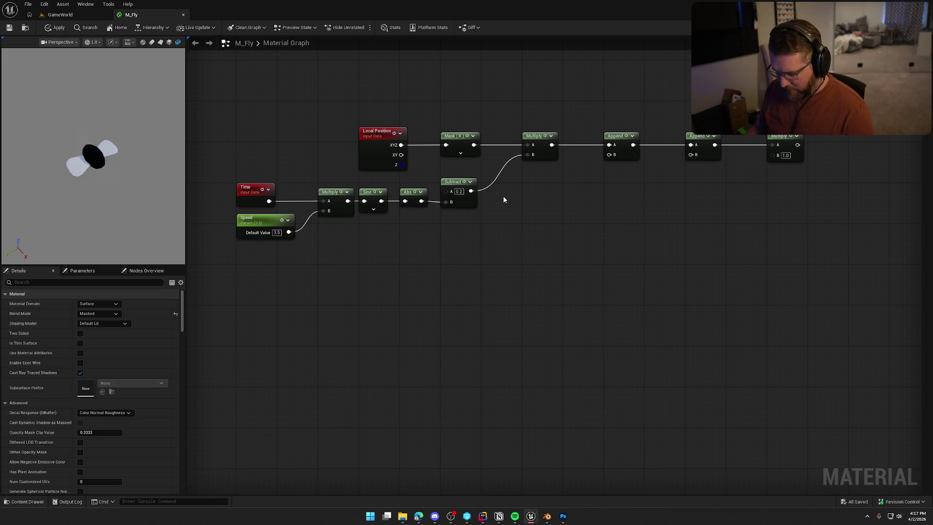
Step: Feed the Sine output into a new Multiply with A set to 100
{"action": "left_click", "coordinate": [470, 222]}
{"action": "mouse_move", "coordinate": [477, 243]}
{"action": "left_mouse_down"}
{"action": "mouse_move", "coordinate": [382, 219]}
{"action": "mouse_move", "coordinate": [386, 204]}
{"action": "left_mouse_up"}
{"action": "left_click", "coordinate": [489, 232]}
{"action": "type", "text": "1"}
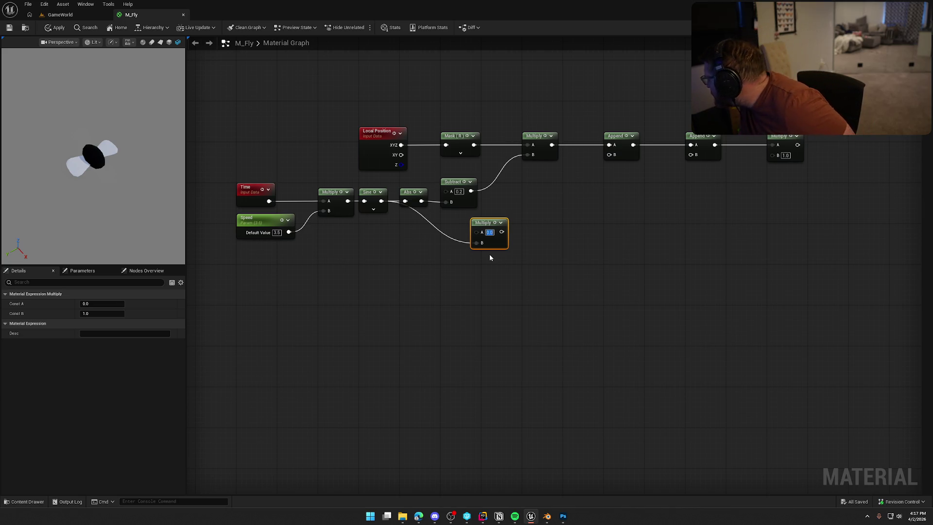
{"action": "type", "text": "00"}
{"action": "left_click_drag", "start_coordinate": [493, 232], "coordinate": [461, 227]}
{"action": "left_click", "coordinate": [569, 276]}
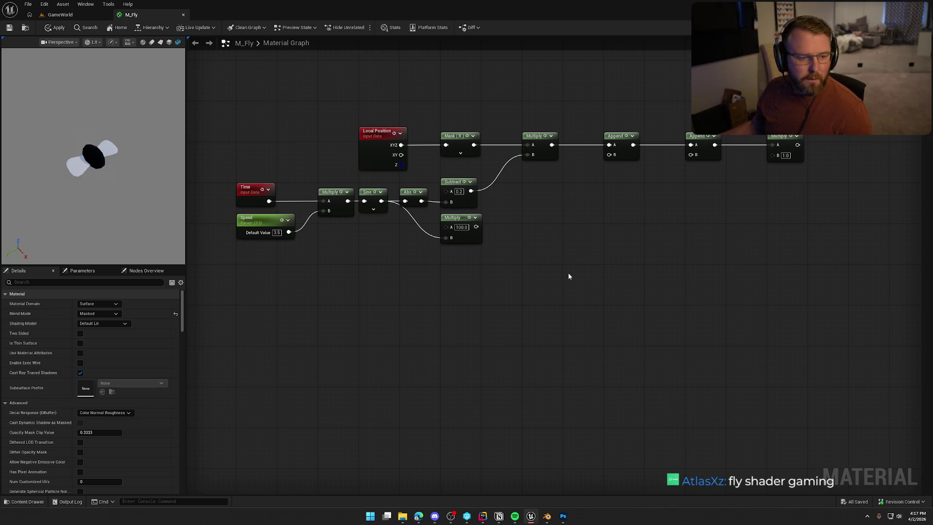
{"action": "key", "text": "alt+Tab"}
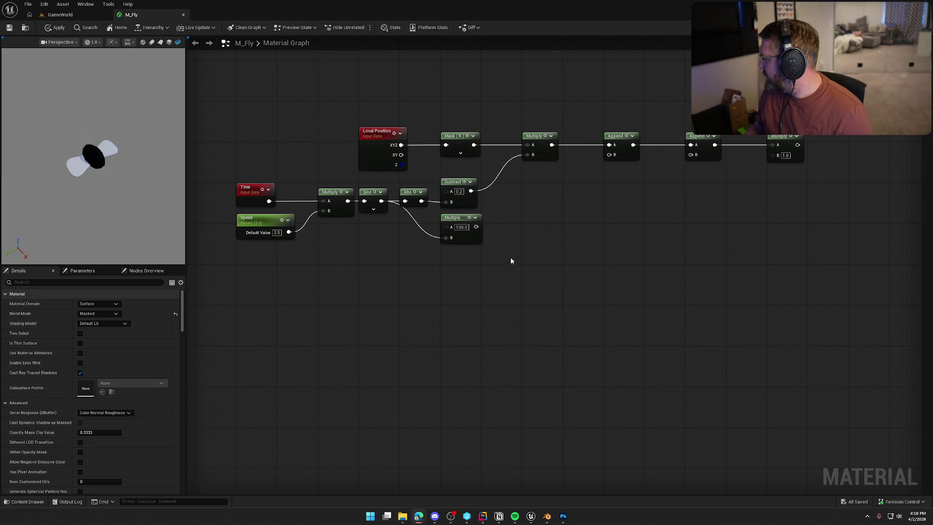
Step: Chain a second Multiply after the 100× node and give the first Append a 0 constant
{"action": "left_click", "coordinate": [535, 216]}
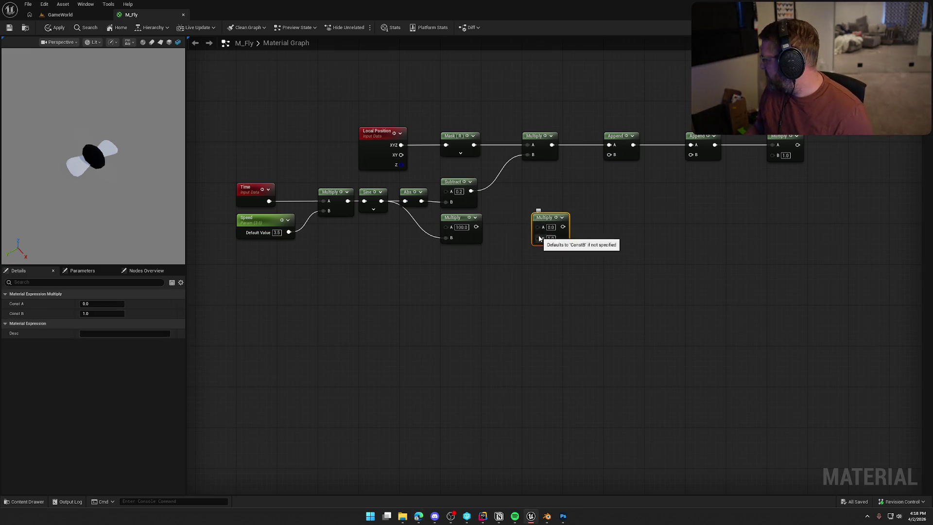
{"action": "left_click_drag", "start_coordinate": [537, 227], "coordinate": [476, 227]}
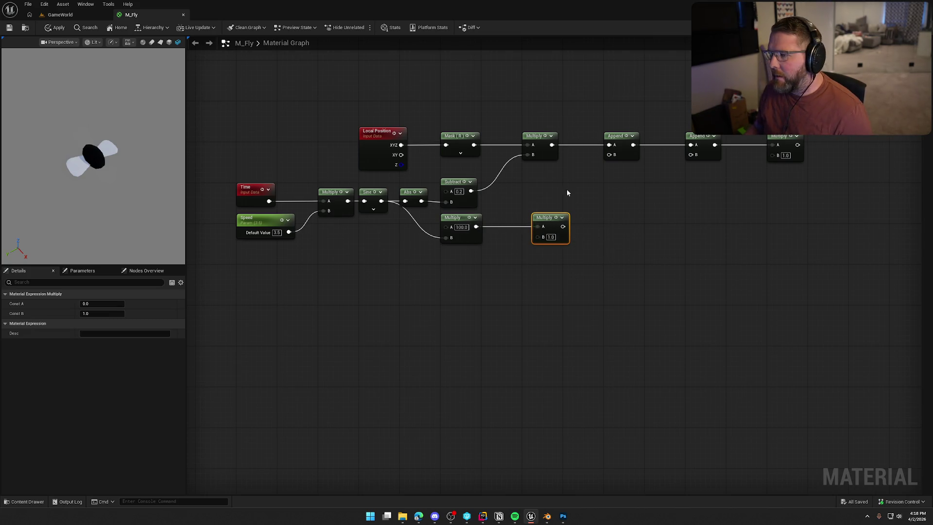
{"action": "mouse_move", "coordinate": [609, 154]}
{"action": "left_mouse_down"}
{"action": "mouse_move", "coordinate": [573, 185]}
{"action": "mouse_move", "coordinate": [530, 171]}
{"action": "mouse_move", "coordinate": [547, 168]}
{"action": "left_mouse_up"}
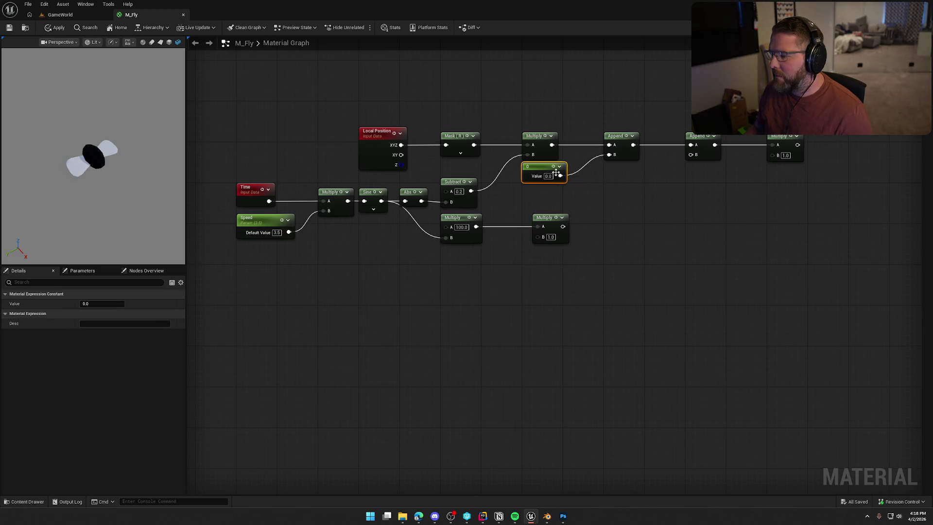
{"action": "left_click", "coordinate": [629, 219]}
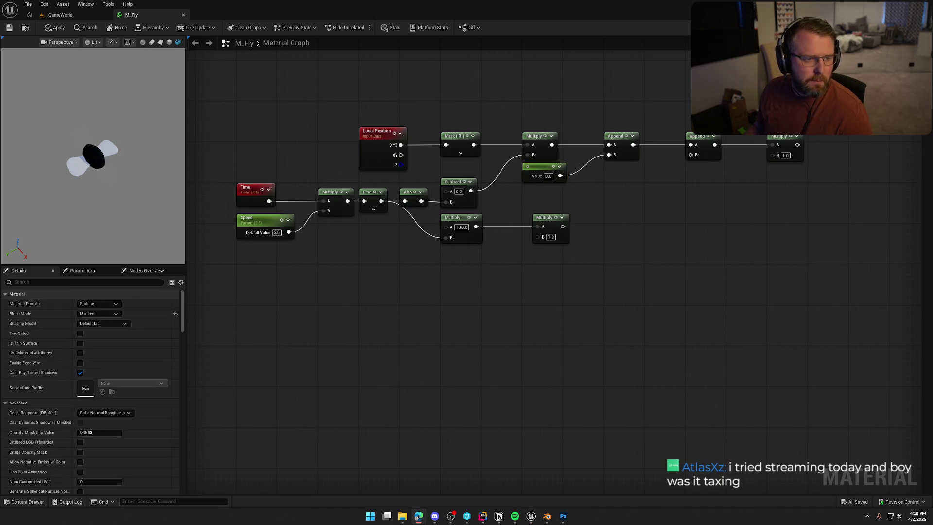
{"action": "mouse_move", "coordinate": [620, 262]}
{"action": "left_mouse_down"}
{"action": "mouse_move", "coordinate": [593, 248]}
{"action": "mouse_move", "coordinate": [561, 251]}
{"action": "left_mouse_up"}
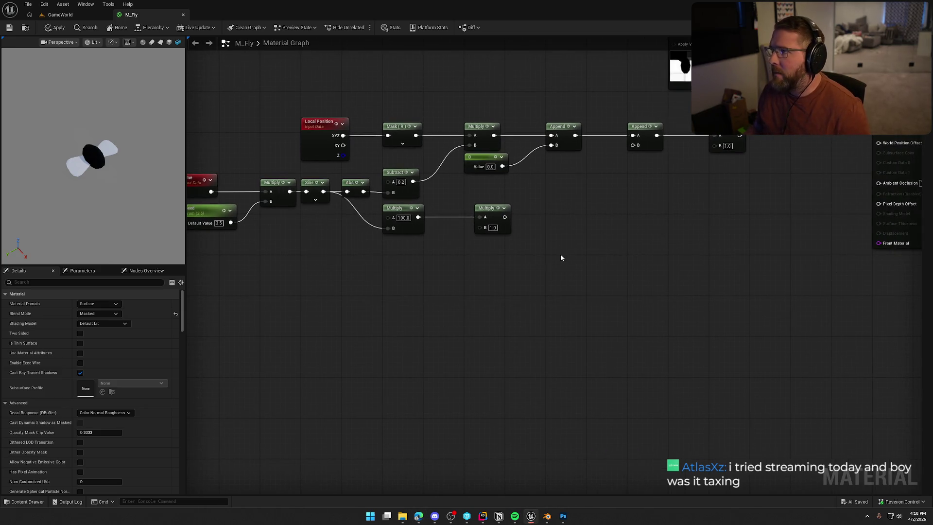
Step: Connect the second Multiply's output into the second Append's B input
{"action": "key", "text": "alt+Tab"}
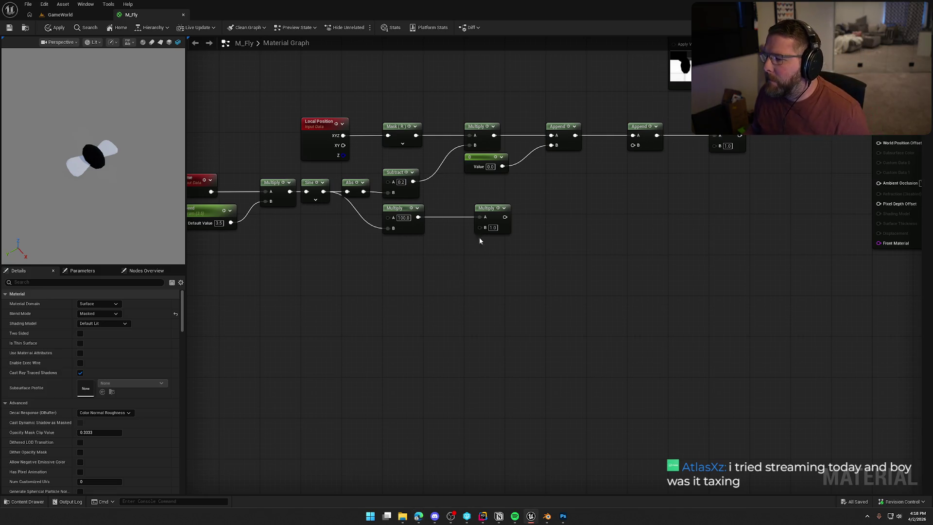
{"action": "left_click", "coordinate": [492, 216]}
{"action": "left_click_drag", "start_coordinate": [542, 229], "coordinate": [512, 219]}
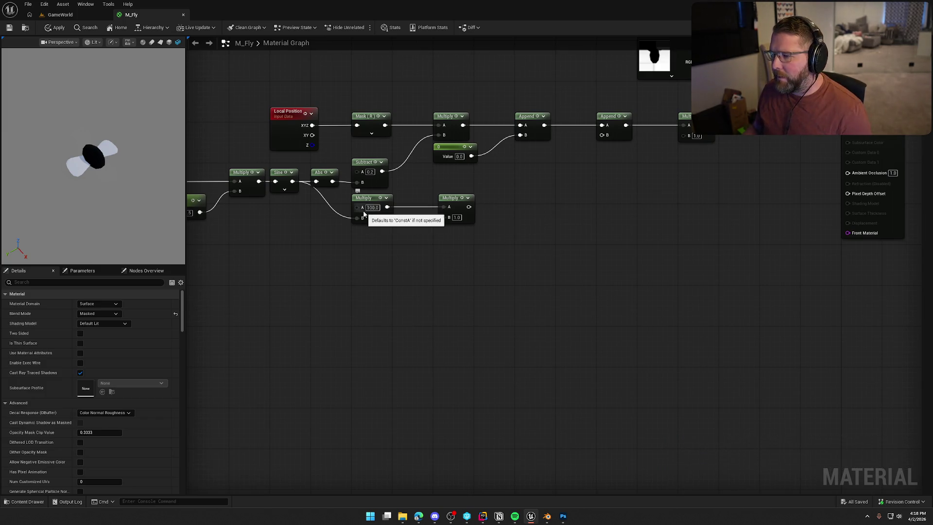
{"action": "mouse_move", "coordinate": [469, 207]}
{"action": "left_mouse_down"}
{"action": "mouse_move", "coordinate": [537, 156]}
{"action": "mouse_move", "coordinate": [602, 135]}
{"action": "left_mouse_up"}
{"action": "left_click_drag", "start_coordinate": [421, 262], "coordinate": [474, 251]}
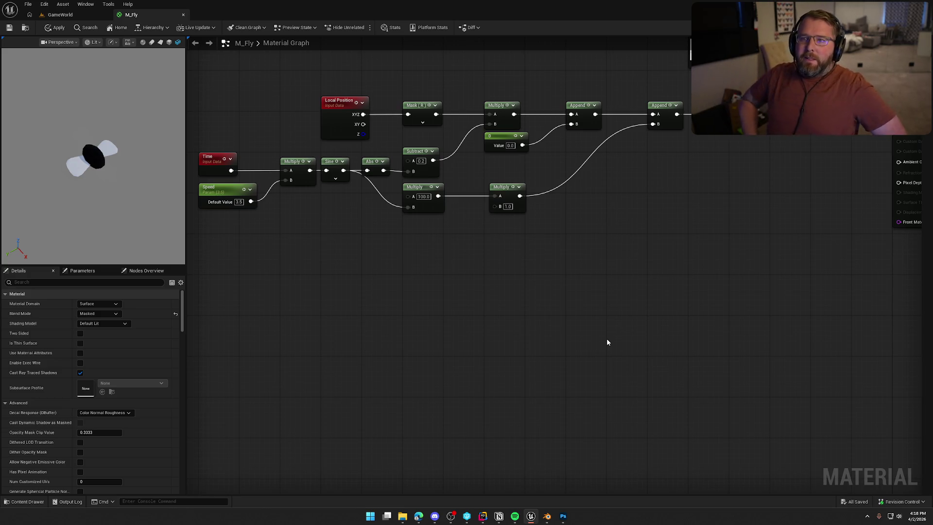
{"action": "key", "text": "alt+Tab"}
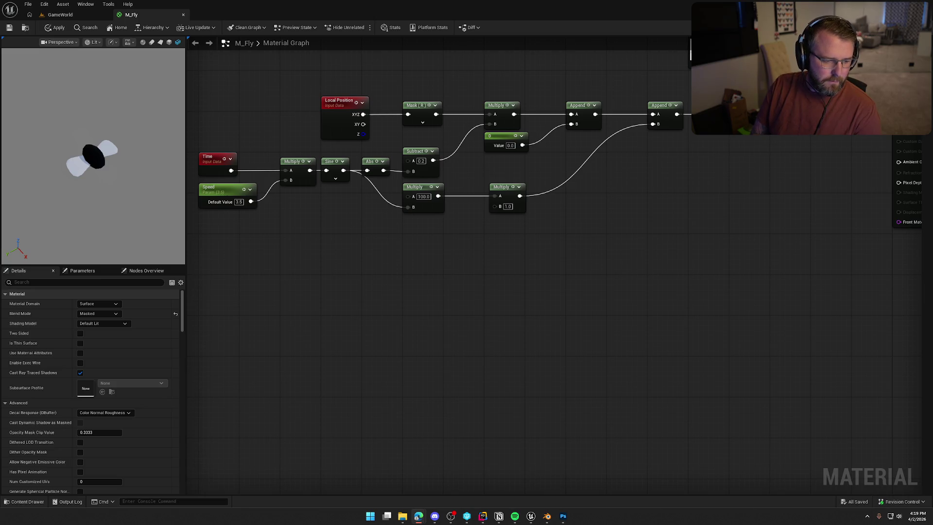
Step: Add a TexCoord[0] node to the M_Fly graph, next to the wing-flap Multiply
{"action": "scroll", "coordinate": [443, 258], "scroll_direction": "down", "scroll_amount": 1}
{"action": "scroll", "coordinate": [471, 258], "scroll_direction": "up", "scroll_amount": 1}
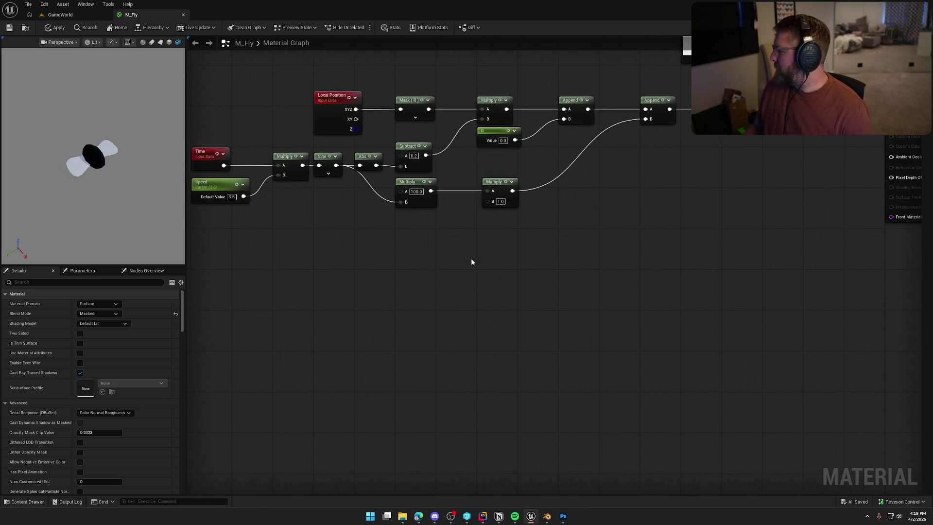
{"action": "left_click_drag", "start_coordinate": [499, 188], "coordinate": [493, 188]}
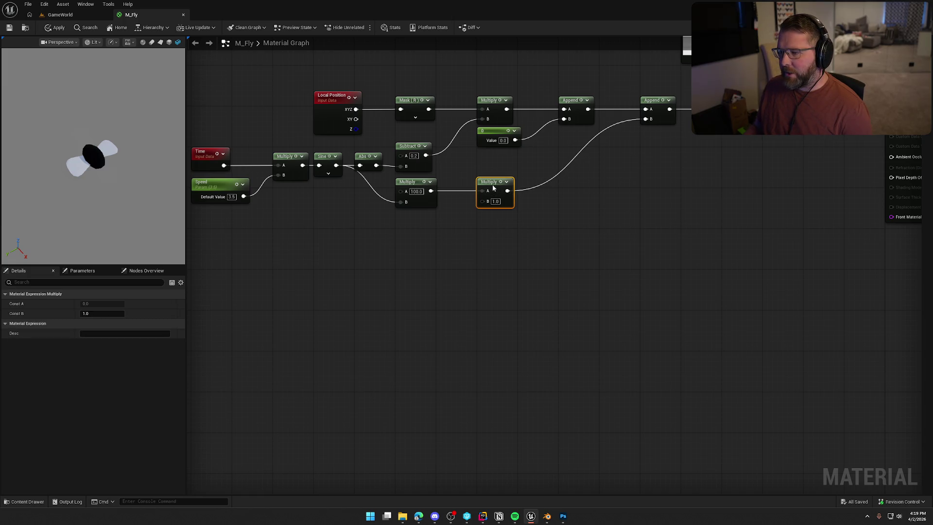
{"action": "left_click", "coordinate": [363, 240]}
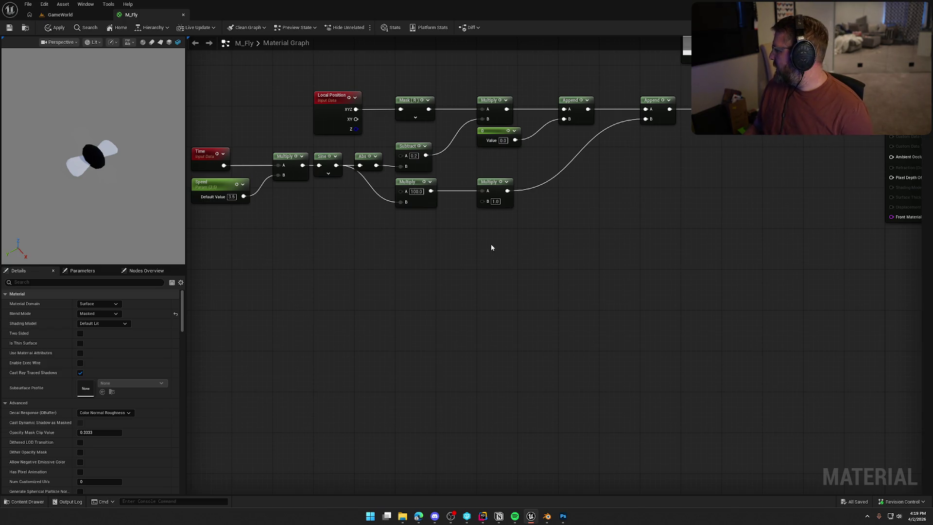
{"action": "right_click", "coordinate": [525, 243]}
{"action": "type", "text": "texcoord"}
{"action": "key", "text": "Return"}
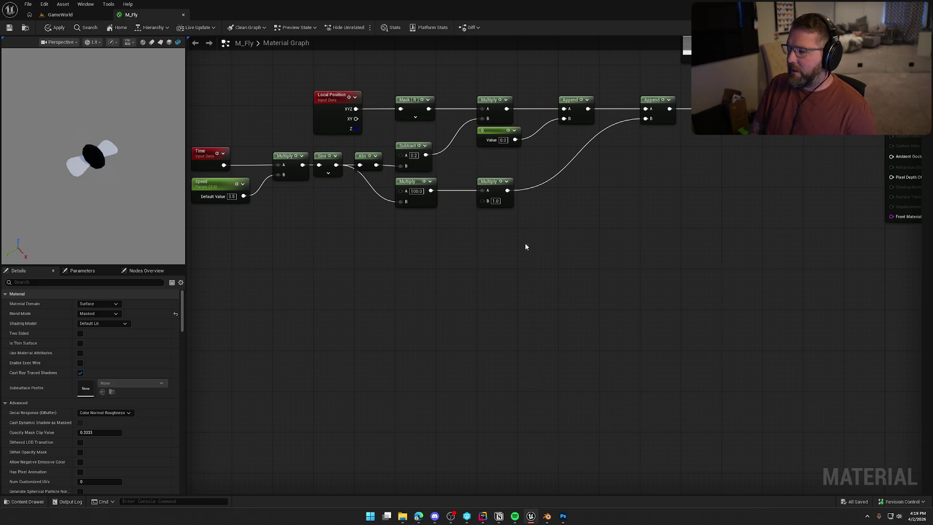
{"action": "left_click_drag", "start_coordinate": [525, 243], "coordinate": [521, 233]}
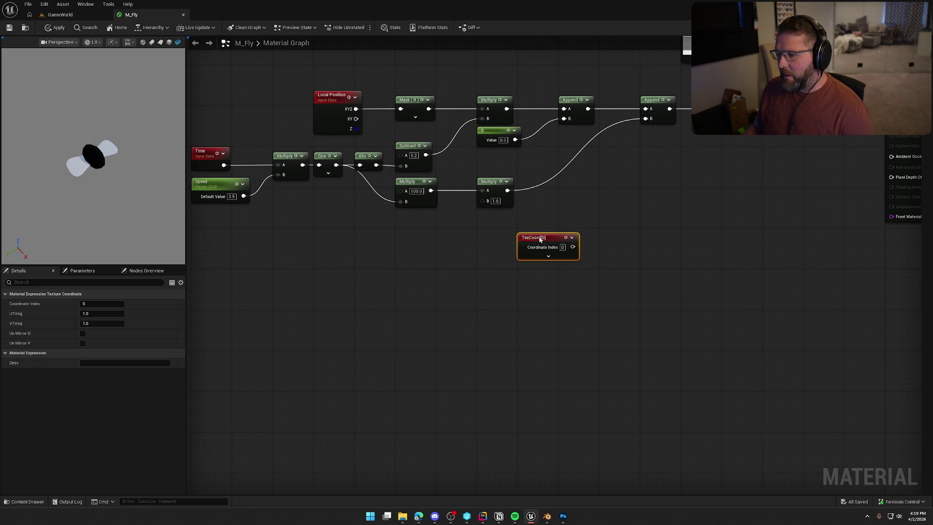
{"action": "left_click_drag", "start_coordinate": [555, 203], "coordinate": [448, 199]}
Step: Add a Mask node after TexCoord[0] with only the R channel enabled
{"action": "left_click", "coordinate": [465, 237]}
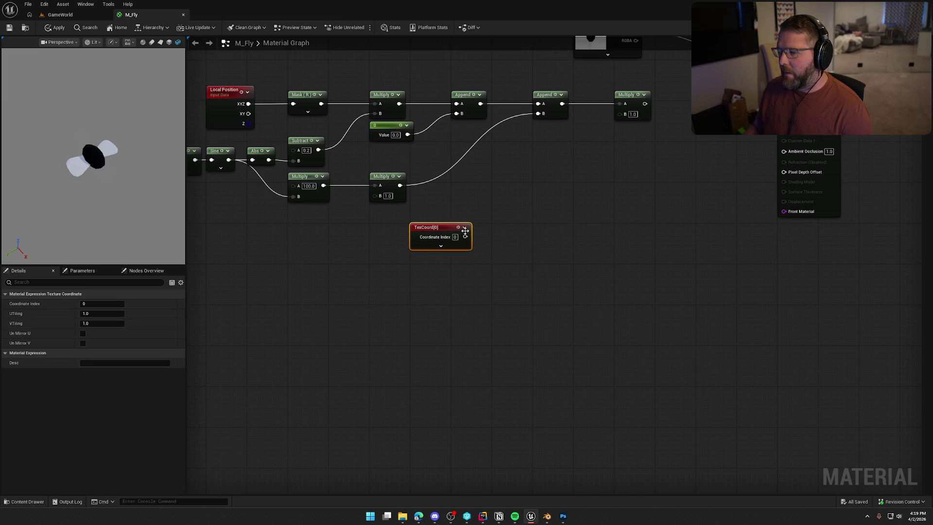
{"action": "left_click_drag", "start_coordinate": [466, 237], "coordinate": [475, 236]}
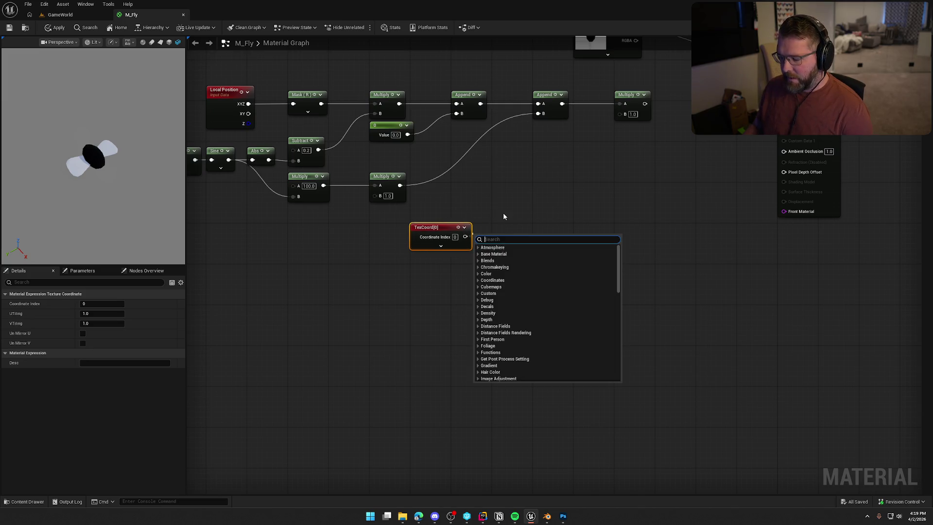
{"action": "type", "text": "mask"}
{"action": "key", "text": "Return"}
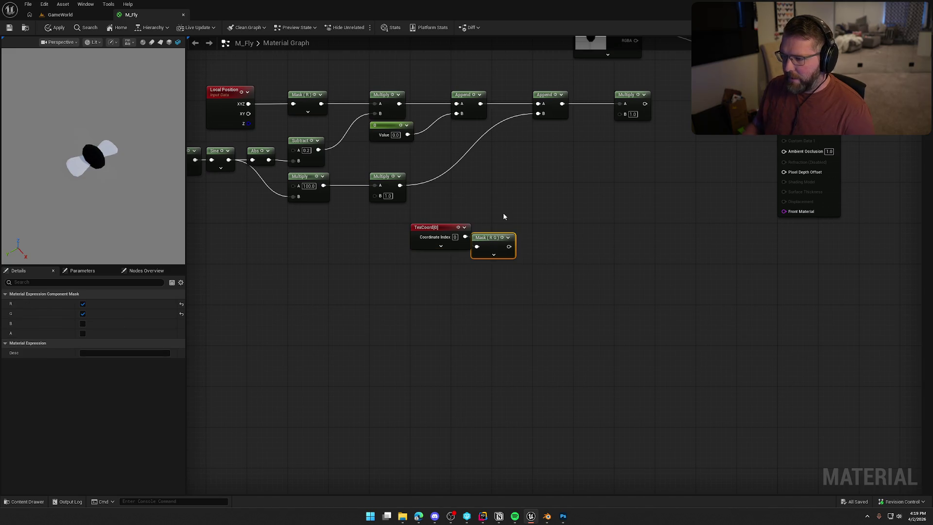
{"action": "left_click_drag", "start_coordinate": [488, 238], "coordinate": [508, 227]}
{"action": "left_click", "coordinate": [83, 313]}
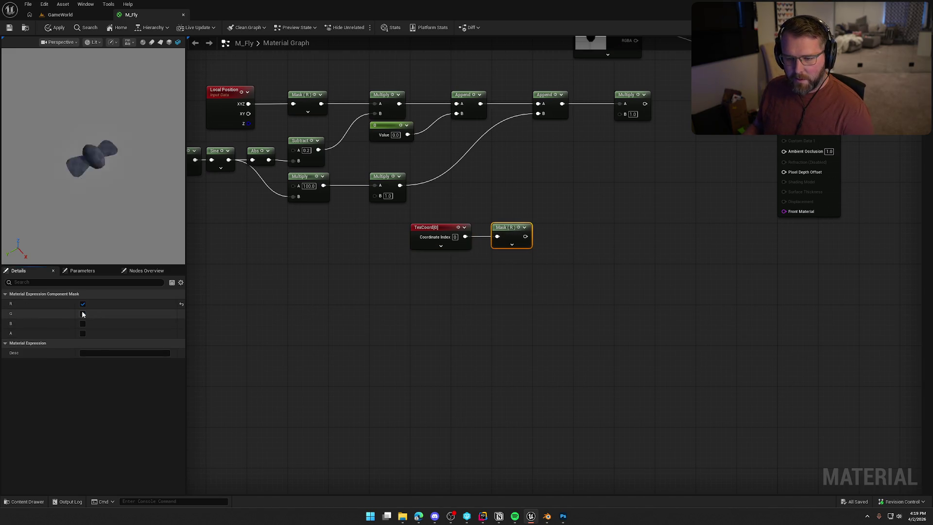
{"action": "left_click", "coordinate": [574, 313]}
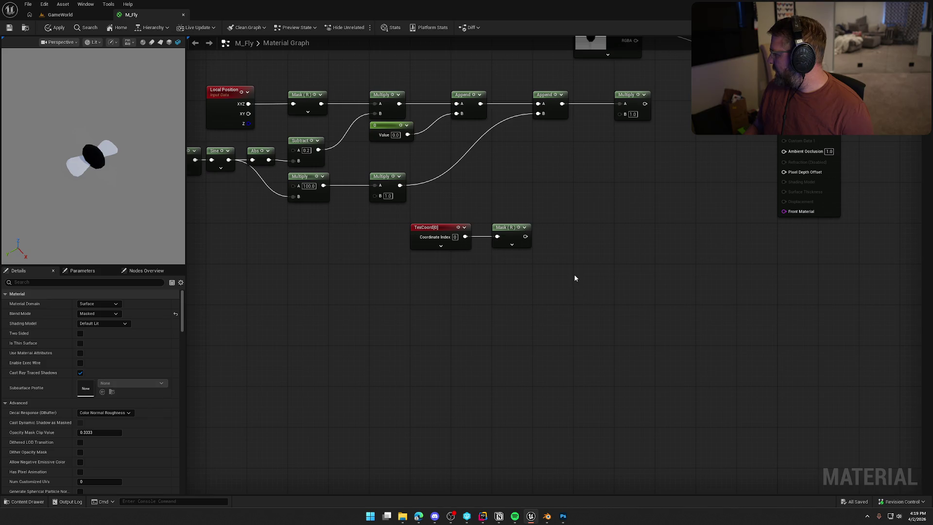
Step: Chain ConstantBiasScale, Abs and Power (Exp 2.0) nodes after Mask (R)
{"action": "left_click_drag", "start_coordinate": [525, 236], "coordinate": [547, 240]}
{"action": "type", "text": "consta"}
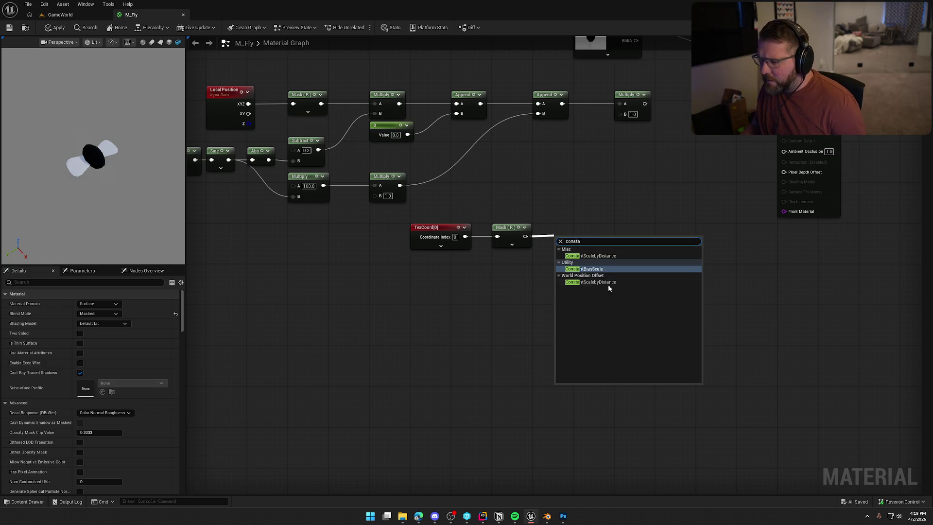
{"action": "left_click", "coordinate": [594, 269]}
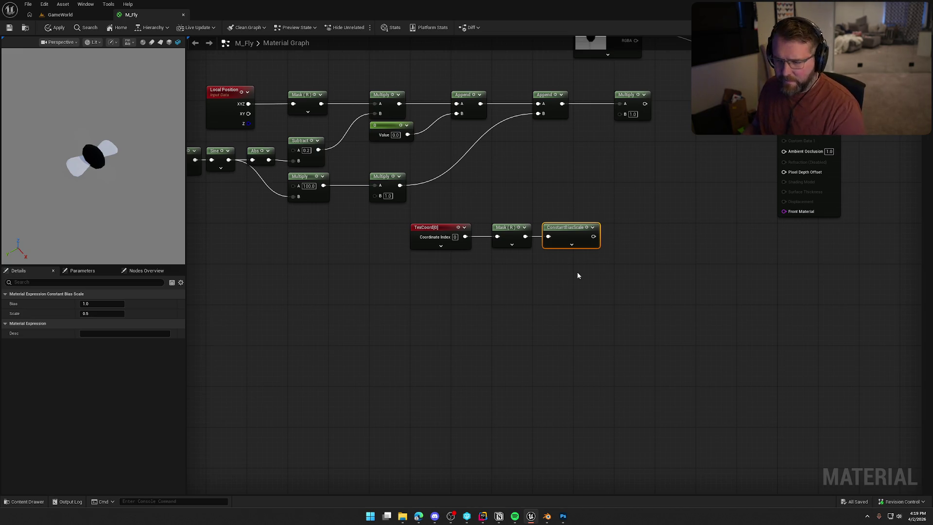
{"action": "left_click_drag", "start_coordinate": [593, 235], "coordinate": [611, 240]}
{"action": "type", "text": "abs"}
{"action": "key", "text": "Return"}
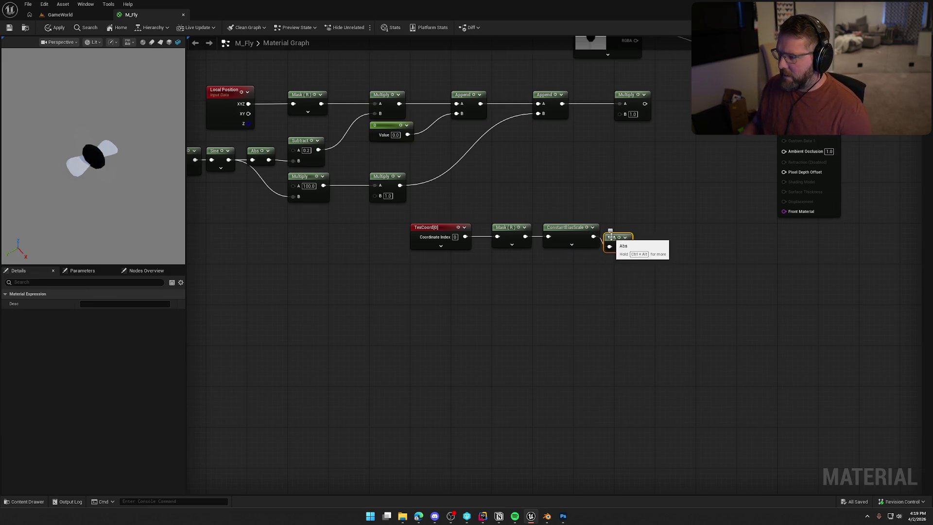
{"action": "left_click_drag", "start_coordinate": [629, 233], "coordinate": [665, 238]}
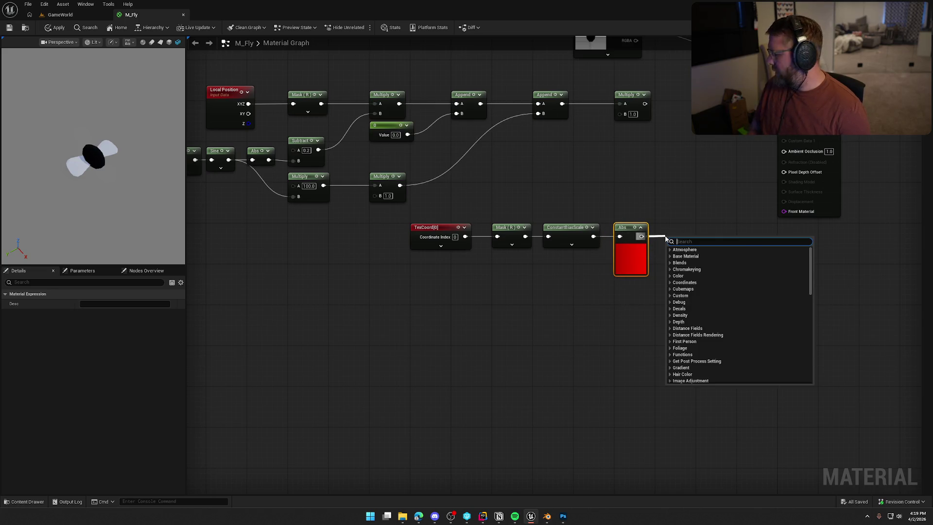
{"action": "type", "text": "power"}
{"action": "key", "text": "Return"}
{"action": "left_click_drag", "start_coordinate": [673, 235], "coordinate": [668, 235]}
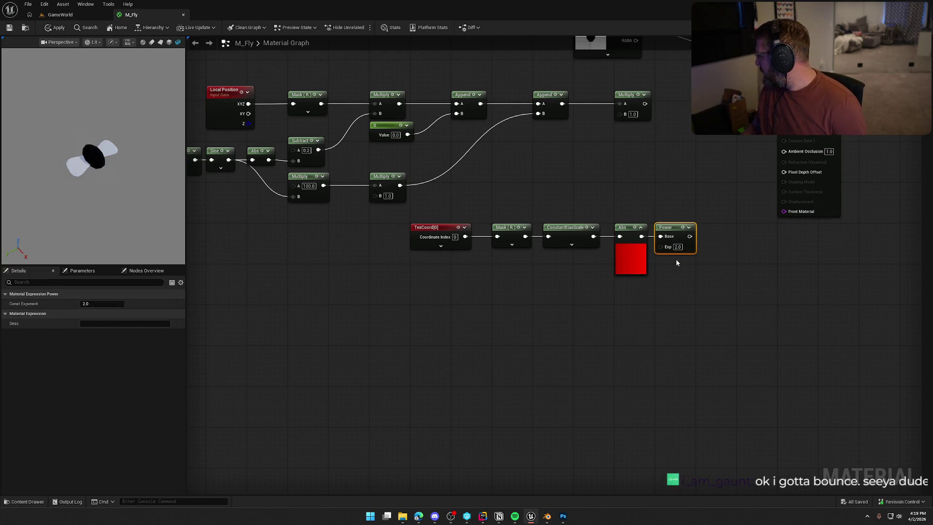
{"action": "left_click", "coordinate": [699, 246]}
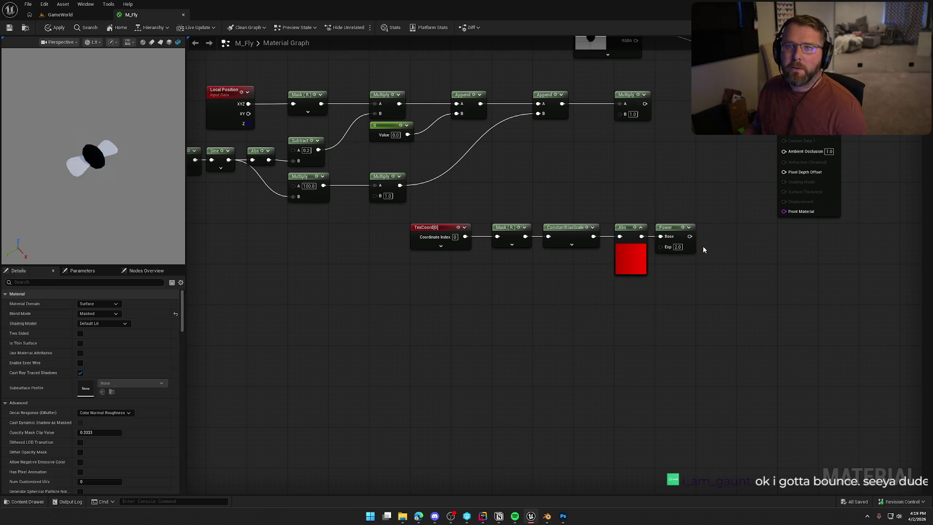
Step: Bring the Time and Speed nodes of the wing-flap math into view, then return to Photoshop
{"action": "mouse_move", "coordinate": [725, 246]}
{"action": "left_mouse_down"}
{"action": "mouse_move", "coordinate": [710, 264]}
{"action": "mouse_move", "coordinate": [632, 124]}
{"action": "mouse_move", "coordinate": [690, 142]}
{"action": "mouse_move", "coordinate": [792, 141]}
{"action": "mouse_move", "coordinate": [770, 130]}
{"action": "left_mouse_up"}
{"action": "mouse_move", "coordinate": [507, 197]}
{"action": "left_mouse_down"}
{"action": "mouse_move", "coordinate": [582, 203]}
{"action": "mouse_move", "coordinate": [604, 236]}
{"action": "left_mouse_up"}
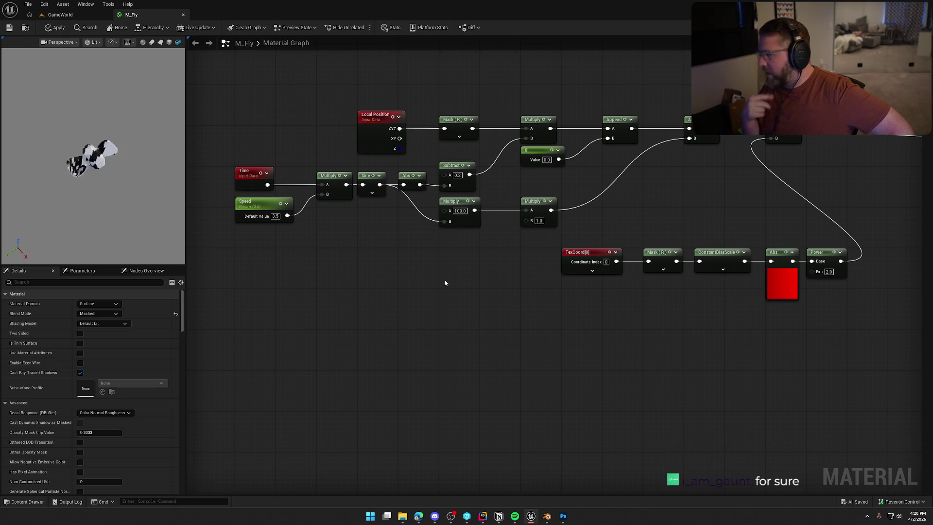
{"action": "left_click", "coordinate": [563, 516]}
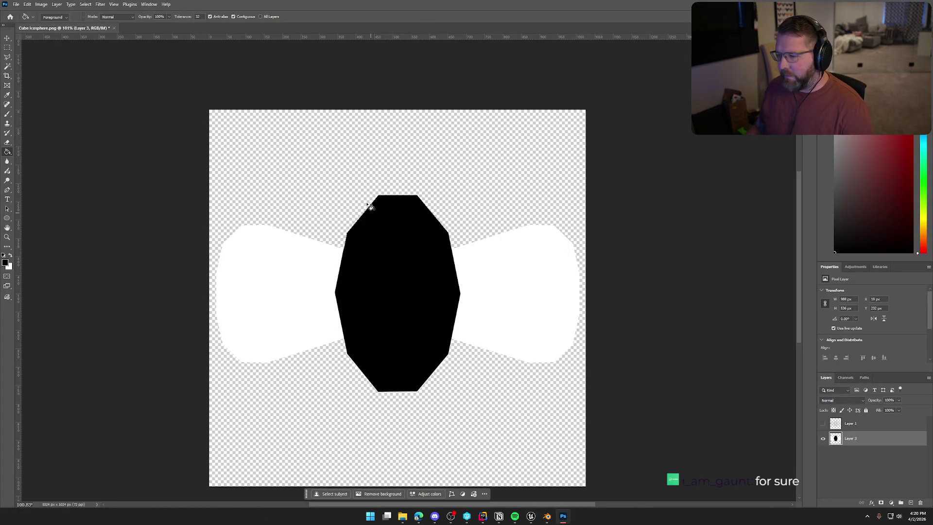
Step: Create an empty Layer 4 above the black shape layer in the Cube Icosphere image
{"action": "left_click", "coordinate": [911, 502]}
{"action": "left_click", "coordinate": [863, 474]}
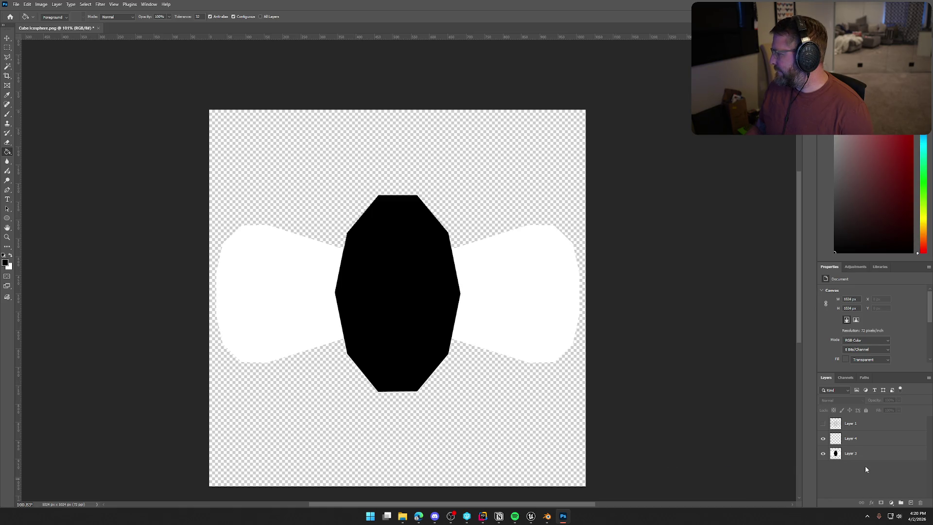
{"action": "key", "text": "alt+Tab"}
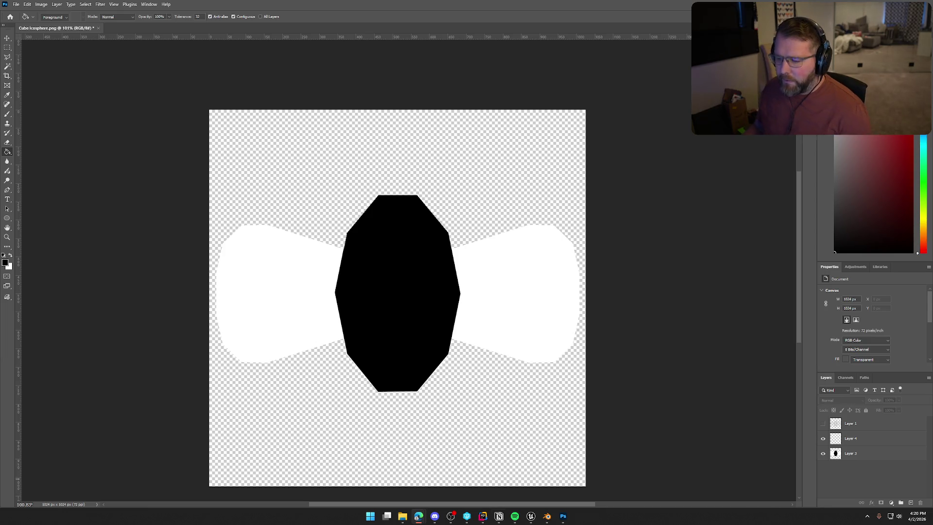
Step: Enter -0.5 as the Bias of M_Fly's ConstantBiasScale node in the Details panel
{"action": "left_click", "coordinate": [531, 517]}
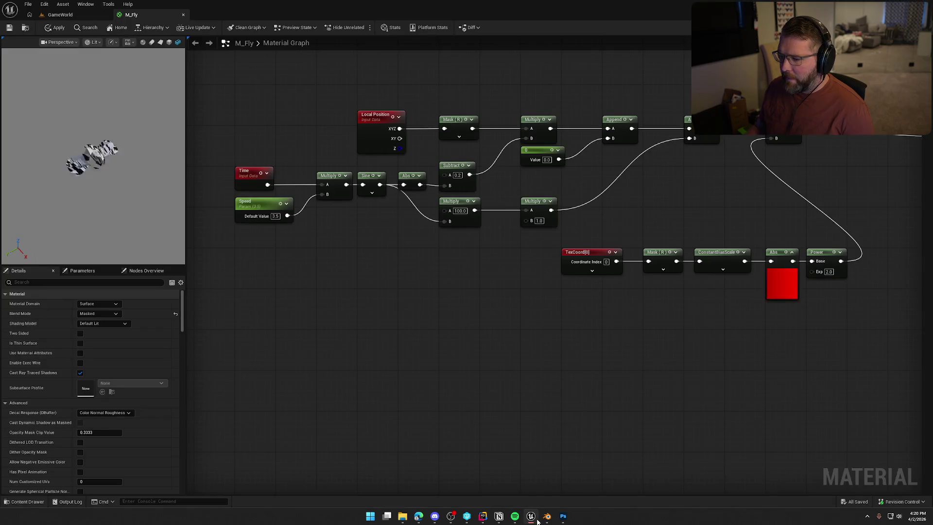
{"action": "left_click", "coordinate": [695, 264]}
{"action": "left_click", "coordinate": [98, 304]}
{"action": "type", "text": "-"}
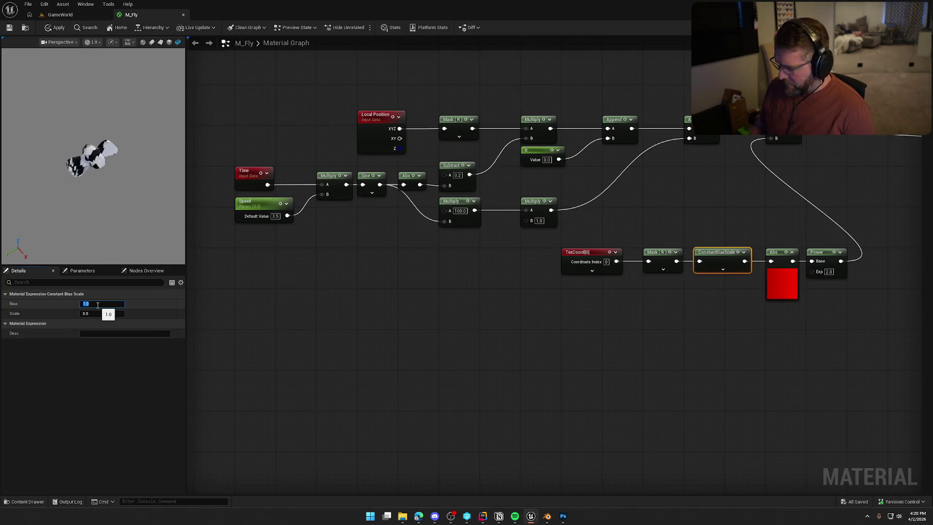
{"action": "type", "text": ".5"}
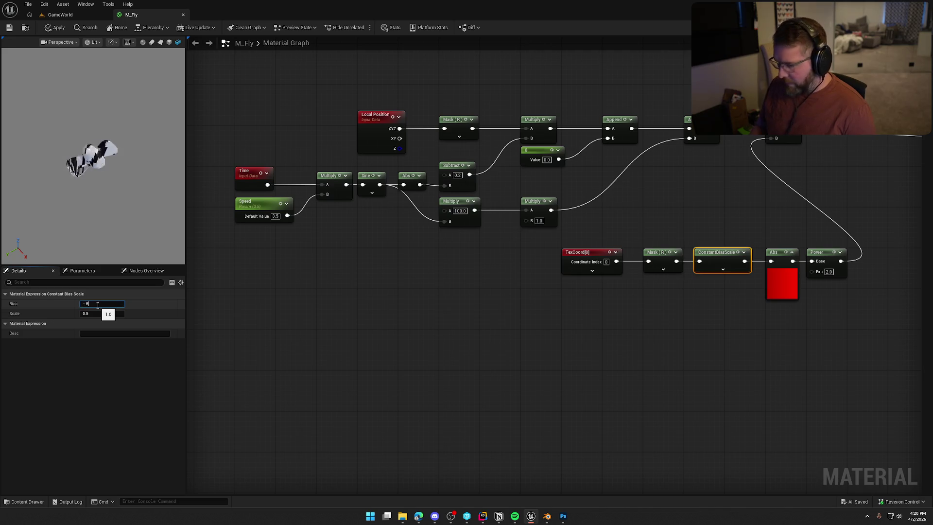
{"action": "key", "text": "Tab"}
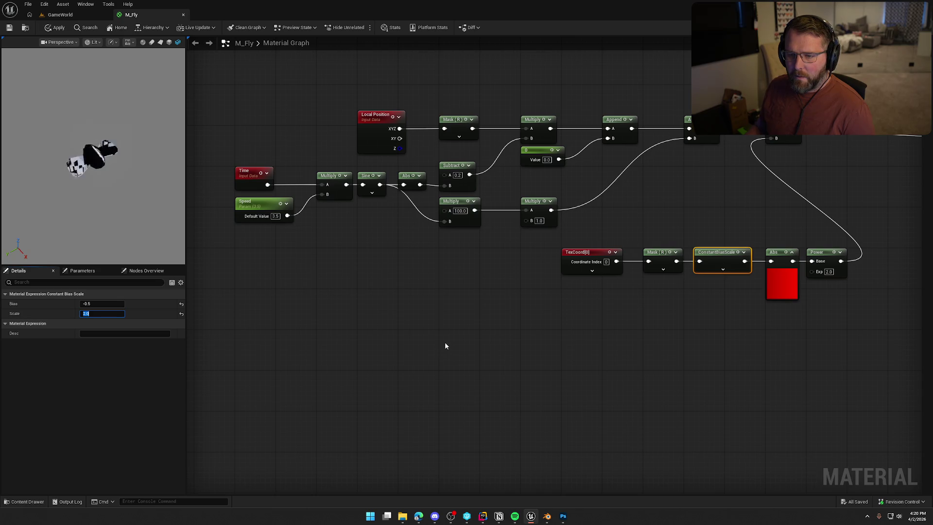
{"action": "left_click_drag", "start_coordinate": [475, 211], "coordinate": [436, 277]}
{"action": "left_click", "coordinate": [396, 267]}
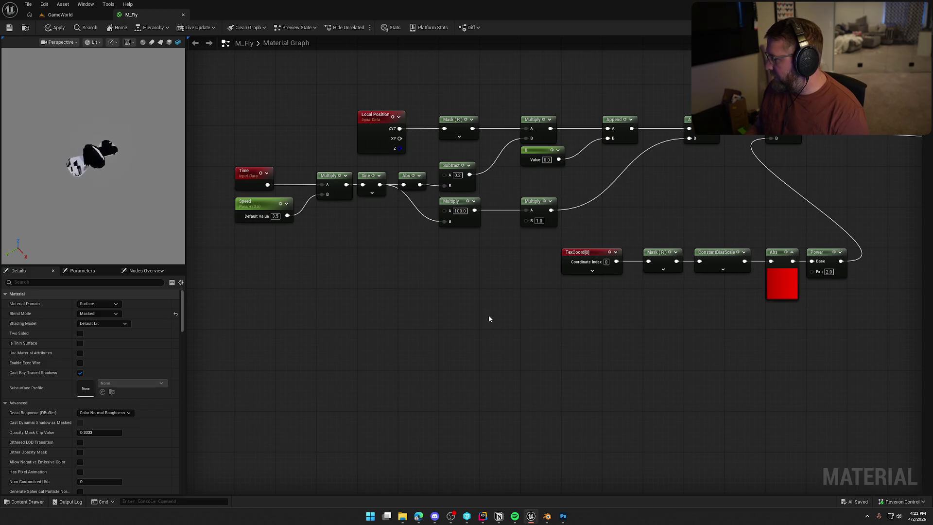
Step: Try filling Layer 4 red, then undo the full-canvas fill
{"action": "left_click", "coordinate": [563, 516]}
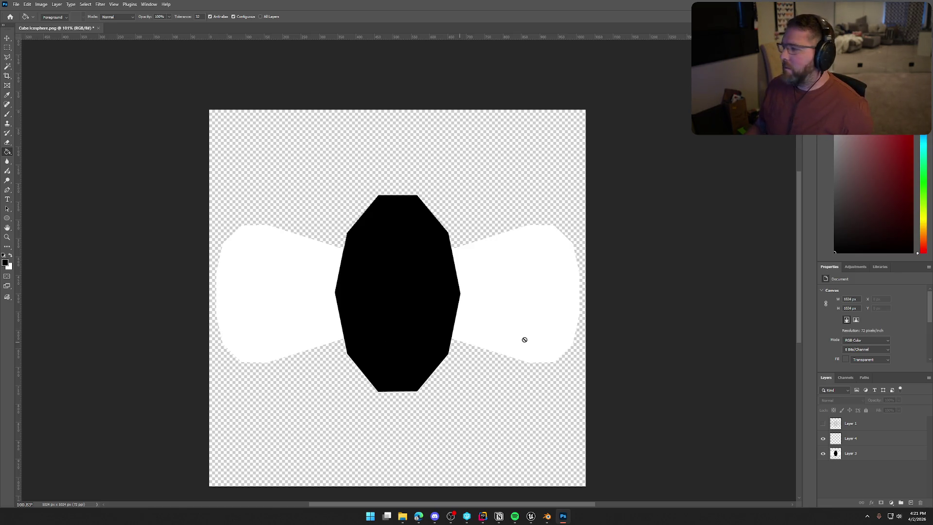
{"action": "key", "text": "alt+Tab"}
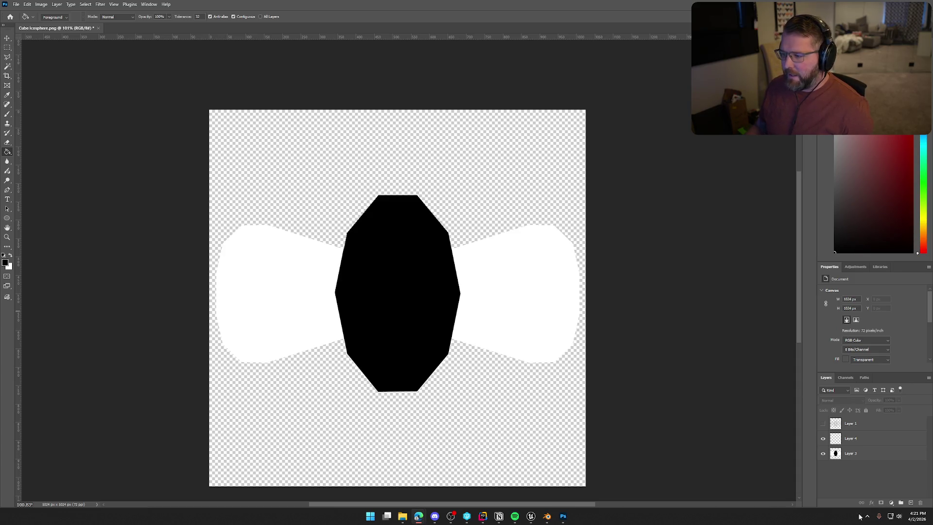
{"action": "left_click", "coordinate": [855, 446]}
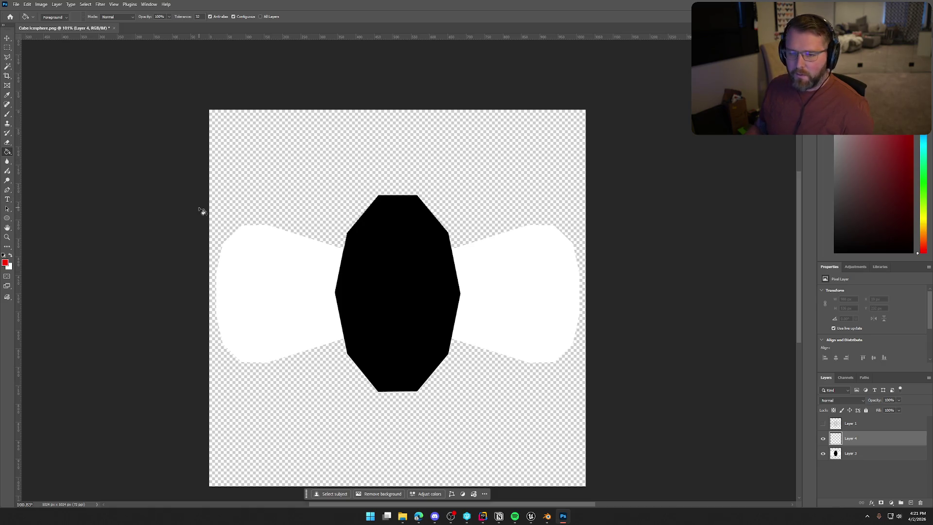
{"action": "left_click", "coordinate": [398, 295]}
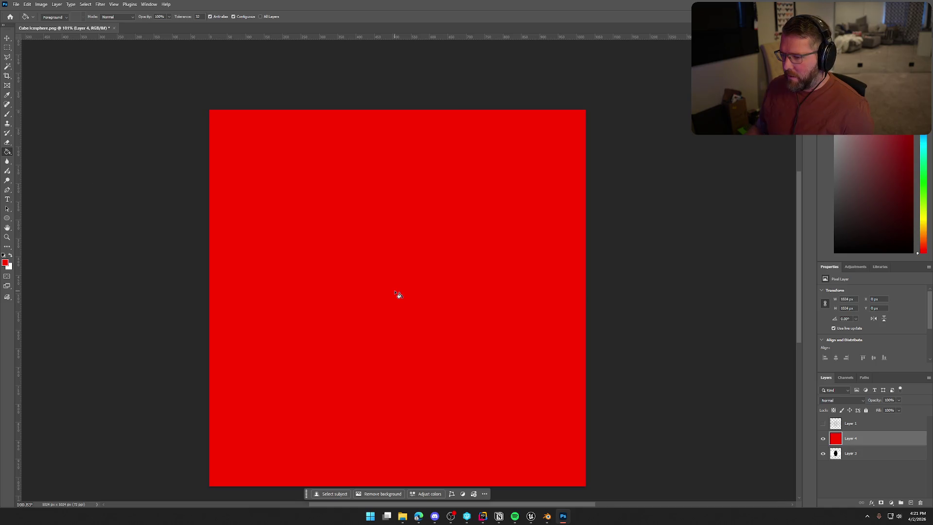
{"action": "key", "text": "ctrl+z"}
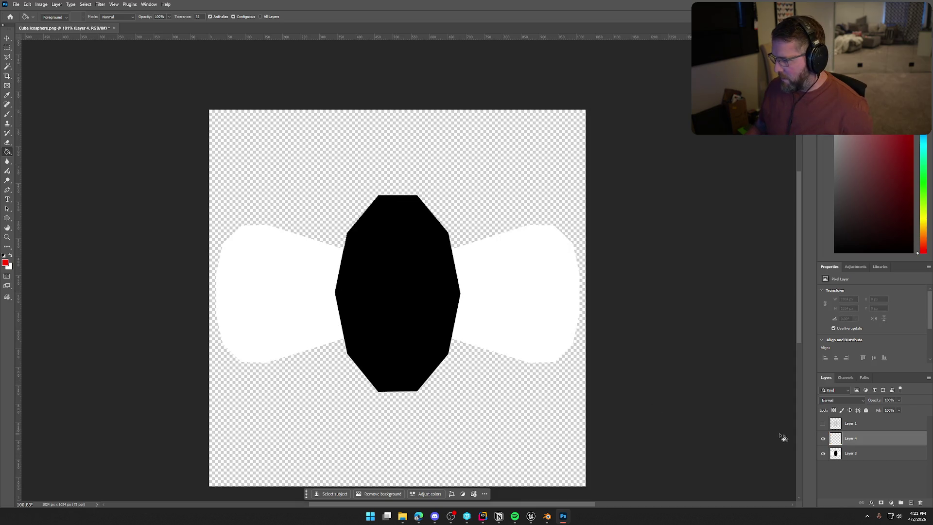
Step: Select the black body shape on Layer 3 by colour and fill it red on Layer 4
{"action": "left_click", "coordinate": [837, 456]}
{"action": "left_click", "coordinate": [8, 66]}
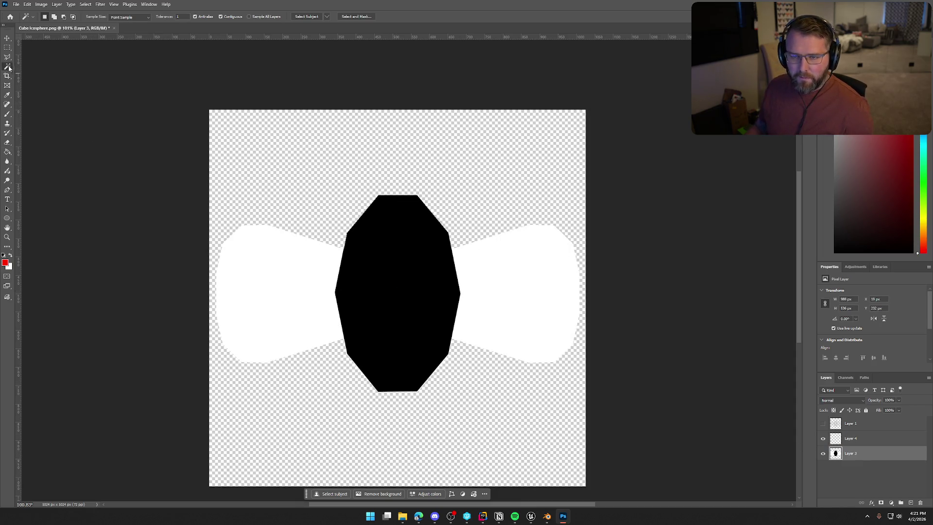
{"action": "left_click", "coordinate": [404, 314]}
{"action": "left_click", "coordinate": [851, 438]}
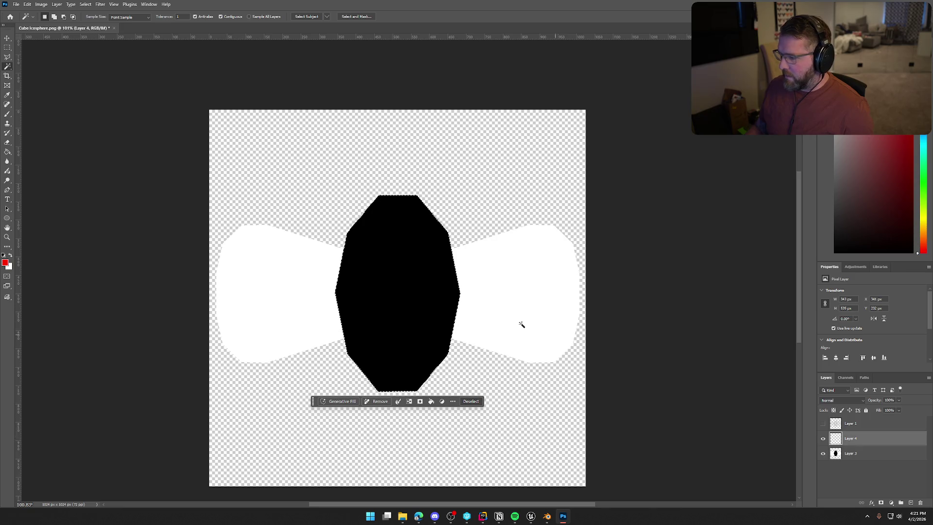
{"action": "left_click", "coordinate": [7, 152]}
{"action": "left_click", "coordinate": [367, 291]}
{"action": "key", "text": "ctrl+d"}
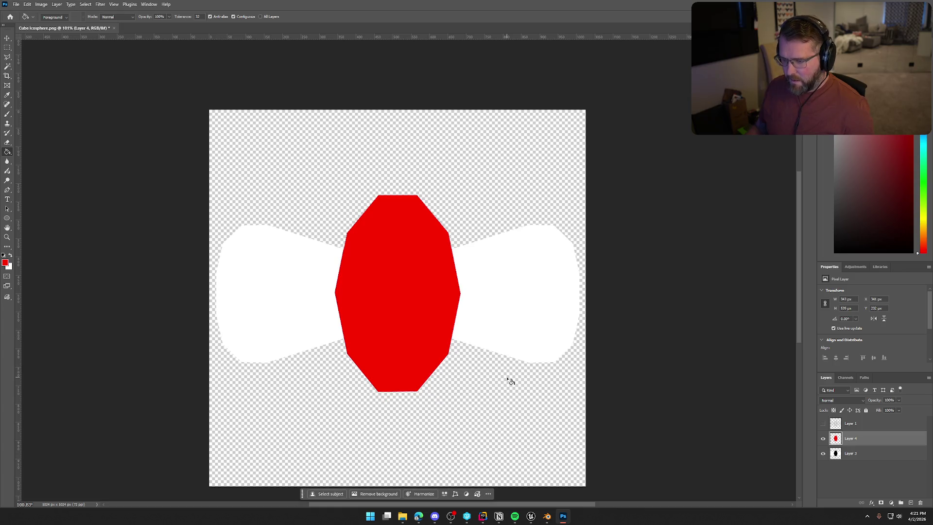
Step: Quick Export the image as PNG body mask 'Bodyly' into the TrailNError art folder
{"action": "left_click", "coordinate": [16, 5]}
{"action": "mouse_move", "coordinate": [44, 132]}
{"action": "left_click", "coordinate": [113, 133]}
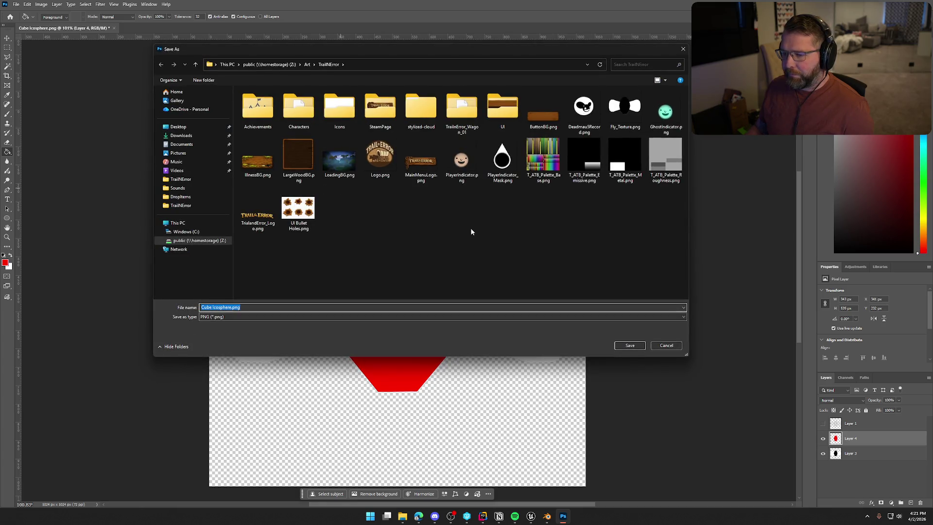
{"action": "type", "text": "BodyMask"}
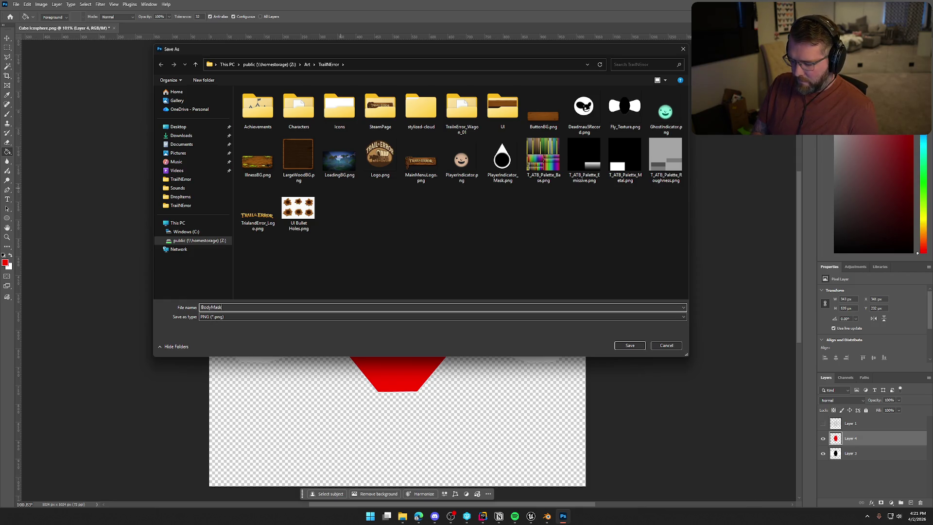
{"action": "type", "text": "ly"}
{"action": "key", "text": "Return"}
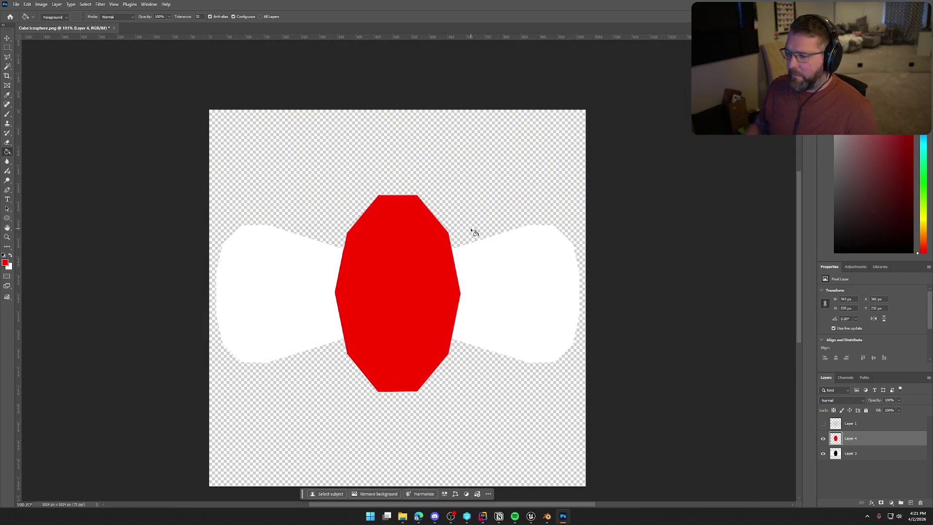
{"action": "left_click", "coordinate": [531, 516]}
{"action": "key", "text": "ctrl+space"}
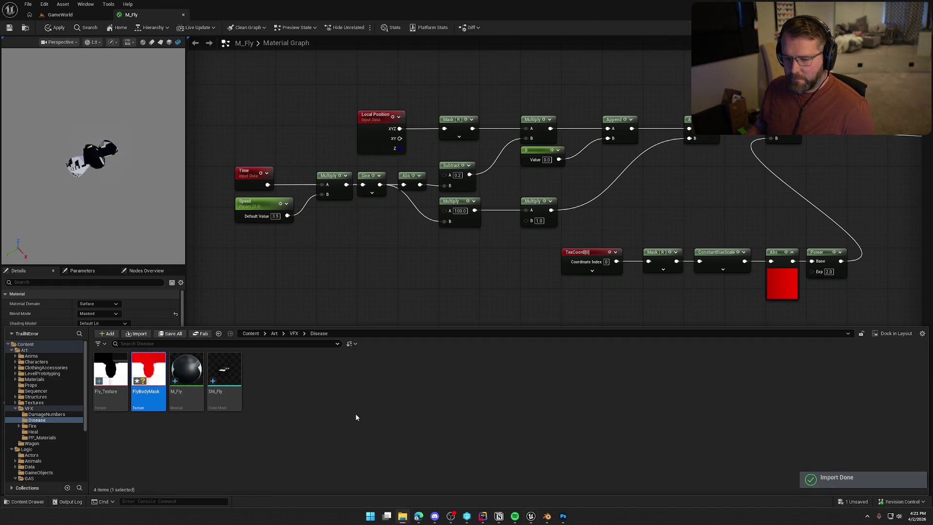
Step: Add a FlyBodyMask texture sample and wire its R output into the lower Multiply's B input
{"action": "left_click_drag", "start_coordinate": [149, 369], "coordinate": [419, 265]}
{"action": "left_click_drag", "start_coordinate": [481, 288], "coordinate": [532, 222]}
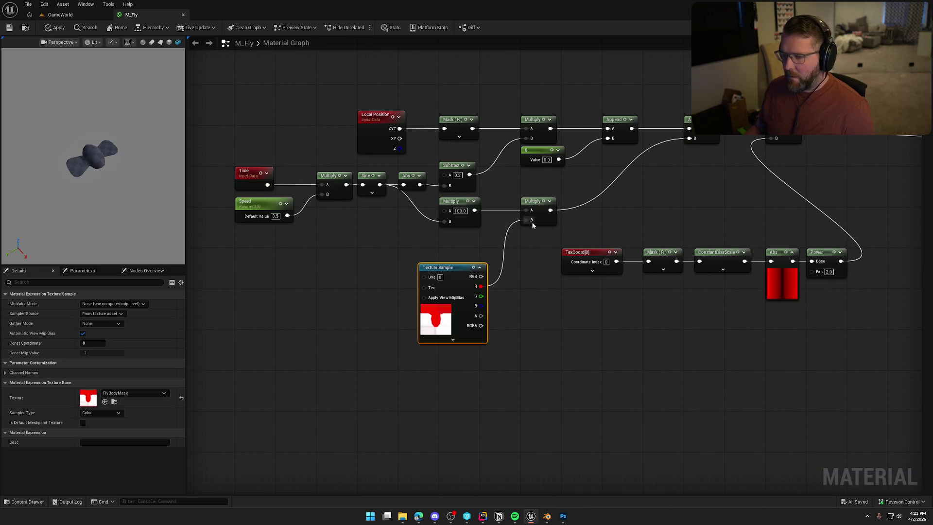
{"action": "left_click_drag", "start_coordinate": [440, 268], "coordinate": [468, 237]}
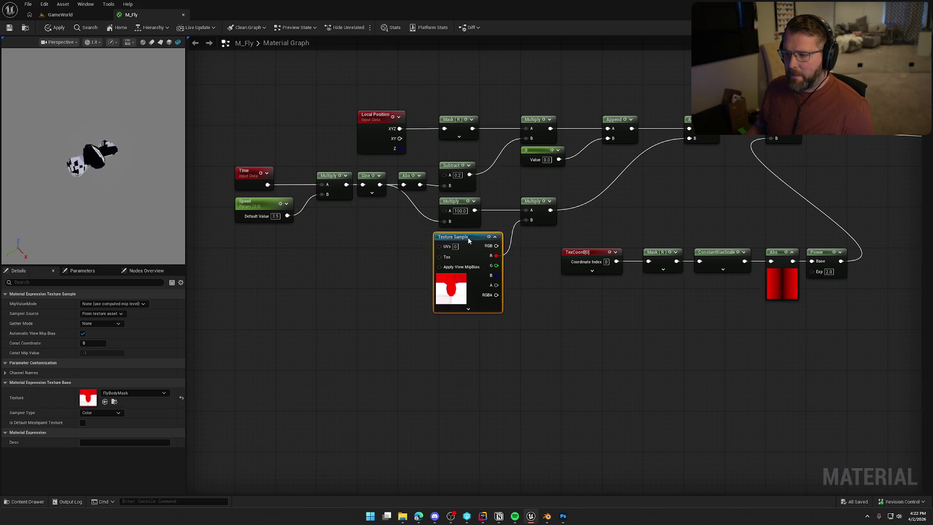
{"action": "left_click", "coordinate": [514, 335]}
{"action": "left_click", "coordinate": [426, 291]}
Step: Open FlyBodyMask in the texture editor and preview its red, green, blue and alpha channels individually
{"action": "key", "text": "ctrl+space"}
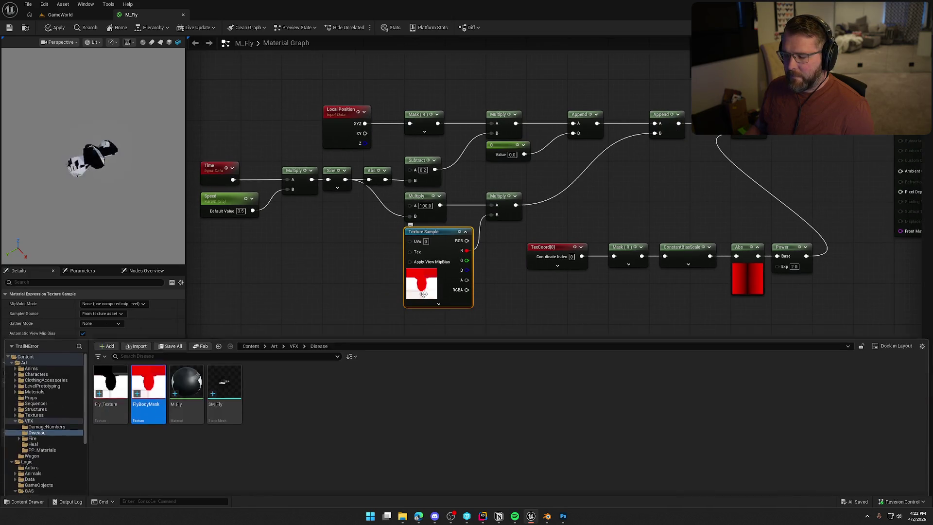
{"action": "double_click", "coordinate": [157, 373]}
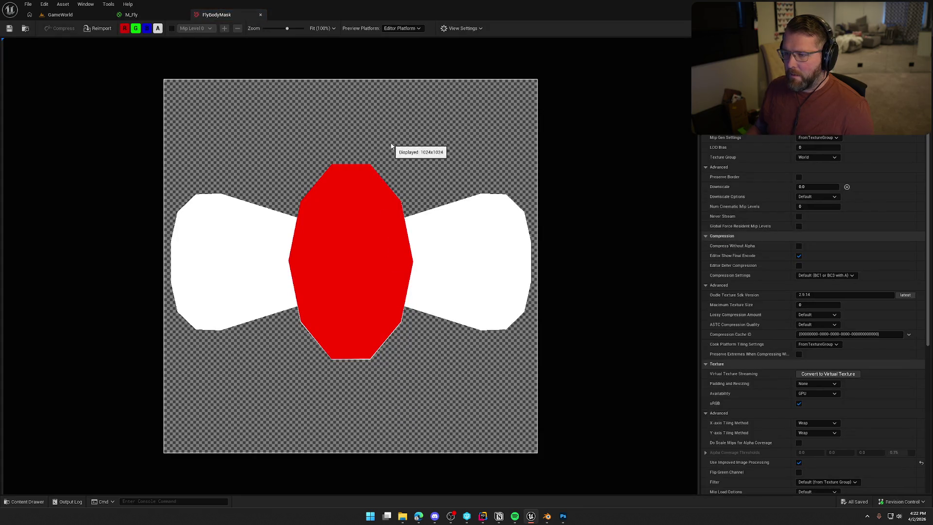
{"action": "left_click", "coordinate": [136, 29]}
{"action": "left_click", "coordinate": [147, 28]}
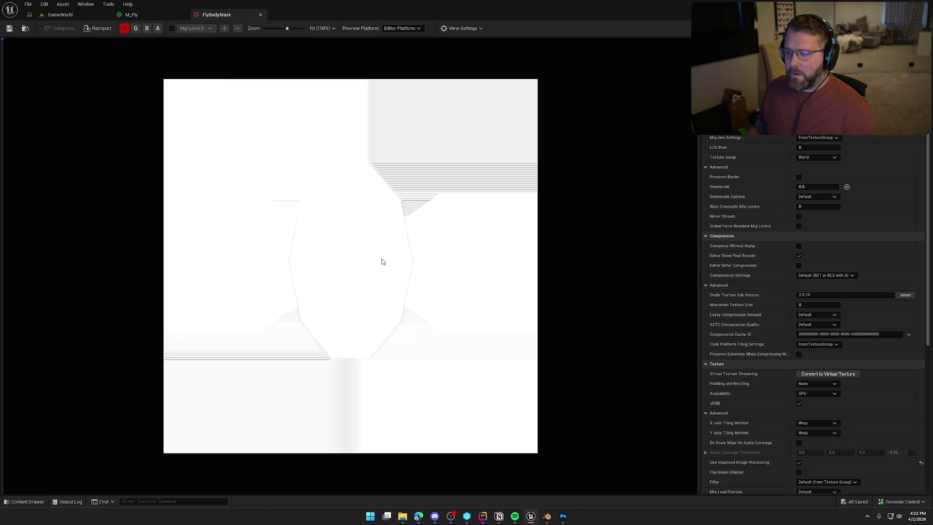
{"action": "left_click", "coordinate": [124, 28]}
{"action": "left_click", "coordinate": [136, 28]}
{"action": "left_click", "coordinate": [146, 28]}
{"action": "left_click", "coordinate": [137, 29]}
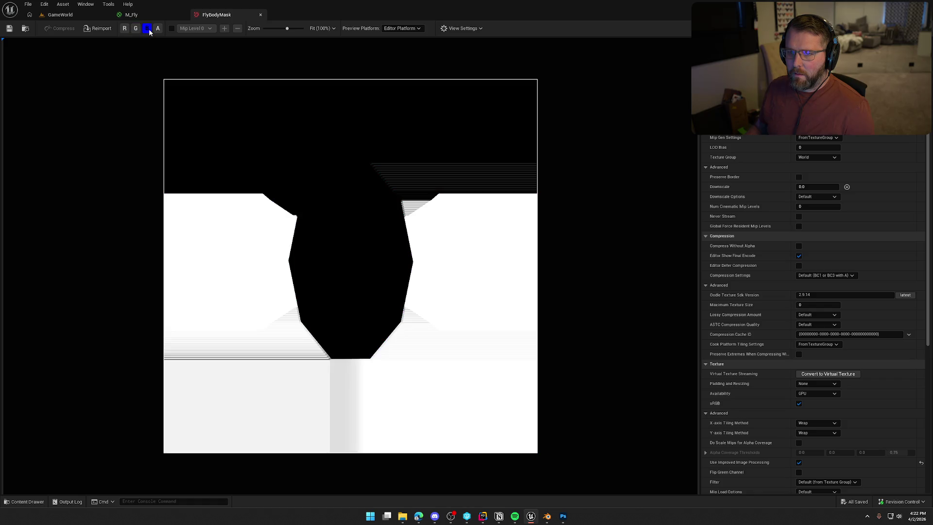
{"action": "left_click", "coordinate": [158, 28]}
{"action": "left_click", "coordinate": [146, 28]}
{"action": "left_click", "coordinate": [135, 28]}
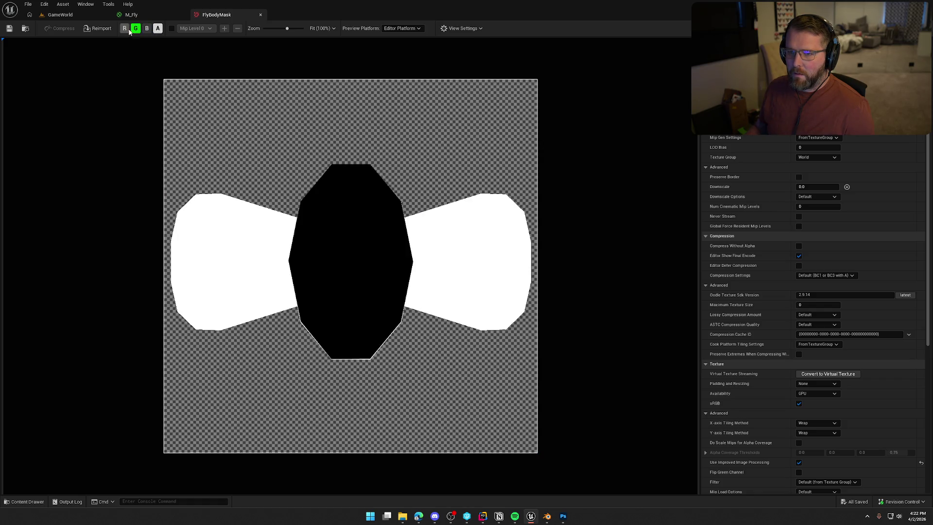
{"action": "left_click", "coordinate": [124, 28]}
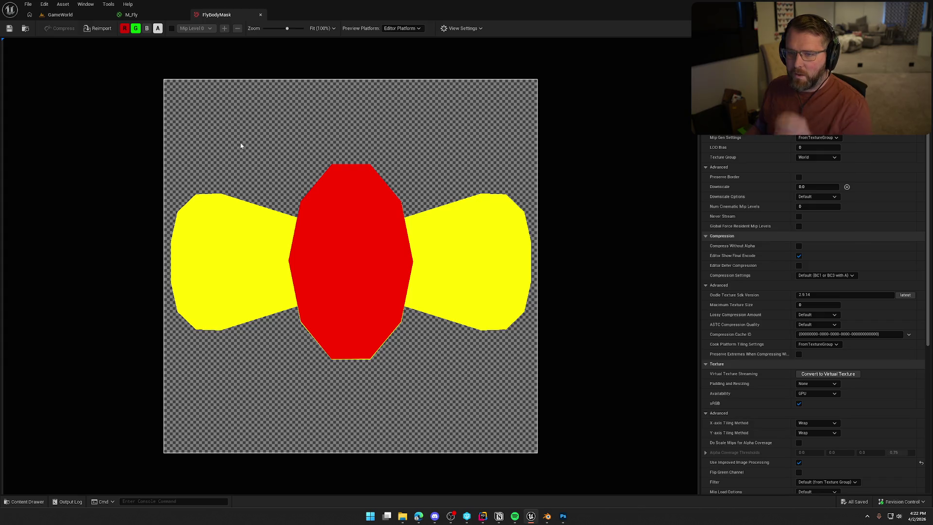
{"action": "left_click", "coordinate": [135, 29]}
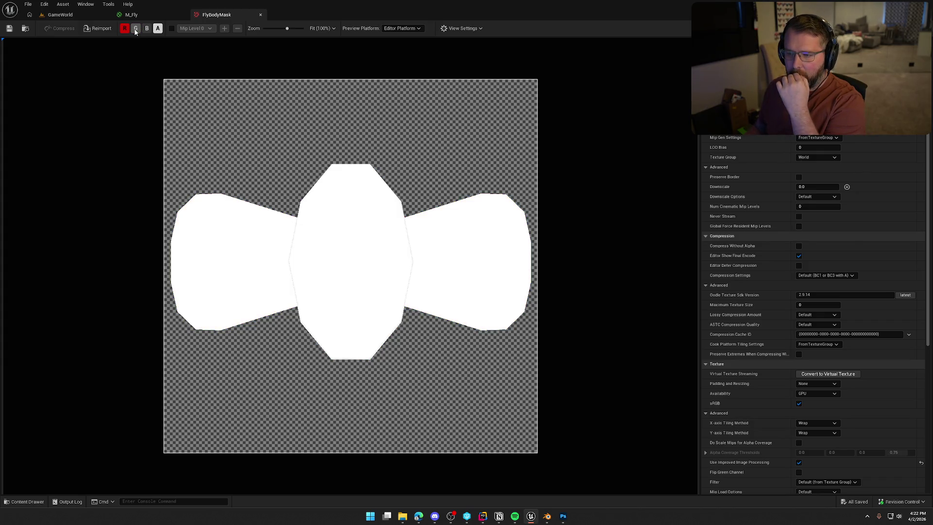
{"action": "left_click", "coordinate": [158, 30]}
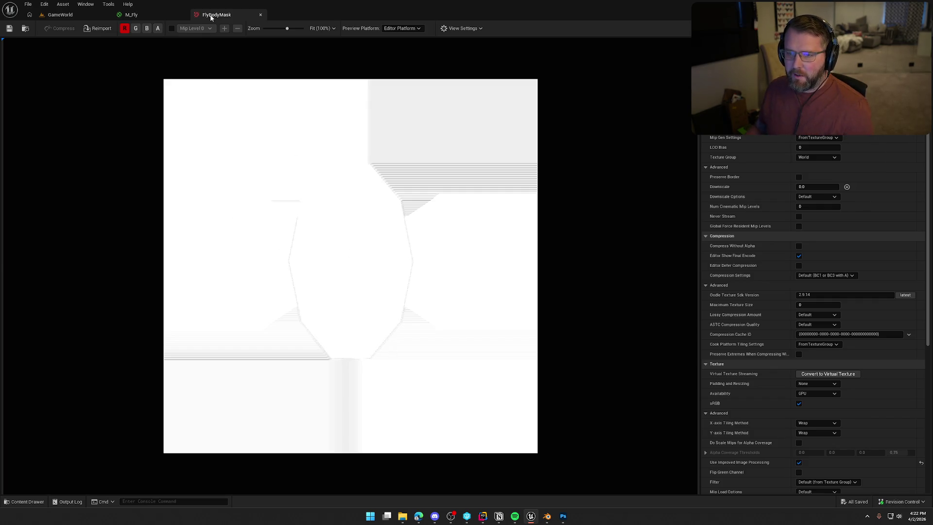
{"action": "left_click", "coordinate": [134, 14]}
{"action": "left_click", "coordinate": [564, 516]}
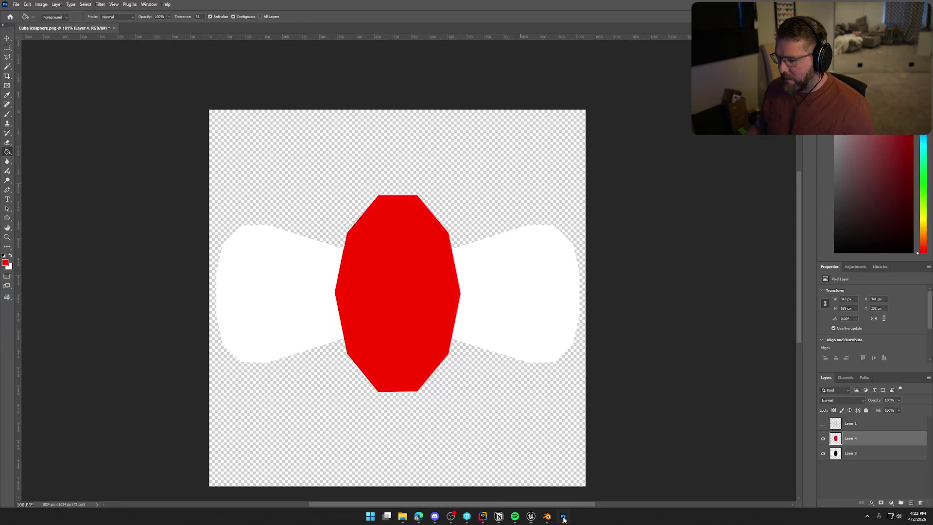
{"action": "left_click", "coordinate": [846, 377]}
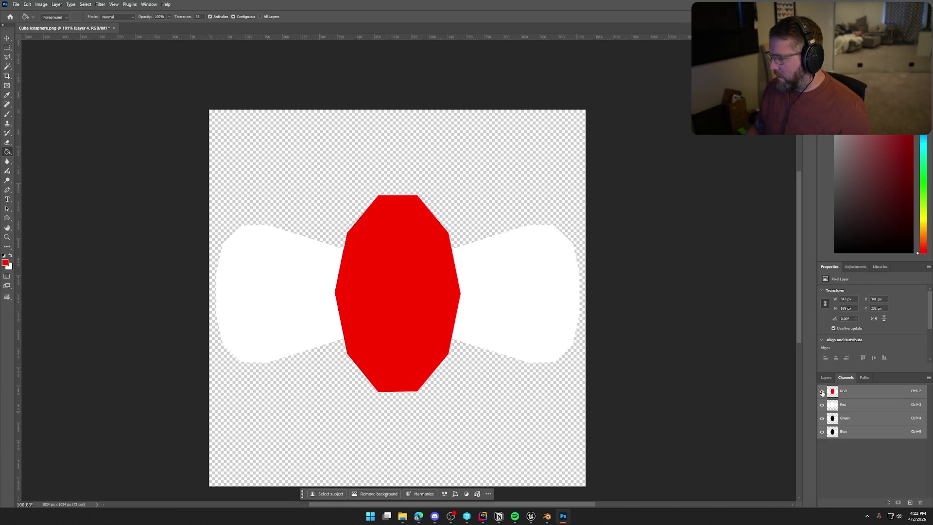
{"action": "left_click", "coordinate": [822, 419]}
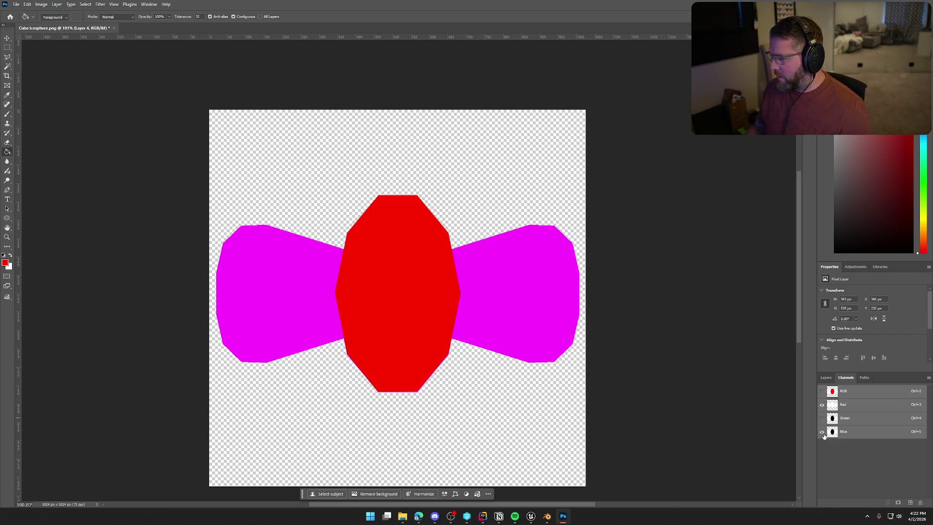
{"action": "left_click", "coordinate": [823, 432]}
{"action": "left_click", "coordinate": [847, 404]}
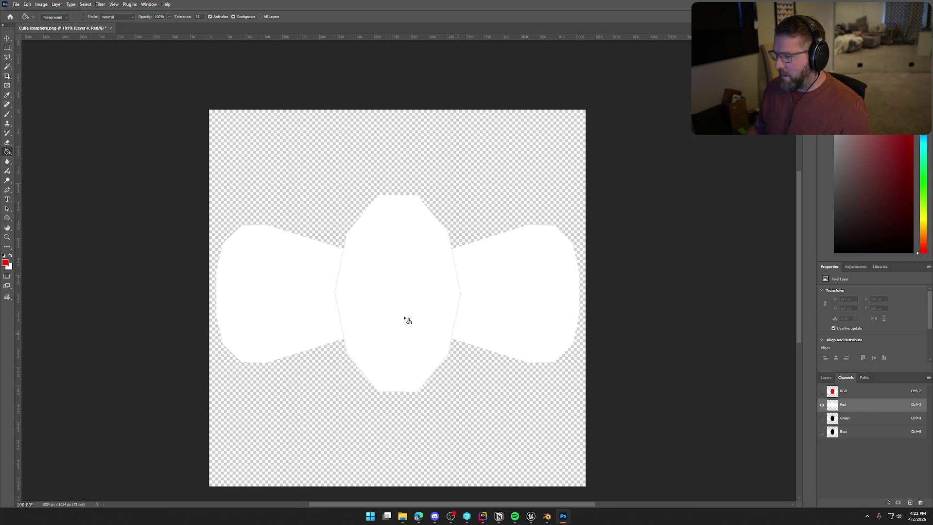
{"action": "left_click", "coordinate": [827, 378]}
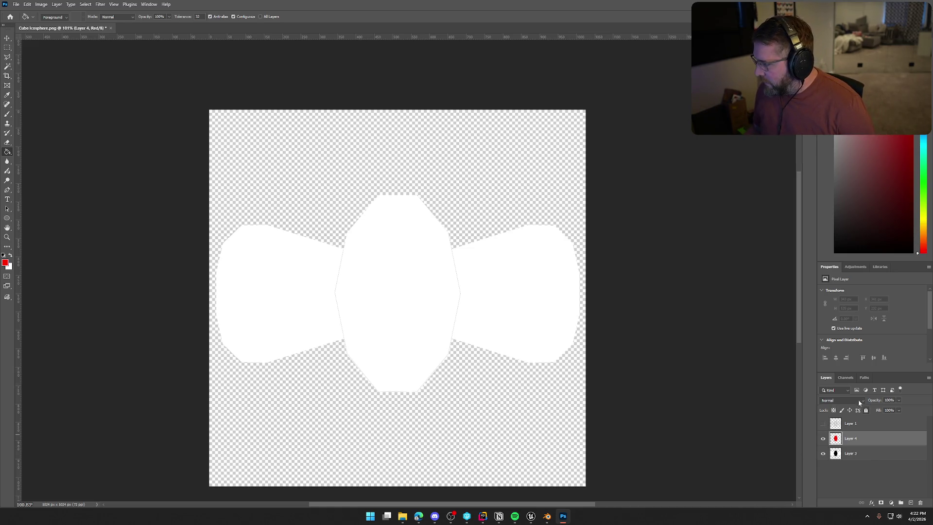
{"action": "left_click", "coordinate": [846, 377]}
{"action": "left_click", "coordinate": [821, 393]}
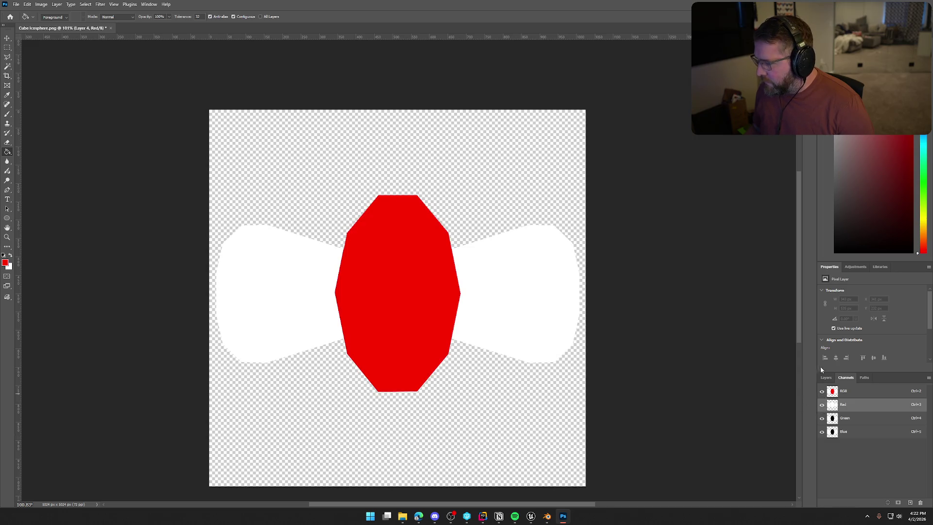
{"action": "left_click", "coordinate": [828, 379]}
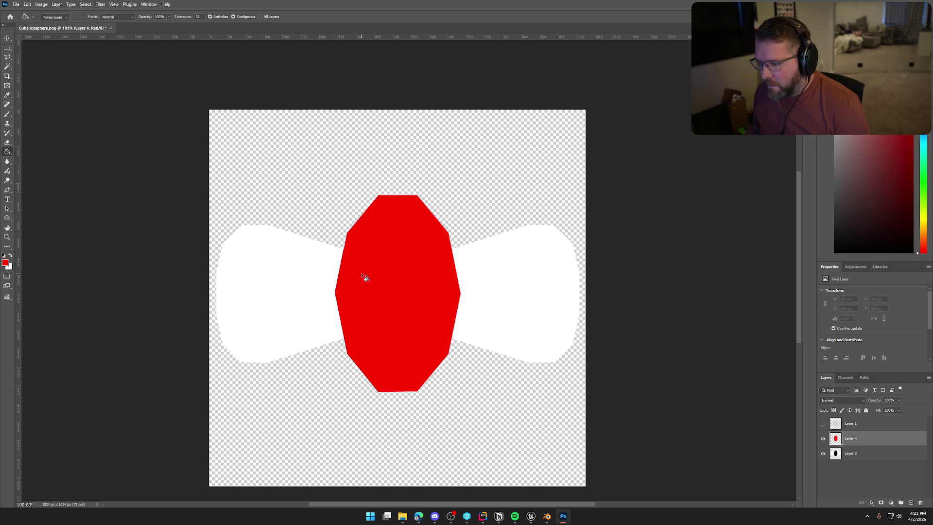
{"action": "left_click", "coordinate": [836, 438], "text": "ctrl"}
Step: Hide the wing layer and Quick Export the image as PNG, replacing FlyBodyMask.png
{"action": "left_click", "coordinate": [823, 453]}
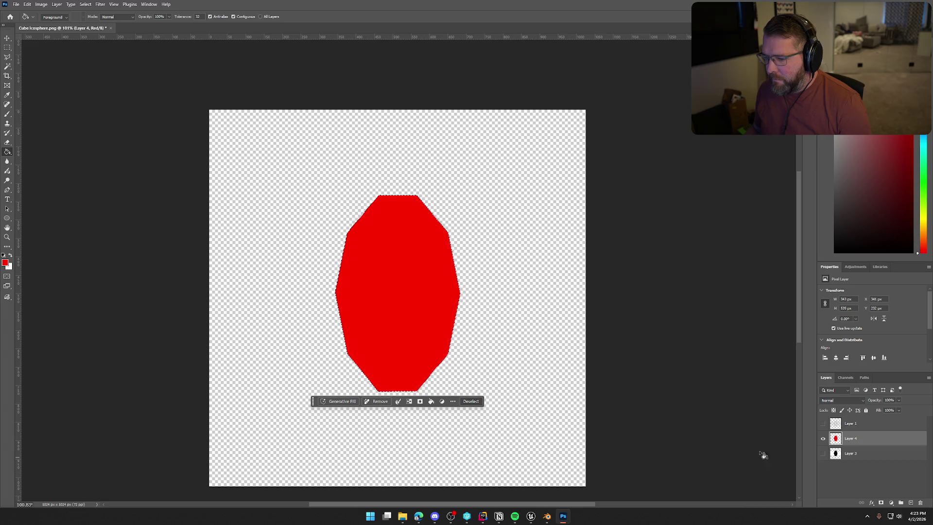
{"action": "left_click", "coordinate": [16, 4]}
{"action": "mouse_move", "coordinate": [46, 132]}
{"action": "left_click", "coordinate": [146, 132]}
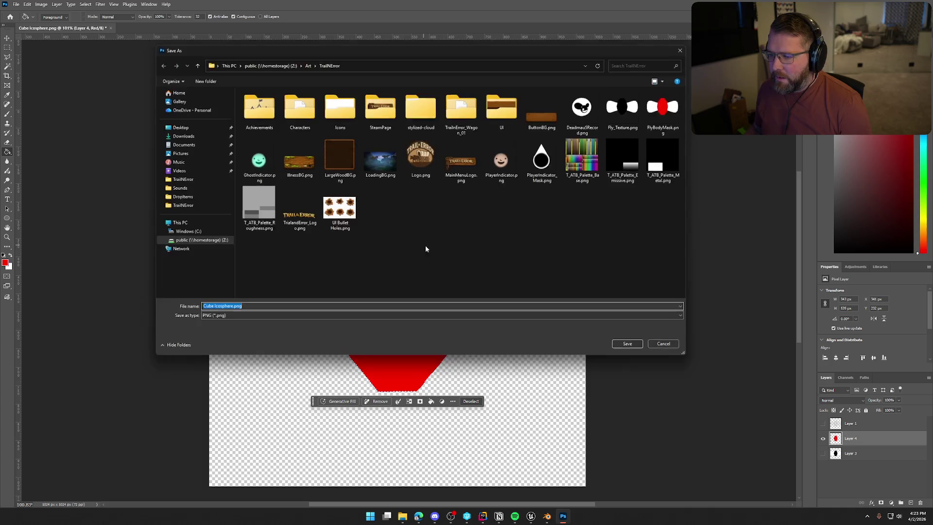
{"action": "left_click", "coordinate": [665, 109]}
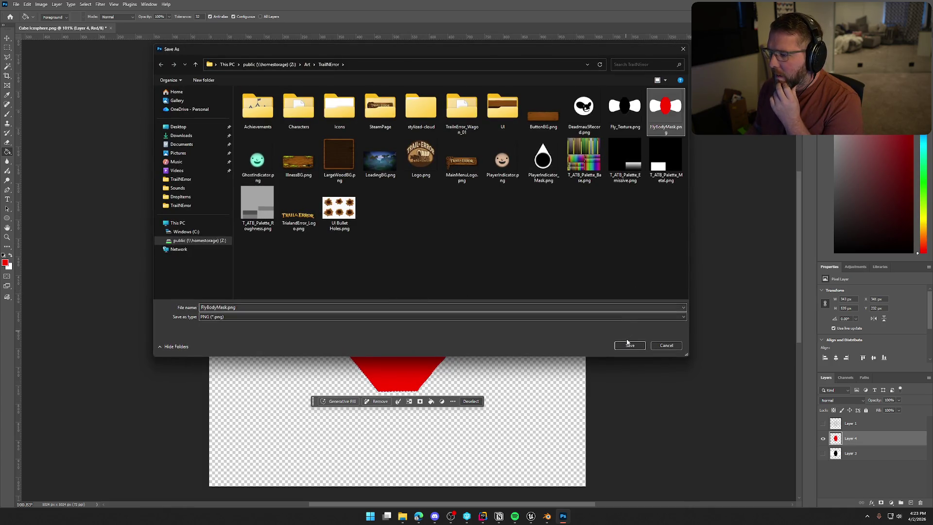
{"action": "left_click", "coordinate": [630, 345]}
{"action": "left_click", "coordinate": [485, 257]}
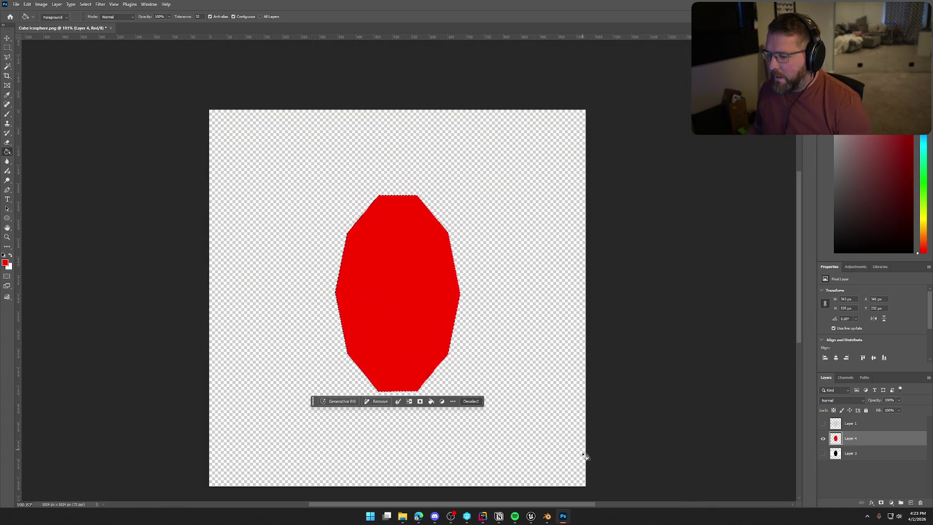
{"action": "left_click", "coordinate": [535, 521]}
Step: Reimport the updated FlyBodyMask texture from the Content Drawer
{"action": "key", "text": "ctrl+space"}
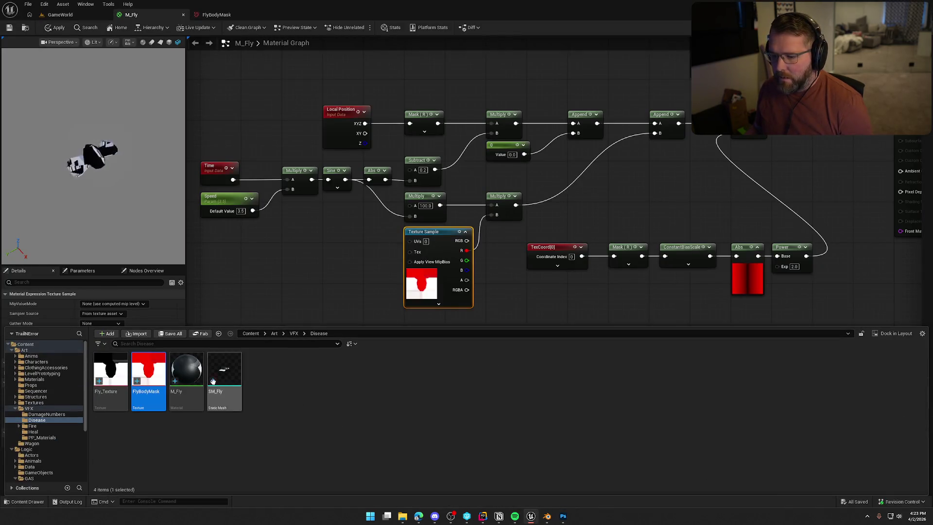
{"action": "right_click", "coordinate": [145, 372]}
{"action": "left_click", "coordinate": [174, 149]}
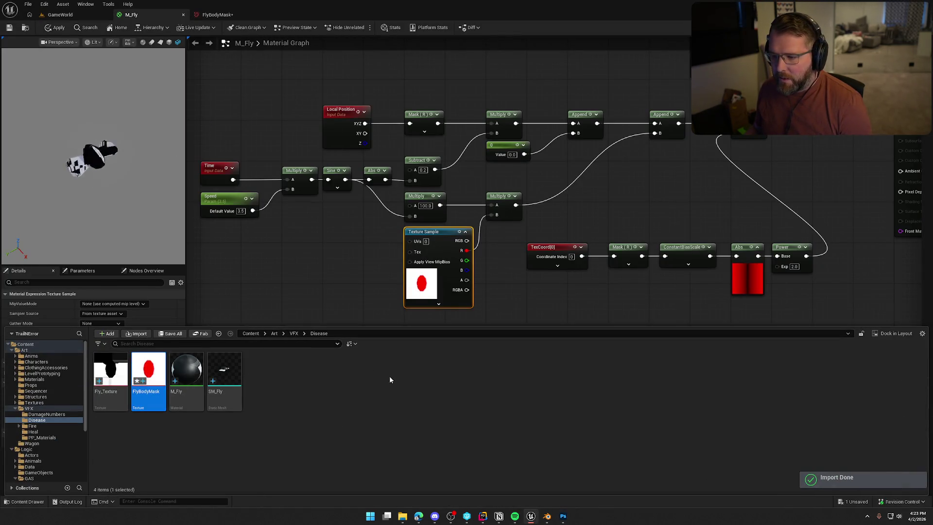
{"action": "left_click", "coordinate": [482, 261]}
Step: Wire the Texture Sample's RGB output into the Multiply B input and open FlyBodyMask for inspection
{"action": "left_click_drag", "start_coordinate": [467, 240], "coordinate": [492, 215]}
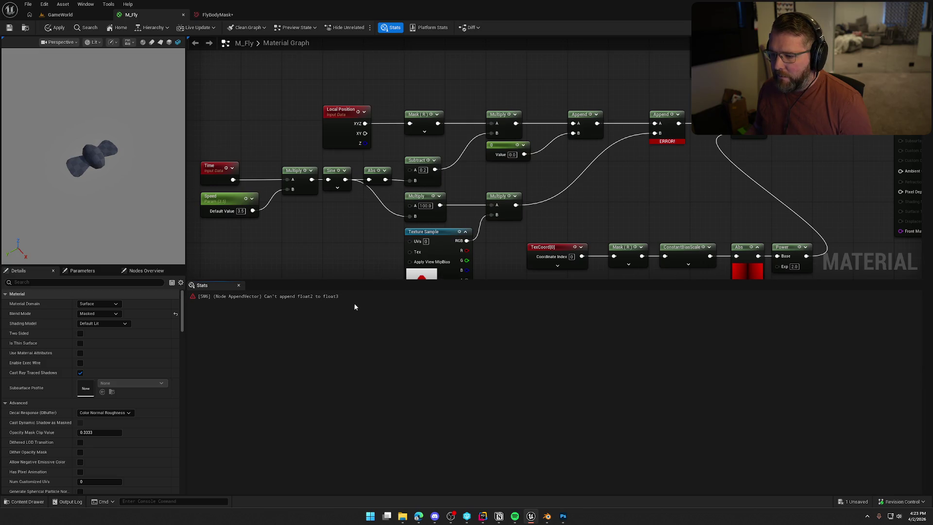
{"action": "left_click", "coordinate": [436, 275]}
{"action": "key", "text": "ctrl+b"}
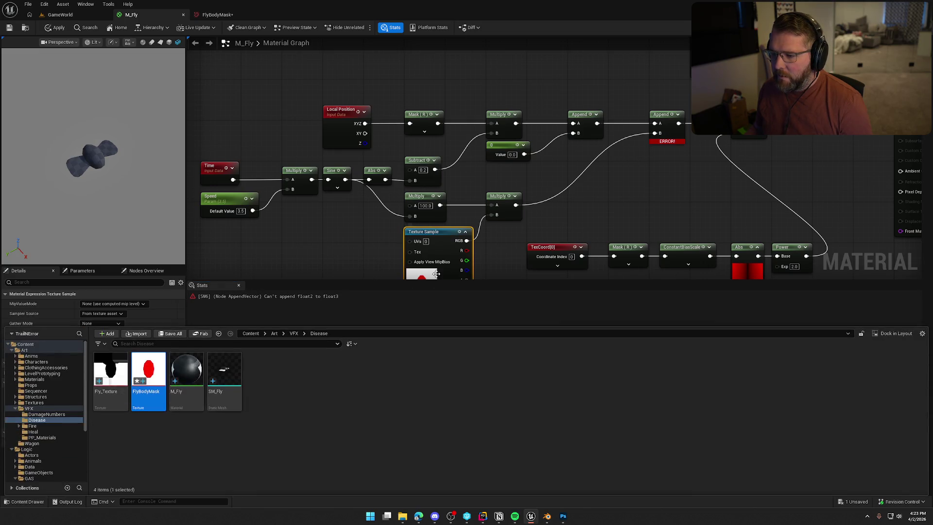
{"action": "double_click", "coordinate": [149, 379]}
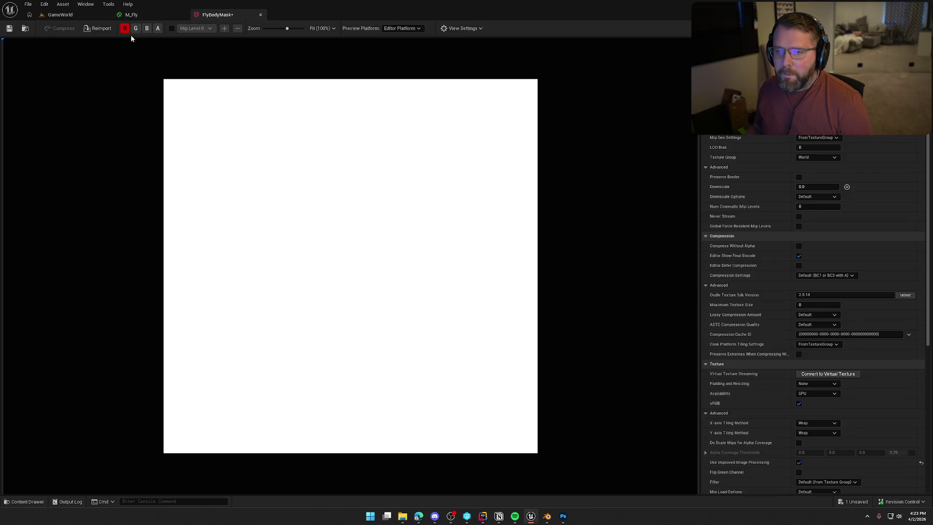
Step: View FlyBodyMask's alpha, green, blue and red channels one at a time, then return to M_Fly
{"action": "left_click", "coordinate": [135, 28]}
{"action": "left_click", "coordinate": [147, 28]}
{"action": "left_click", "coordinate": [157, 28]}
{"action": "left_click", "coordinate": [125, 28]}
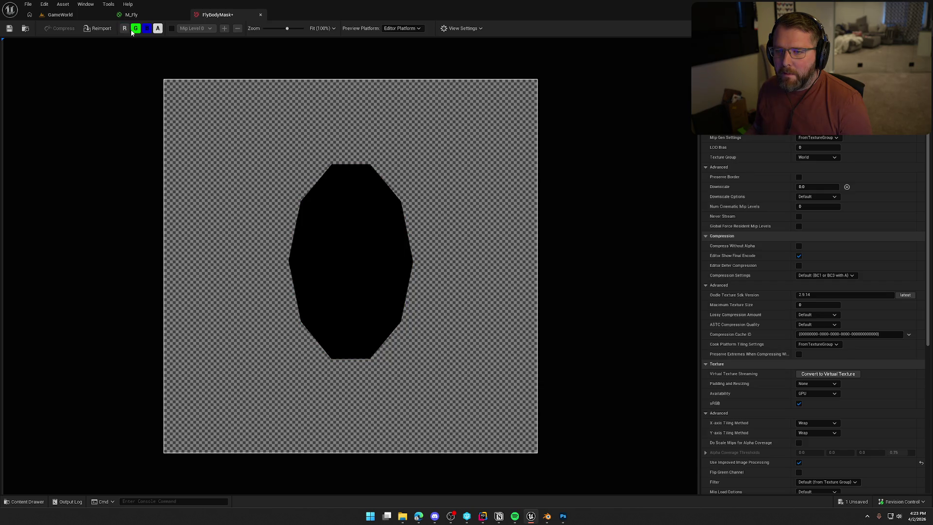
{"action": "left_click", "coordinate": [146, 28]}
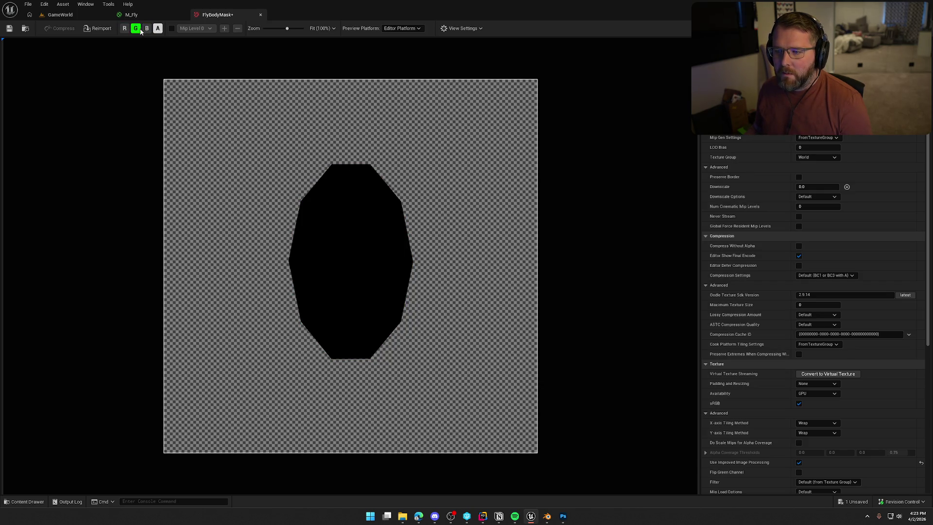
{"action": "left_click", "coordinate": [136, 28]}
{"action": "left_click", "coordinate": [135, 28]}
{"action": "left_click", "coordinate": [158, 28]}
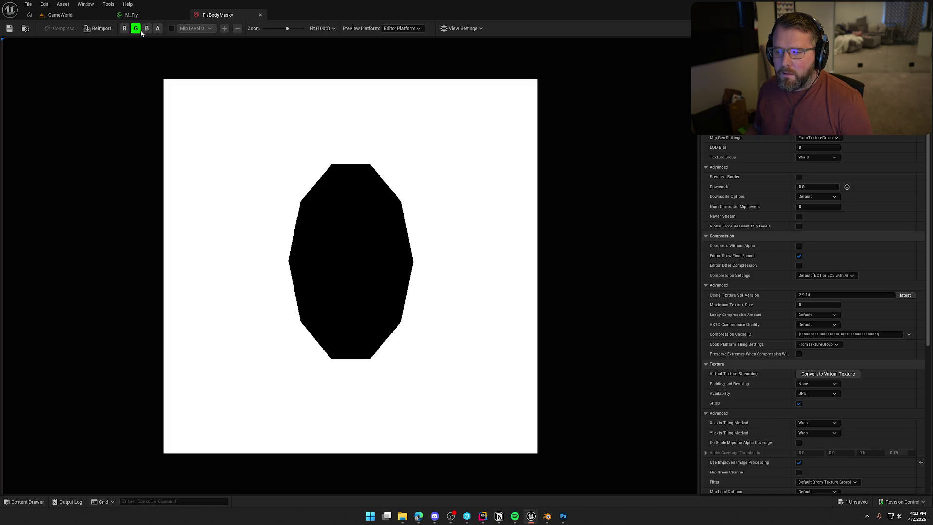
{"action": "left_click", "coordinate": [147, 28]}
{"action": "left_click", "coordinate": [136, 29]}
{"action": "left_click", "coordinate": [146, 28]}
{"action": "left_click", "coordinate": [125, 28]}
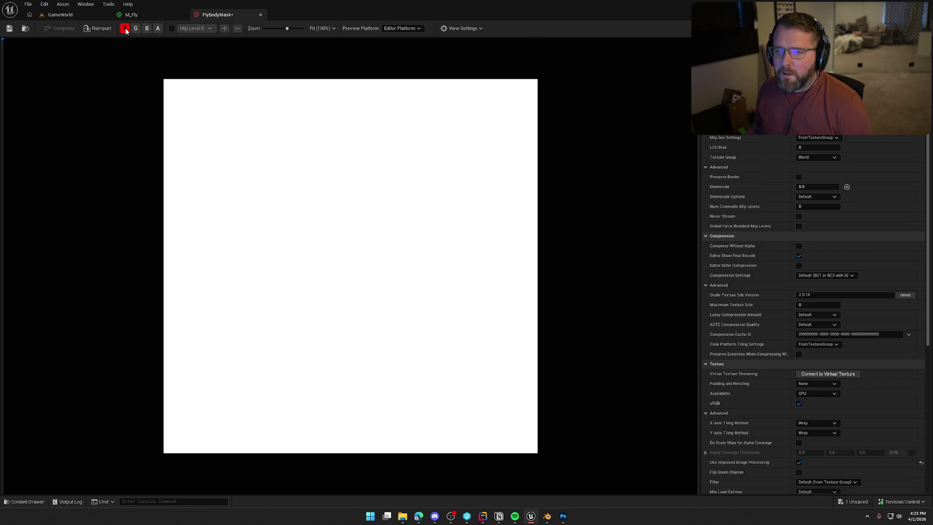
{"action": "left_click", "coordinate": [136, 29]}
{"action": "left_click", "coordinate": [125, 29]}
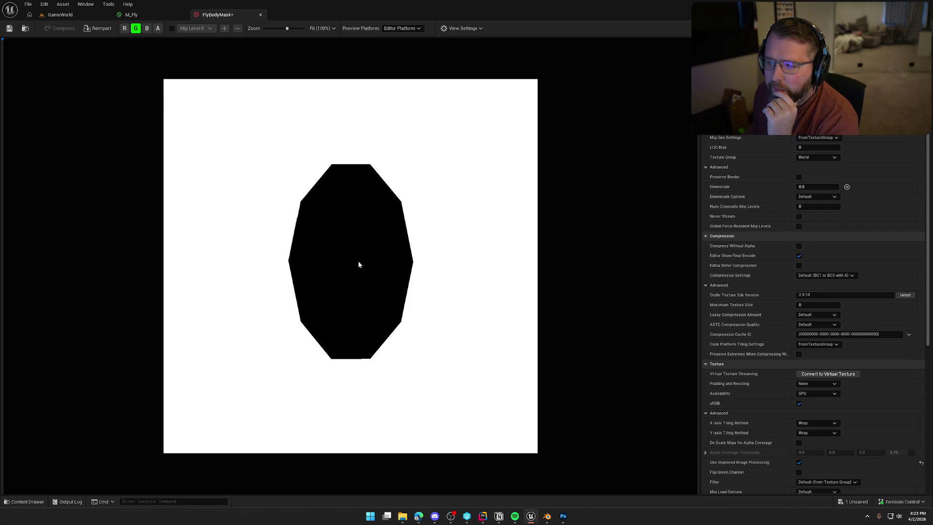
{"action": "left_click", "coordinate": [147, 29]}
{"action": "left_click", "coordinate": [136, 28]}
{"action": "left_click", "coordinate": [136, 28]}
{"action": "left_click", "coordinate": [124, 28]}
{"action": "left_click", "coordinate": [131, 14]}
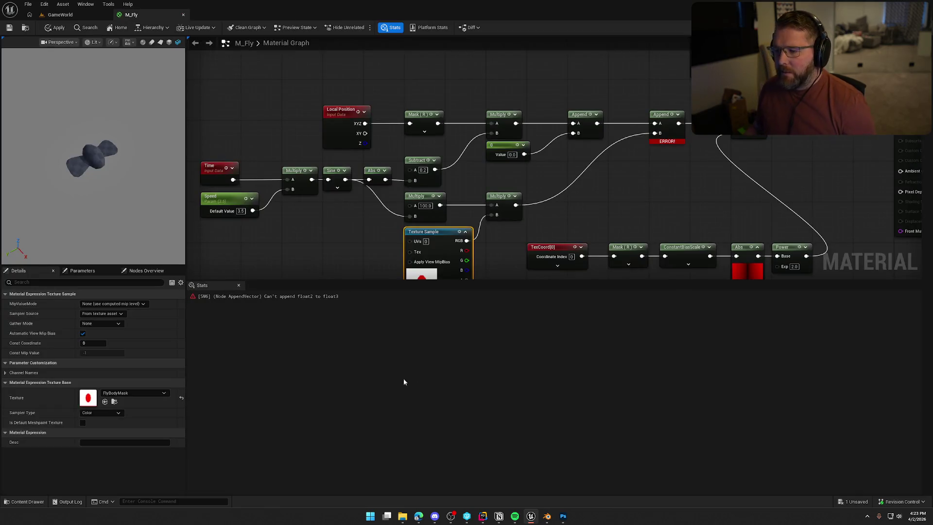
Step: Rewire the flap Multiply's B input from the texture's green pin to its blue pin
{"action": "left_click_drag", "start_coordinate": [466, 241], "coordinate": [465, 261]}
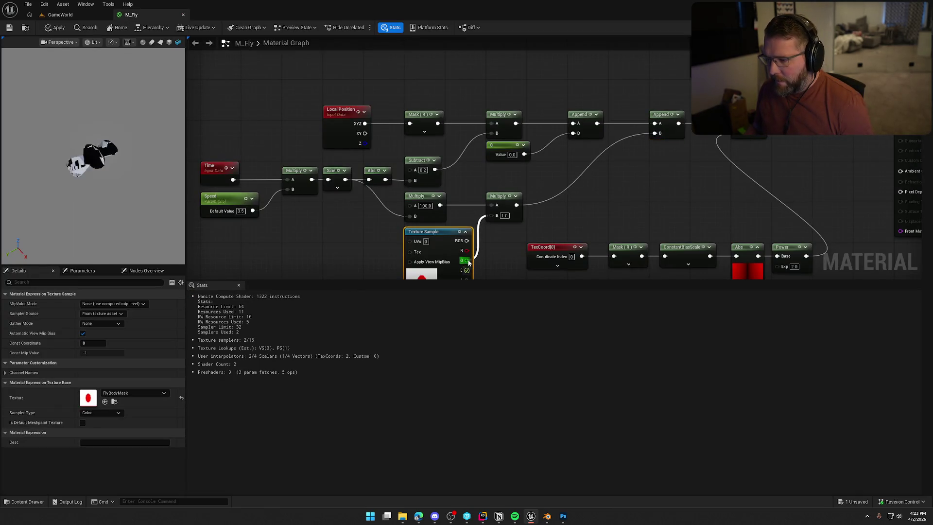
{"action": "left_click", "coordinate": [238, 285]}
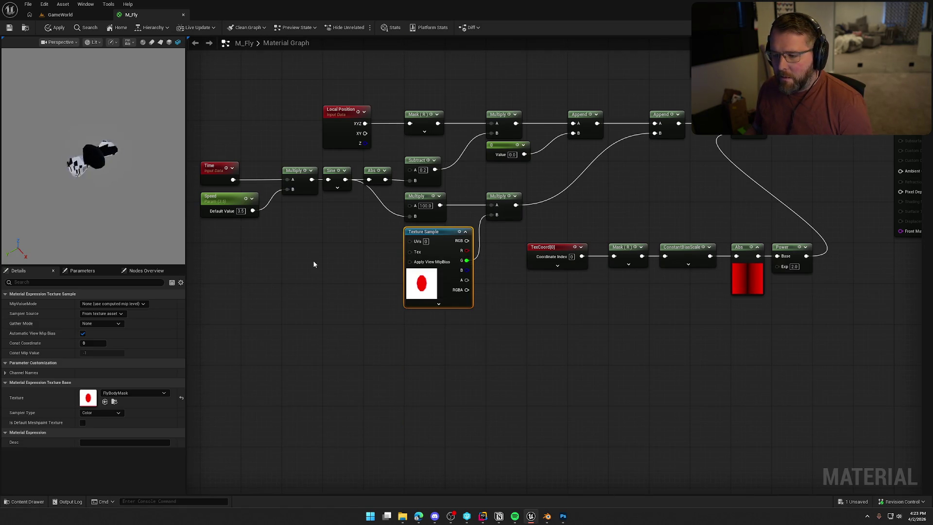
{"action": "left_click_drag", "start_coordinate": [467, 261], "coordinate": [467, 273]}
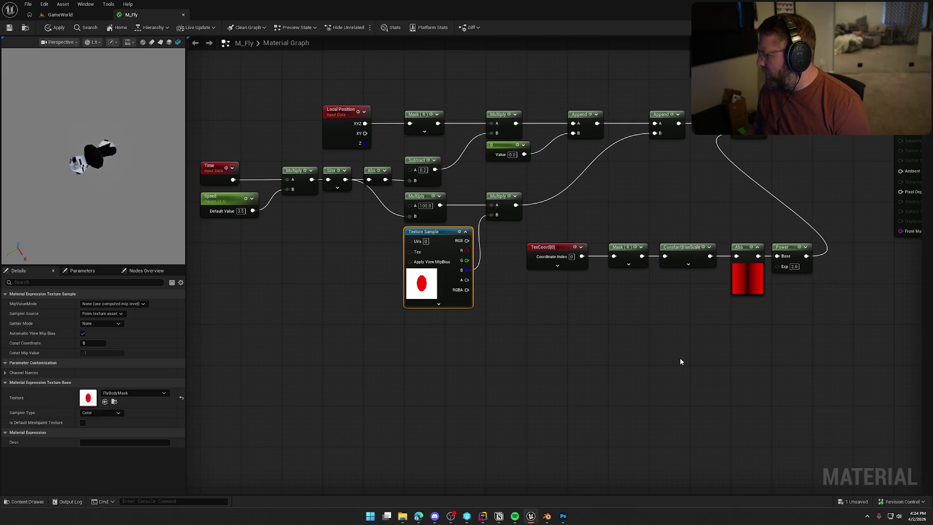
{"action": "left_click_drag", "start_coordinate": [679, 362], "coordinate": [706, 298]}
{"action": "left_click", "coordinate": [737, 251]}
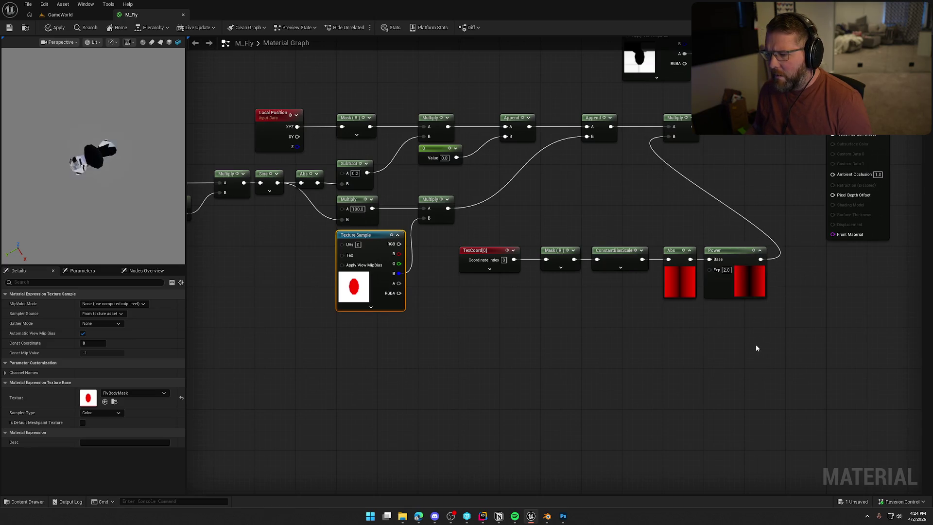
Step: Try the Mask node on the blue and green channels, then leave only R checked and close Stats
{"action": "left_click", "coordinate": [557, 252]}
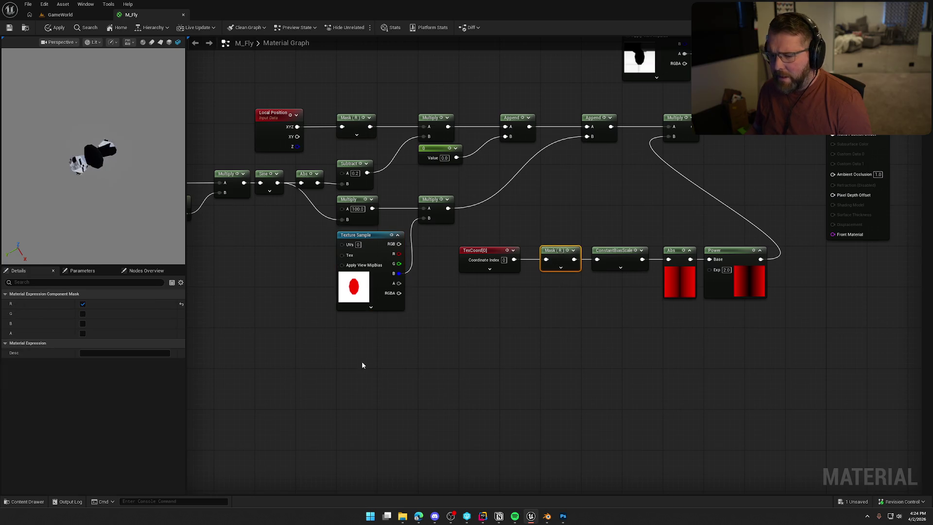
{"action": "left_click", "coordinate": [83, 325]}
{"action": "left_click", "coordinate": [82, 303]}
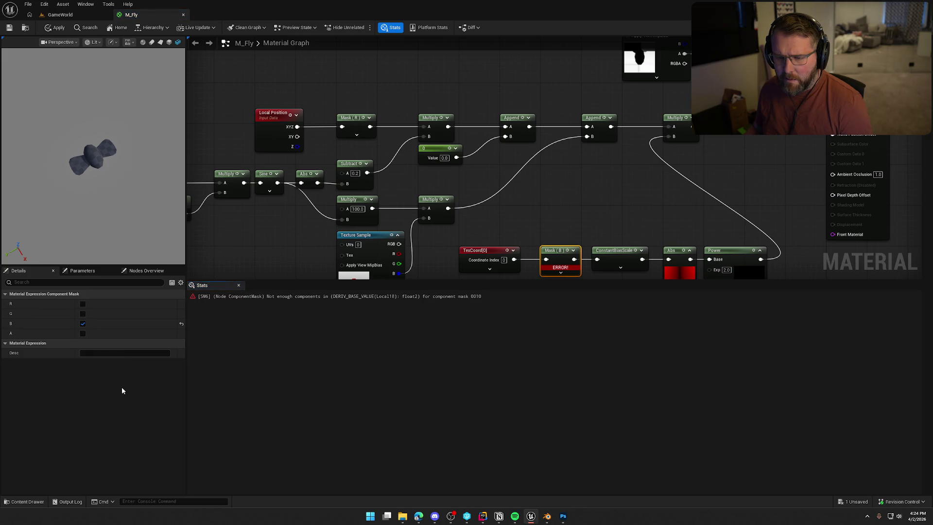
{"action": "left_click", "coordinate": [239, 285]}
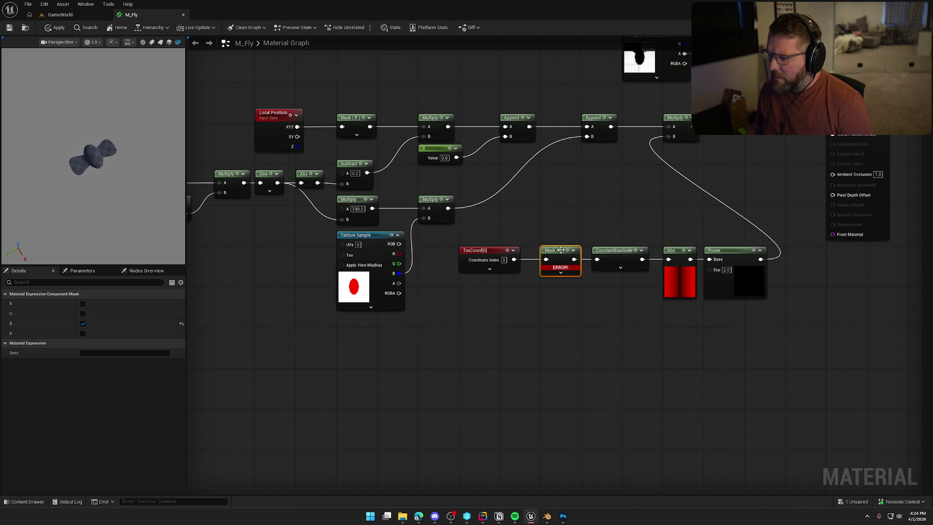
{"action": "left_click", "coordinate": [82, 326]}
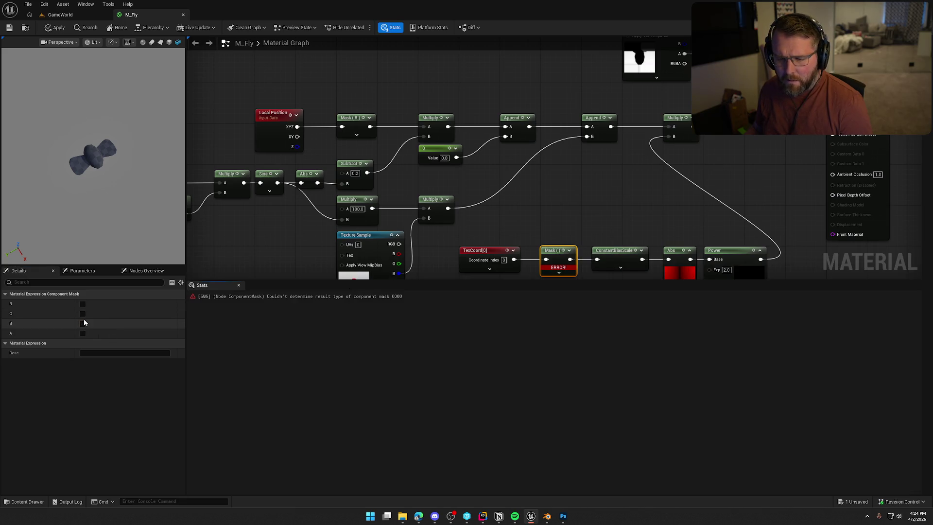
{"action": "left_click", "coordinate": [82, 324]}
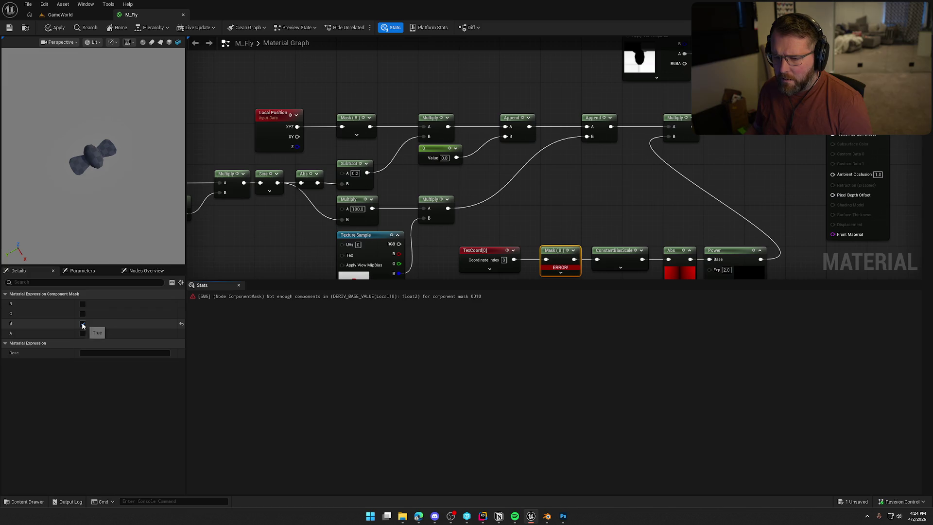
{"action": "left_click", "coordinate": [83, 324]}
{"action": "left_click", "coordinate": [83, 315]}
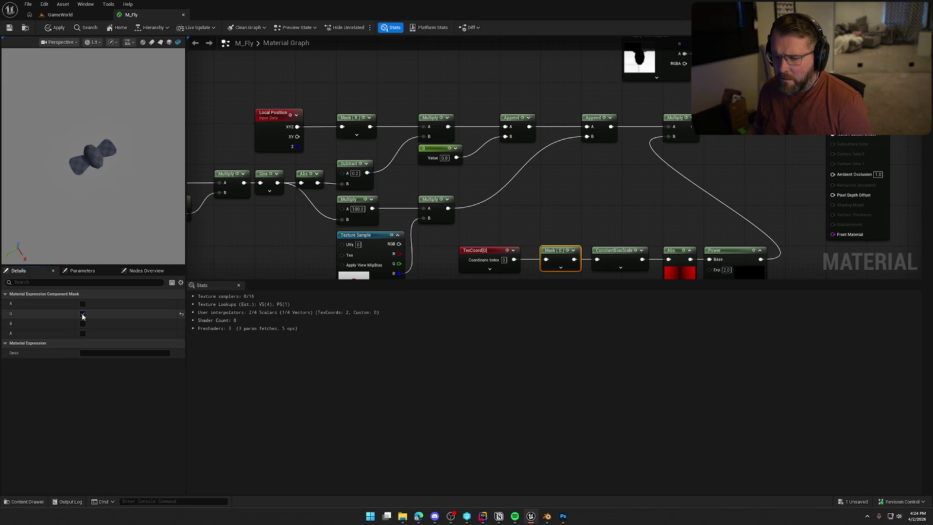
{"action": "left_click", "coordinate": [83, 314]}
{"action": "left_click", "coordinate": [83, 305]}
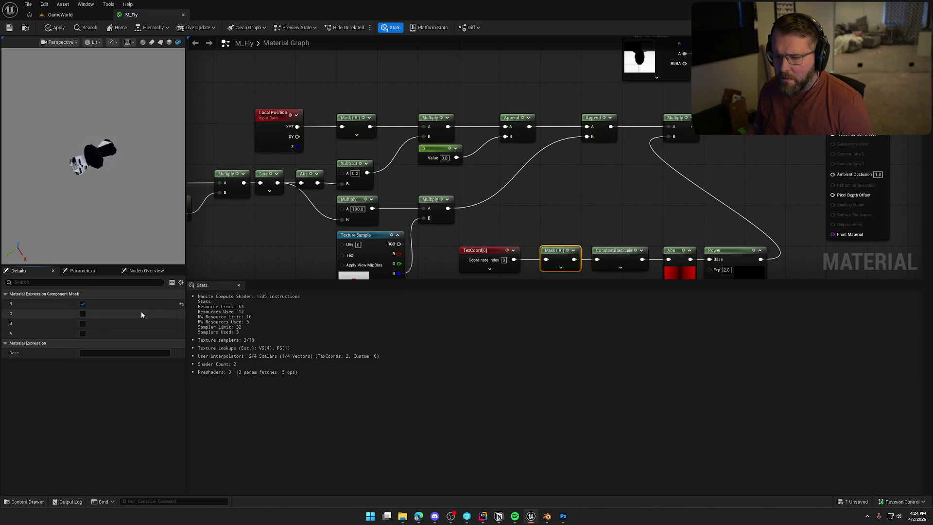
{"action": "left_click", "coordinate": [238, 285]}
{"action": "left_click", "coordinate": [339, 396]}
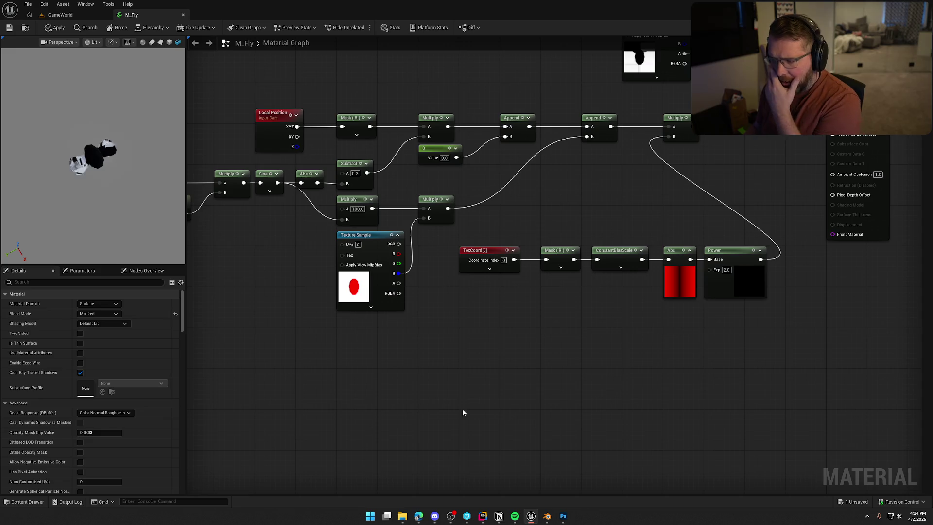
{"action": "left_click_drag", "start_coordinate": [511, 356], "coordinate": [550, 360]}
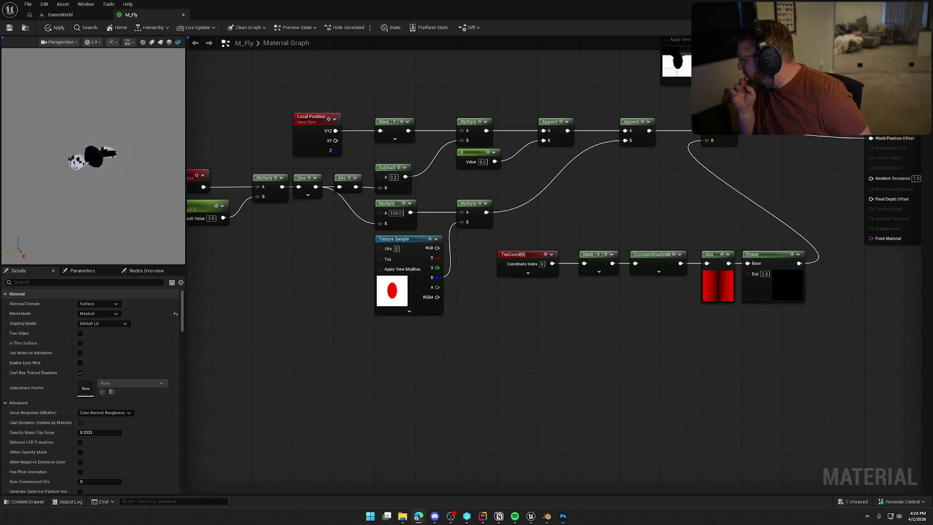
Step: Try Multiply strength values of 10 and 1, then restore it to 100
{"action": "left_click_drag", "start_coordinate": [502, 331], "coordinate": [551, 336]}
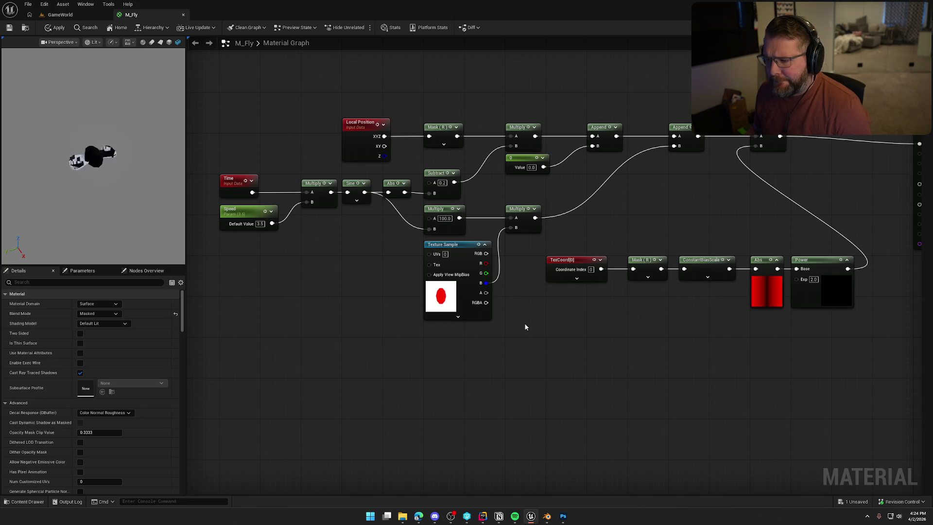
{"action": "left_click", "coordinate": [445, 219]}
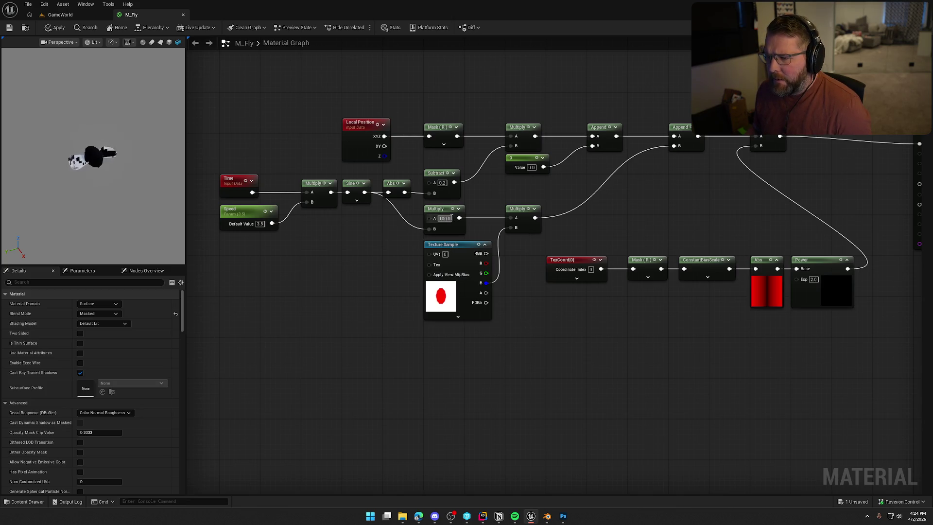
{"action": "type", "text": "10"}
{"action": "key", "text": "Return"}
{"action": "type", "text": "1"}
{"action": "key", "text": "Return"}
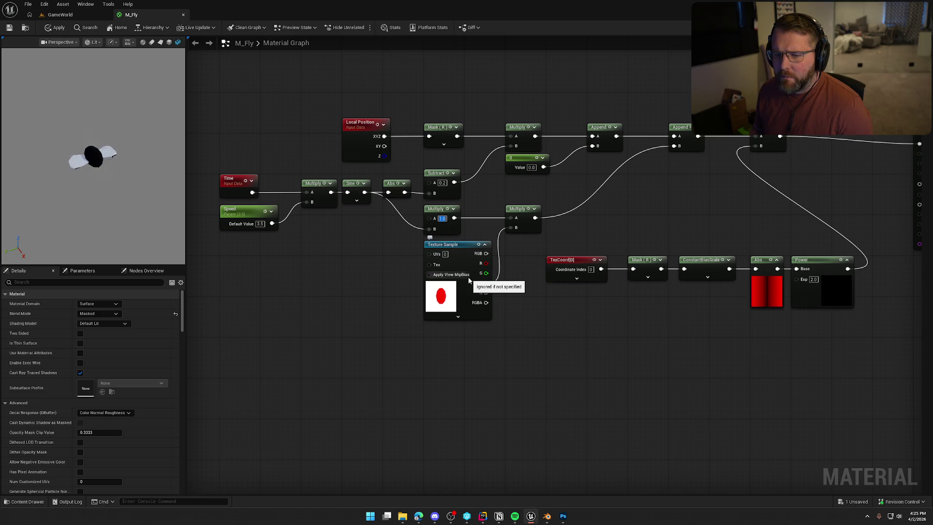
{"action": "type", "text": "100"}
{"action": "key", "text": "Return"}
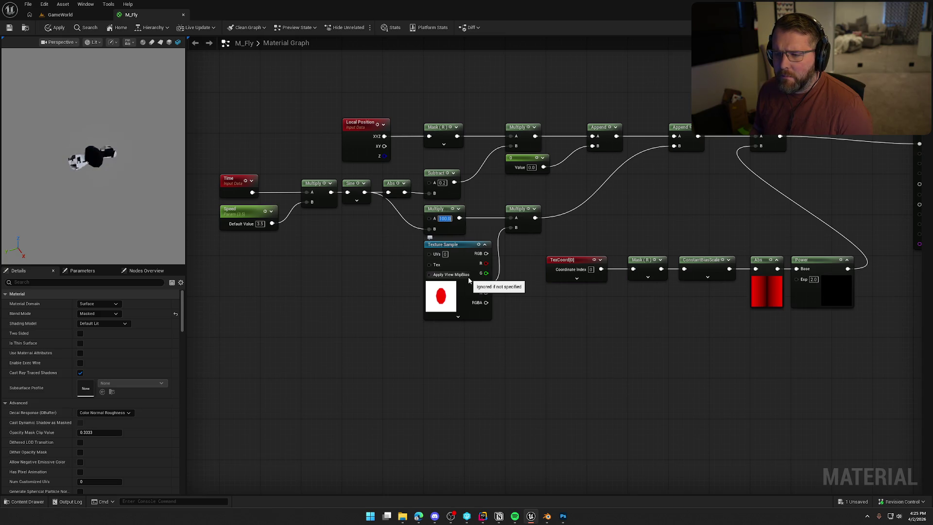
Step: Set the Speed parameter's default value to 2.0 after testing 1.0
{"action": "left_click", "coordinate": [260, 224]}
{"action": "type", "text": "1"}
{"action": "key", "text": "Return"}
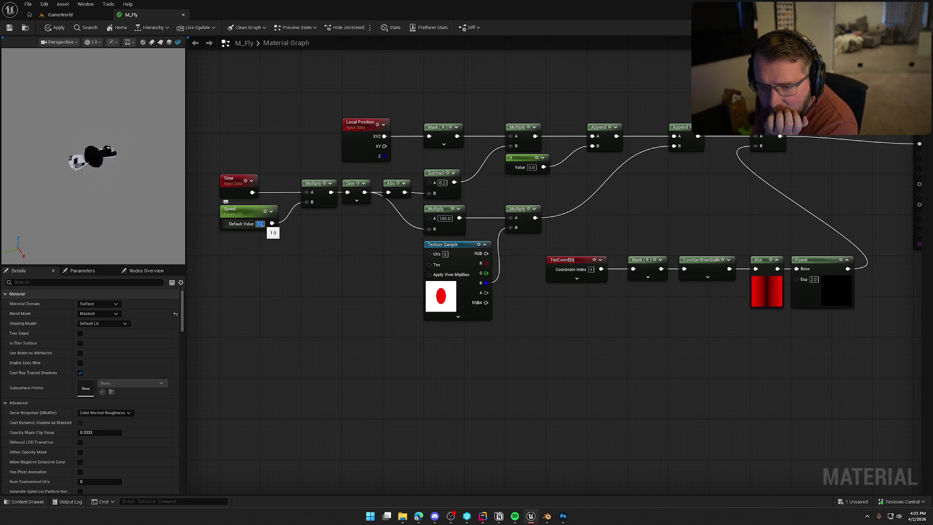
{"action": "type", "text": "2"}
{"action": "key", "text": "Return"}
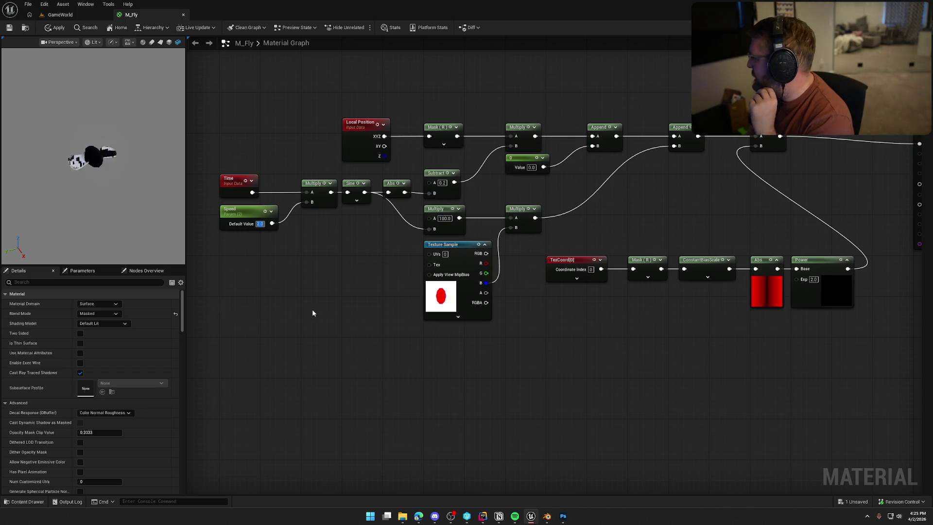
Step: Recommit the Subtract node's A value and make the material Two Sided
{"action": "left_click", "coordinate": [442, 183]}
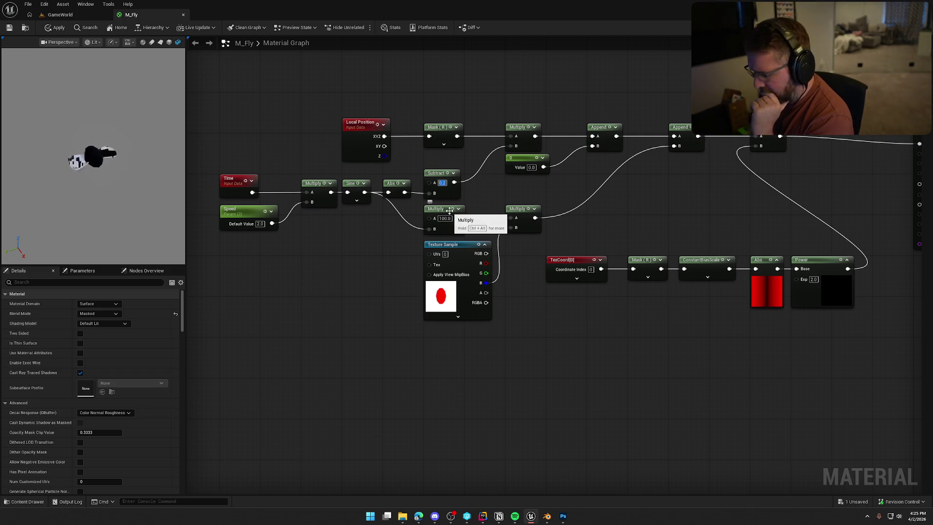
{"action": "key", "text": "Return"}
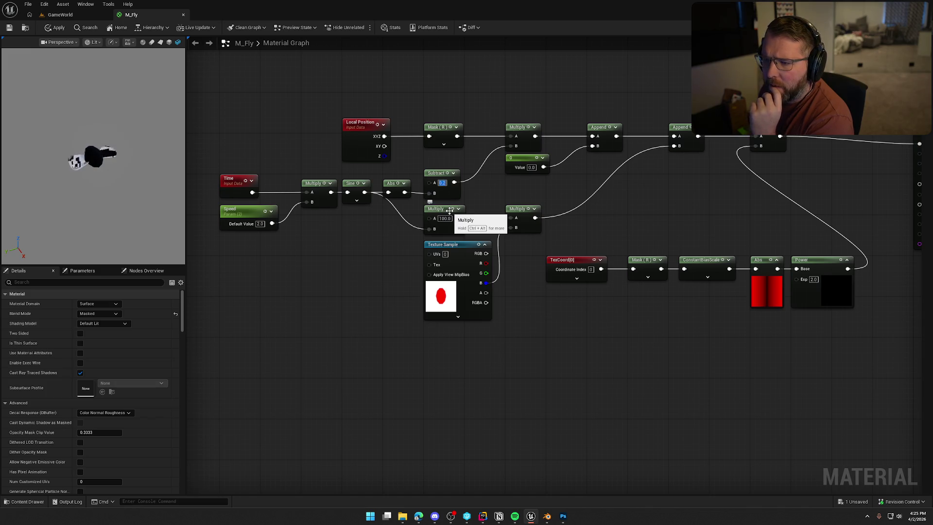
{"action": "mouse_move", "coordinate": [629, 199]}
{"action": "left_mouse_down"}
{"action": "mouse_move", "coordinate": [574, 202]}
{"action": "mouse_move", "coordinate": [552, 214]}
{"action": "left_mouse_up"}
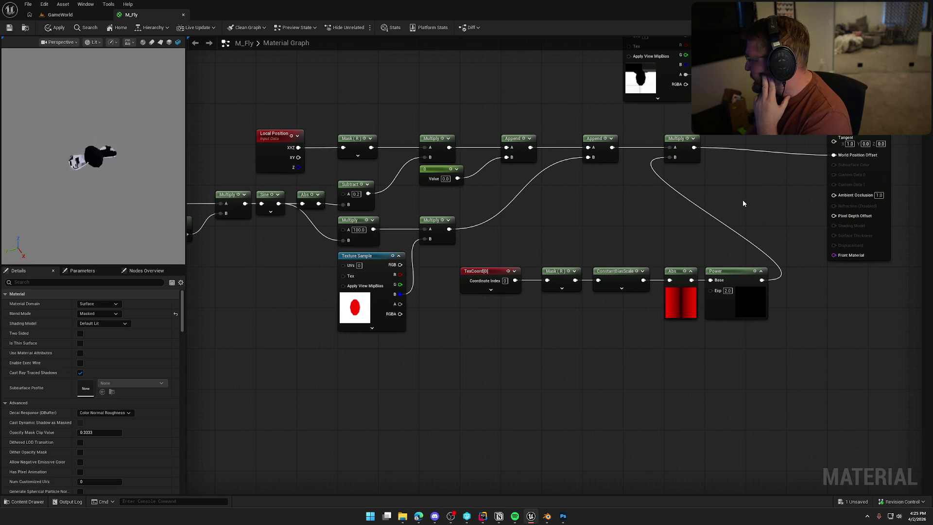
{"action": "left_click", "coordinate": [81, 334]}
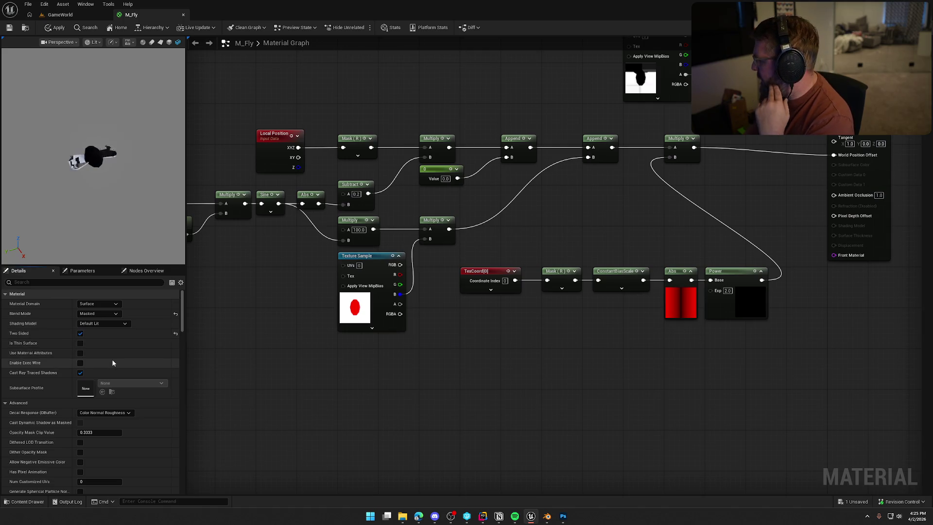